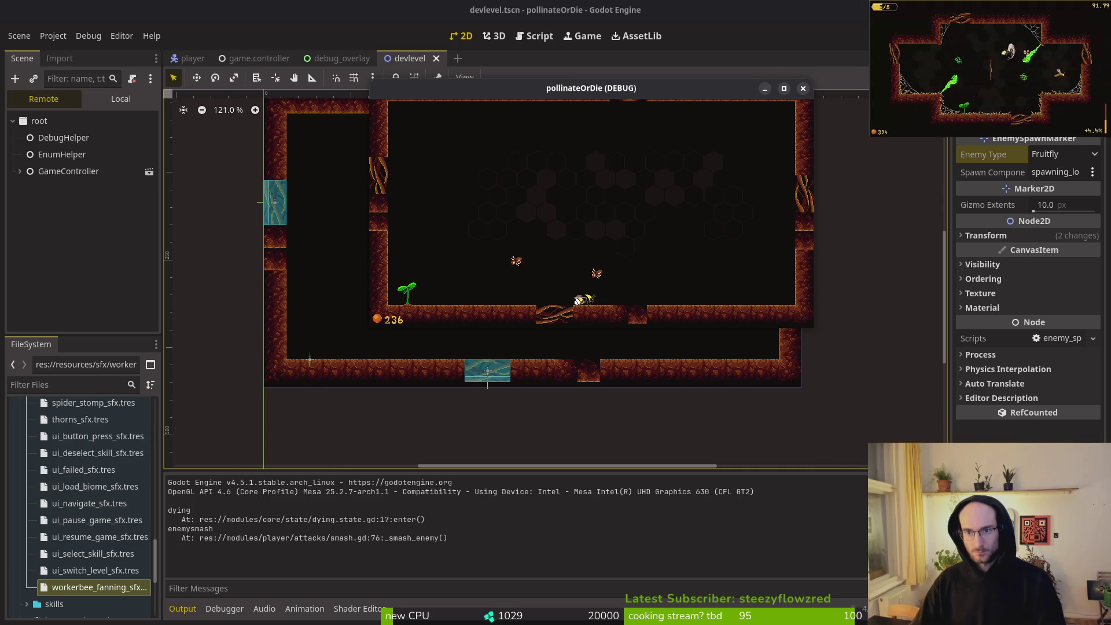
Stop the test run, select the middle enemy spawn marker, and switch to dying.state.gd
key("F8")
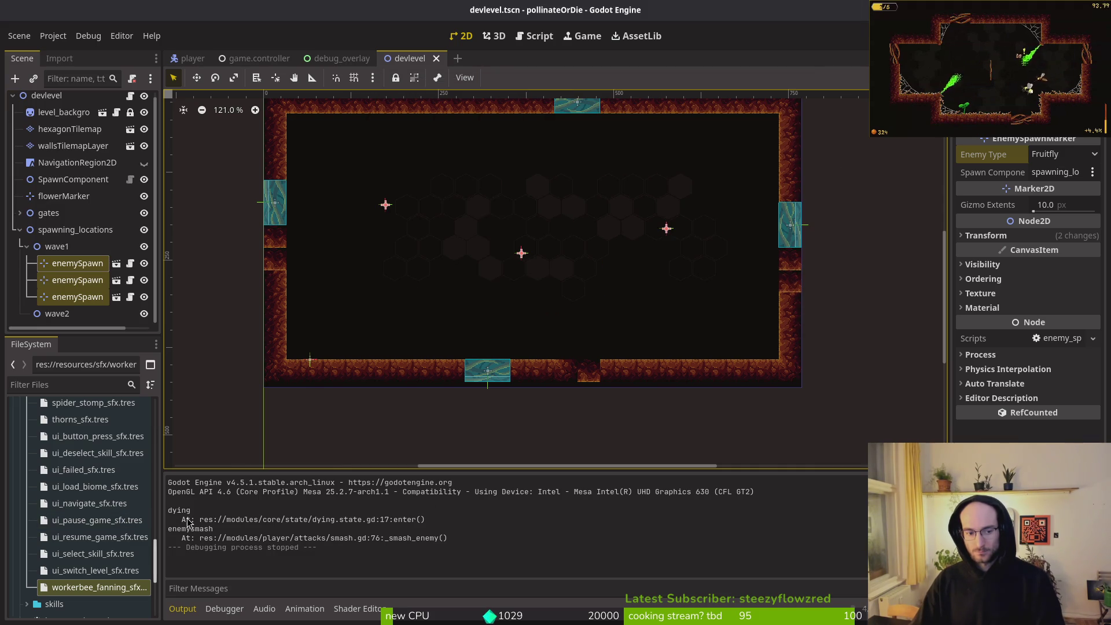
left_click(521, 253)
key("alt+Tab")
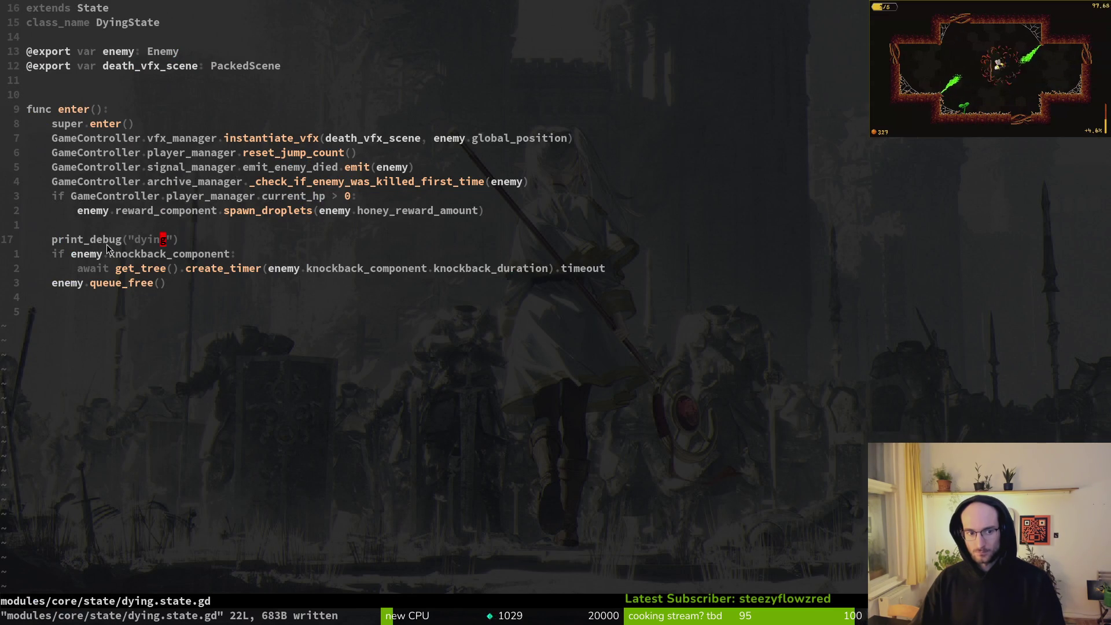
Duplicate the print_debug("dying") line into the knockback if block, indented
key("v")
key("$")
key("Escape")
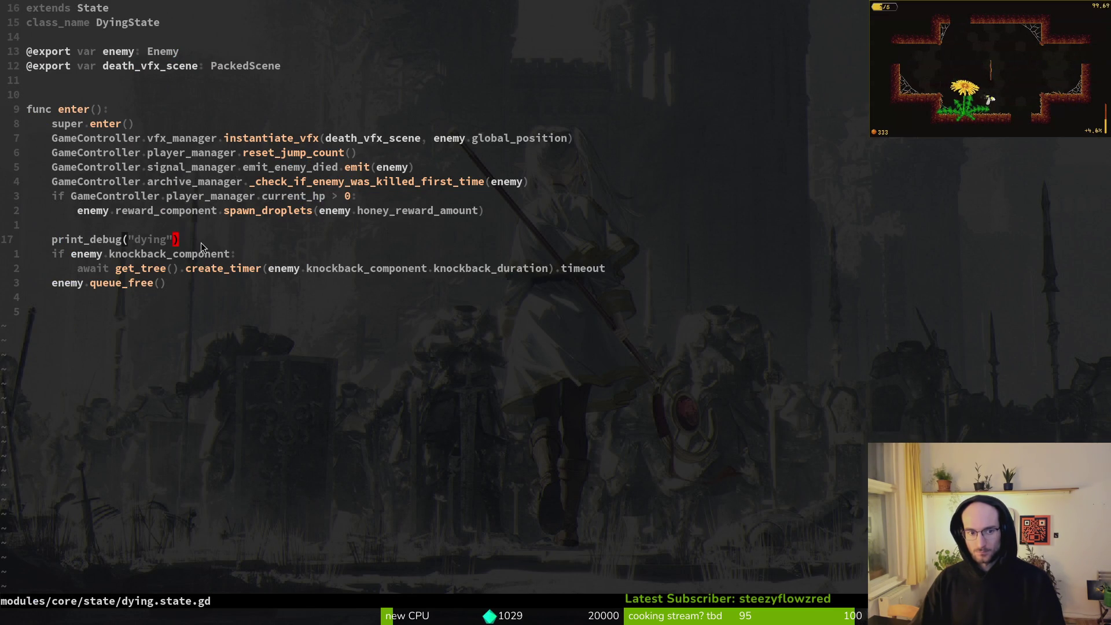
key("y")
key("y")
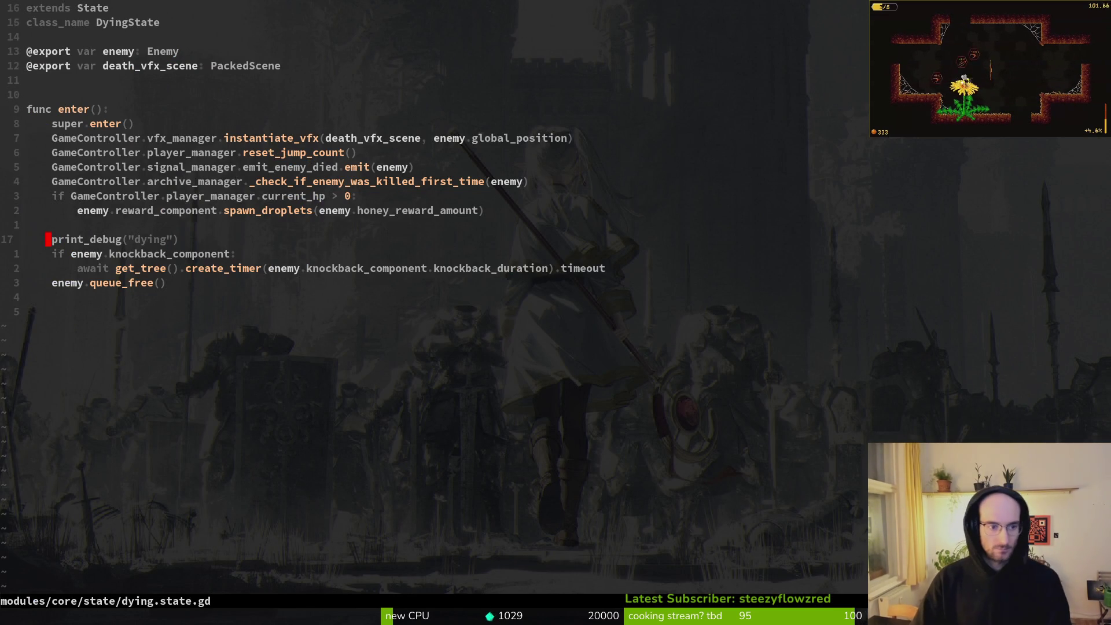
key("j")
key("p")
key("greater")
key("greater")
Change the new print's argument to enemy.knockback_component.knockback_duration and save the script
key("f")
key("(")
key("c")
key("i")
key("(")
type("nemy.")
key("ctrl+n")
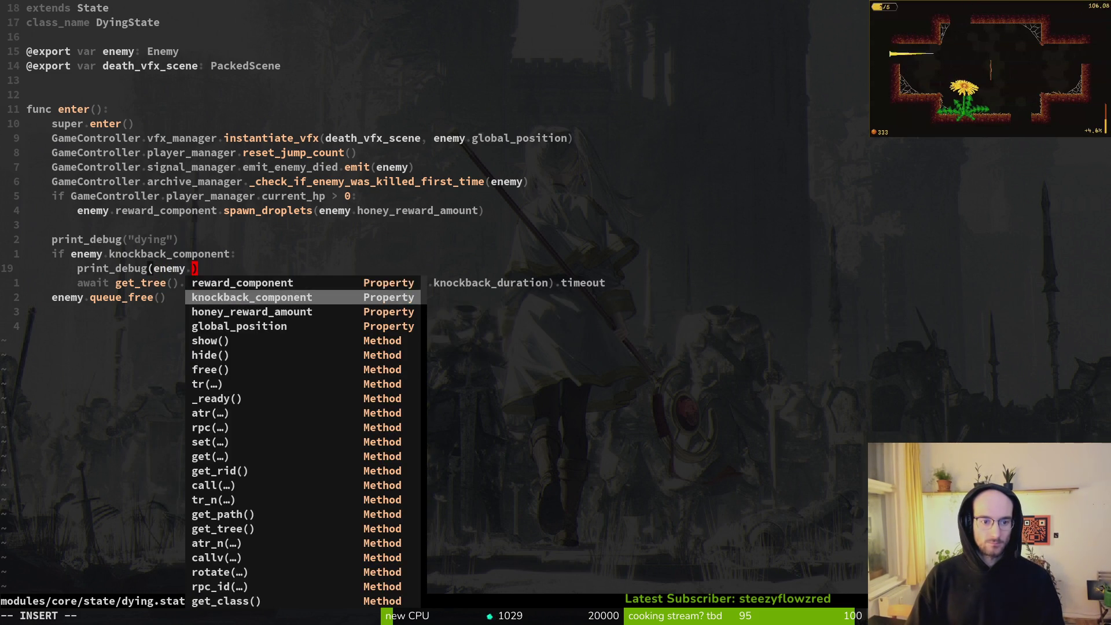
key("Return")
type(".knockback_duration")
key("Return")
key("Escape")
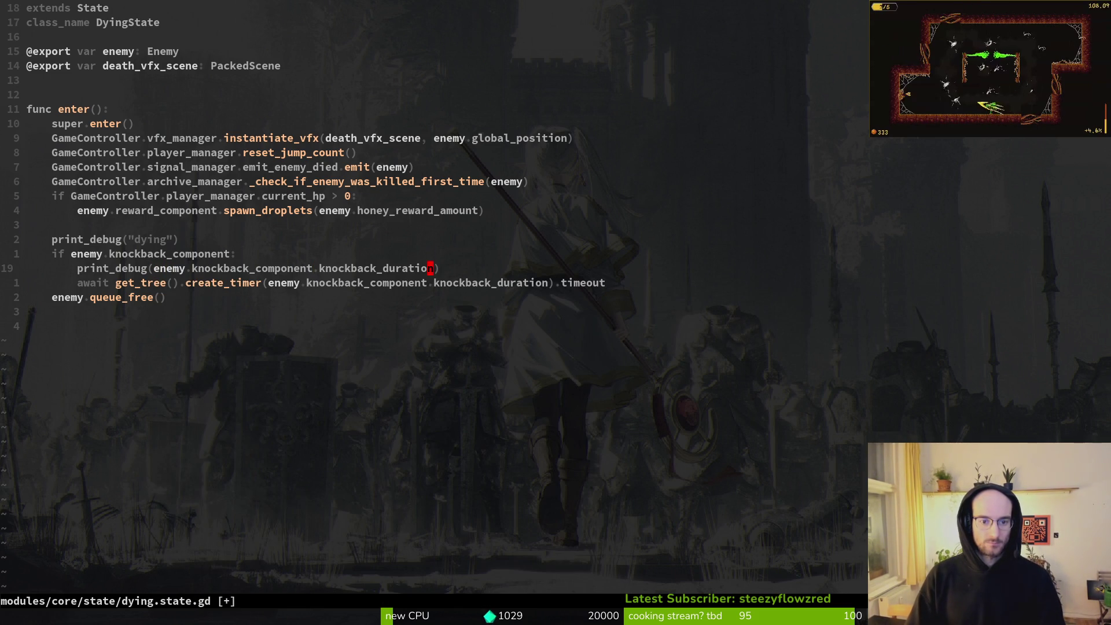
type(":w")
key("Return")
Add another print labelled knockback under the if line, save, and relaunch the game in Godot
key("k")
key("k")
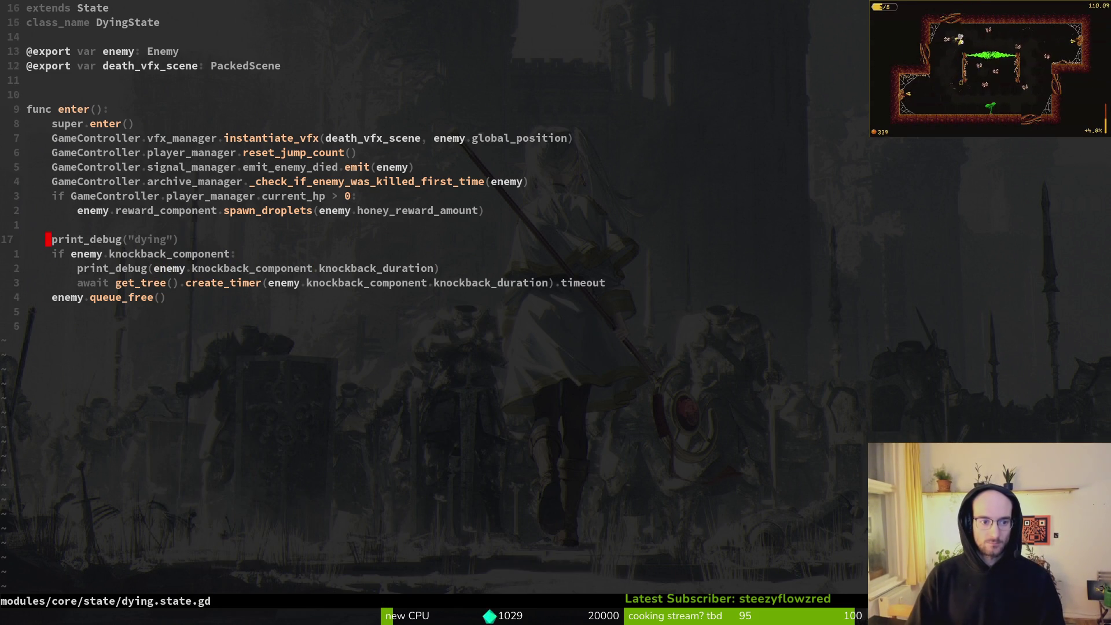
key("y")
key("y")
key("j")
key("p")
key("shift+period")
key("shift+period")
type("cwknockback")
key("Escape")
type(":w")
key("Return")
key("alt+Tab")
key("F5")
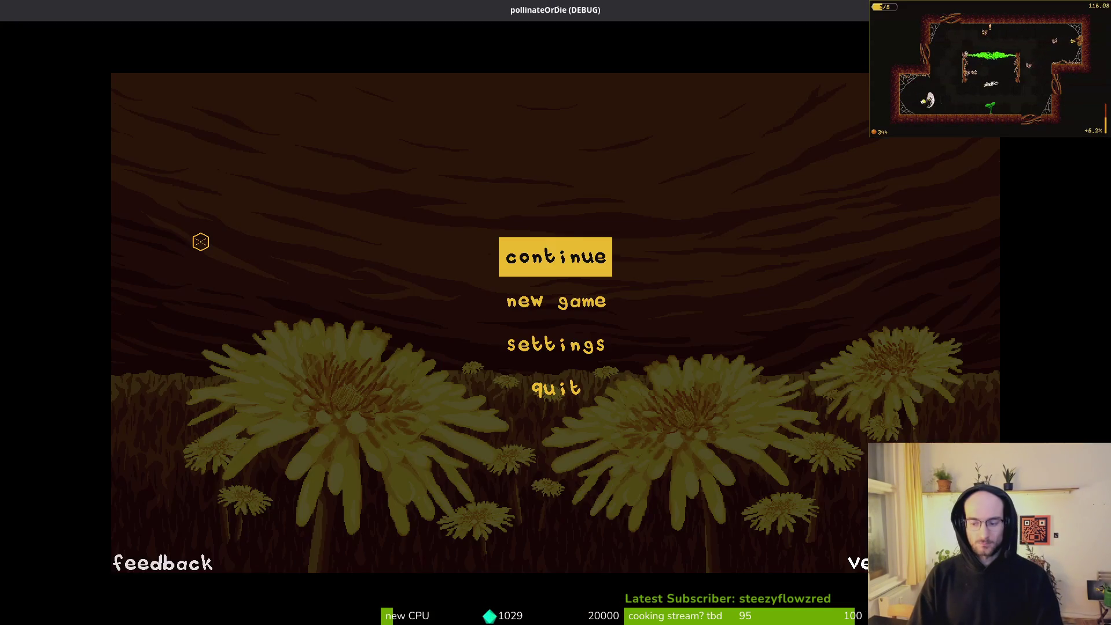
Continue from the main menu, fly the bee in, smash an enemy bug, then stop the game
key("Return")
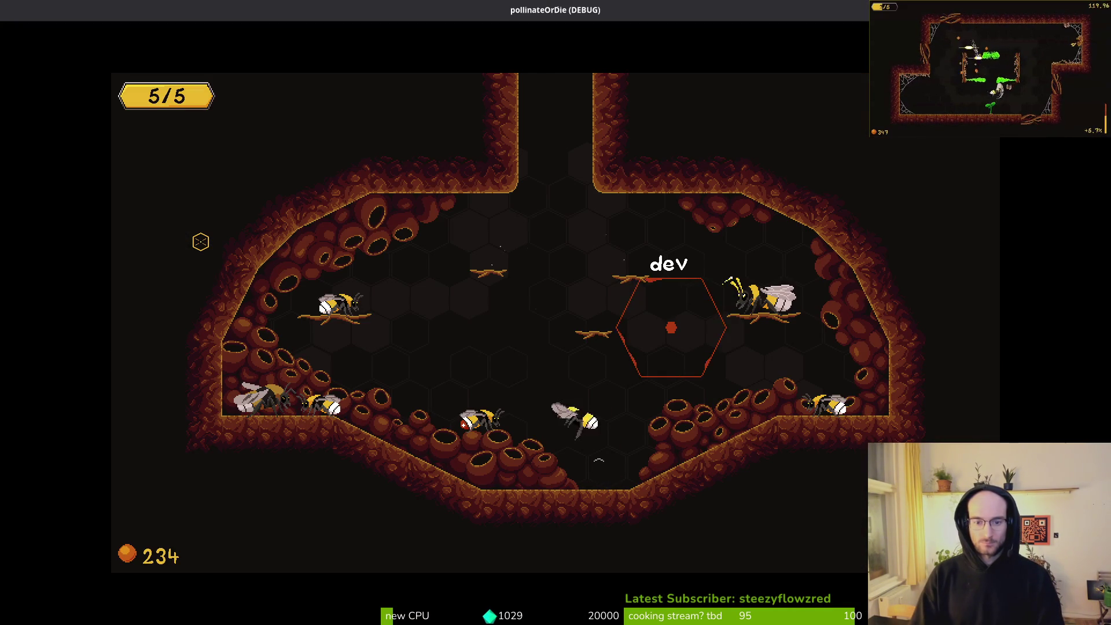
key("space")
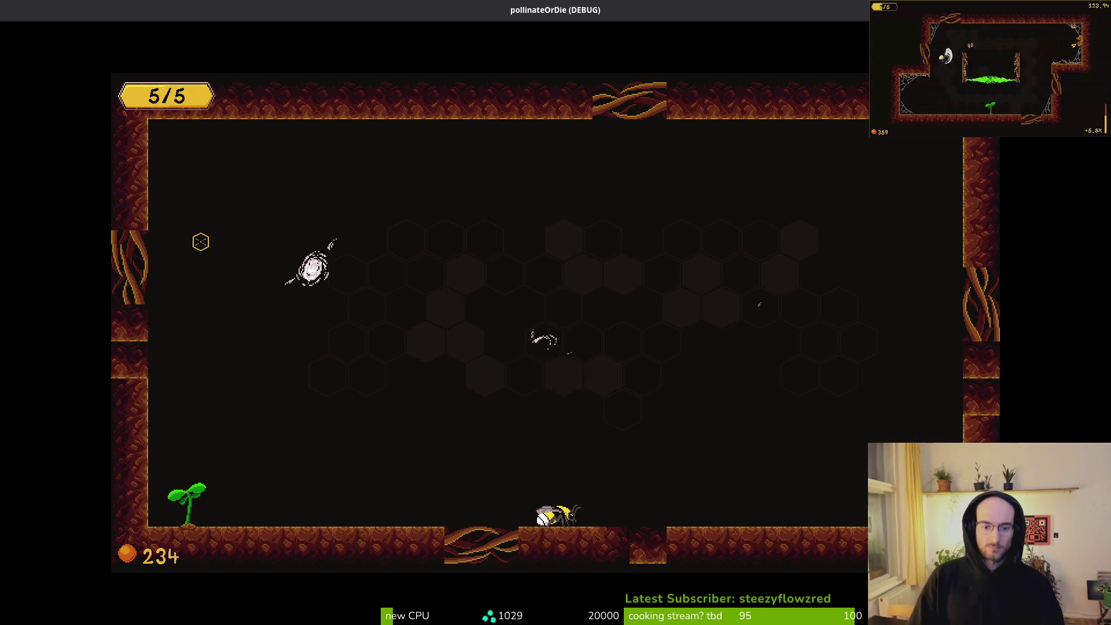
key("space")
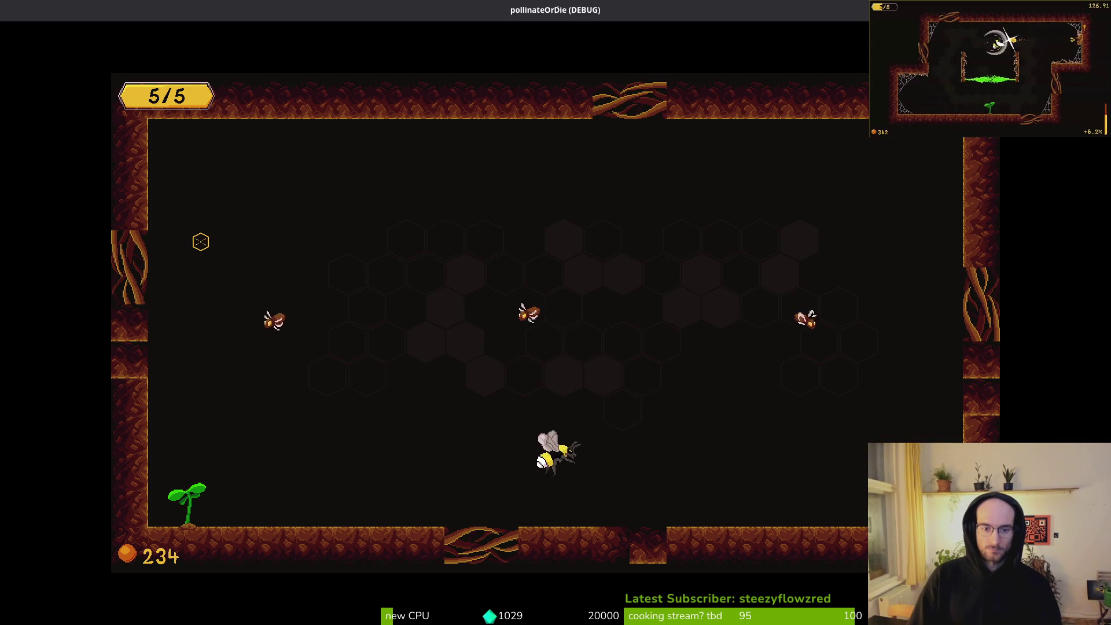
key("space")
key("x")
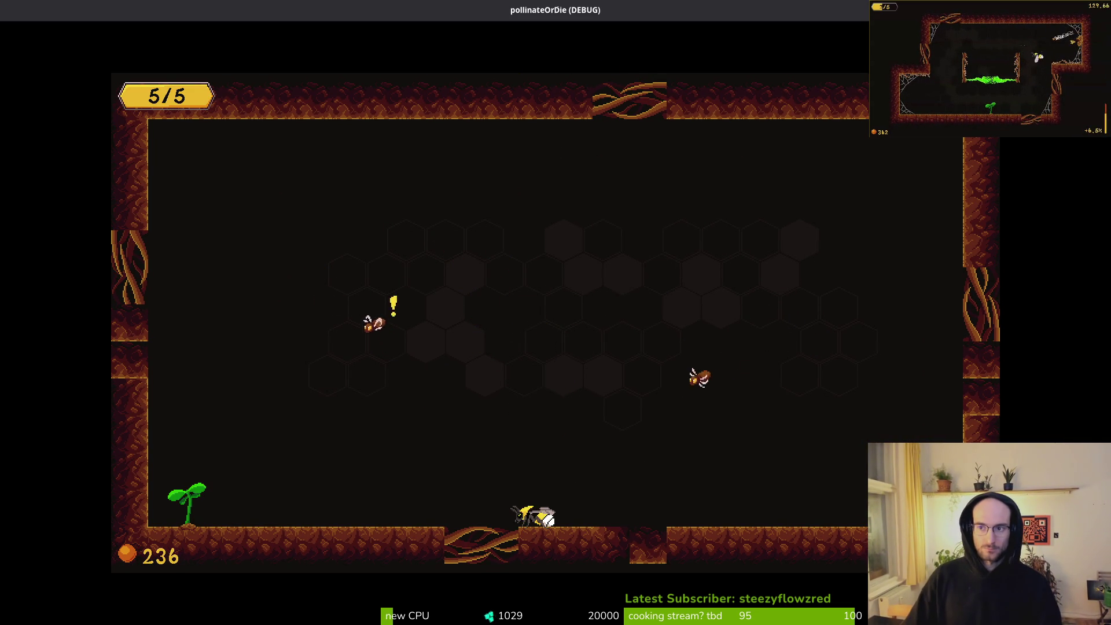
key("F8")
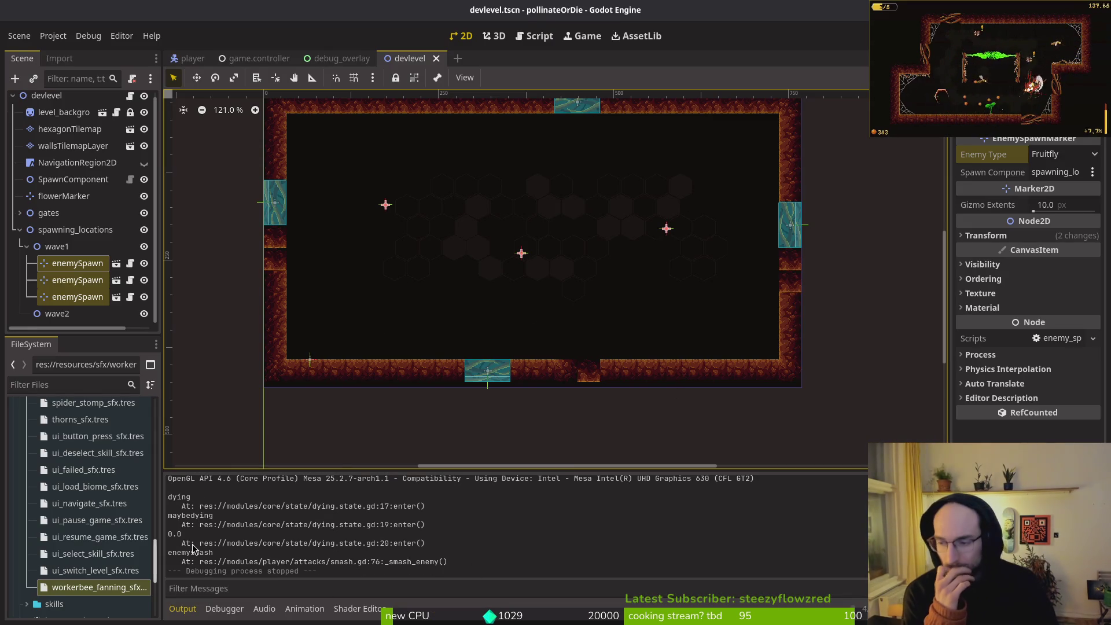
Switch from the Godot editor to the Neovim terminal showing dying.state.gd
key("alt+Tab")
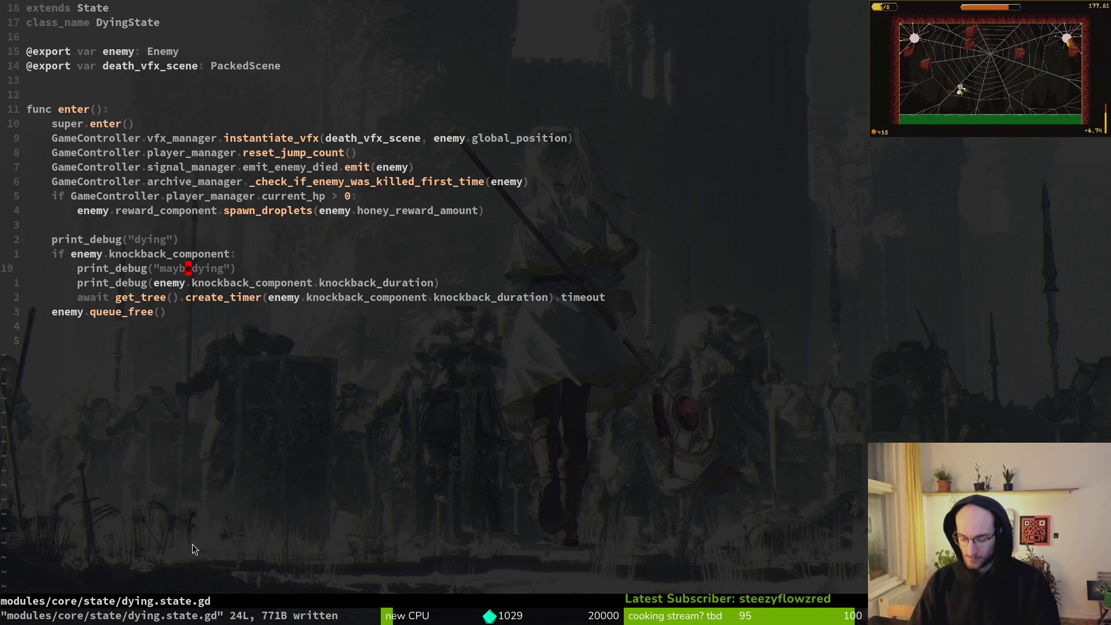
Open modules/player/attacks/smash.gd and scroll to its _smash_enemy function
key("space")
key("f")
key("f")
type("smashgd")
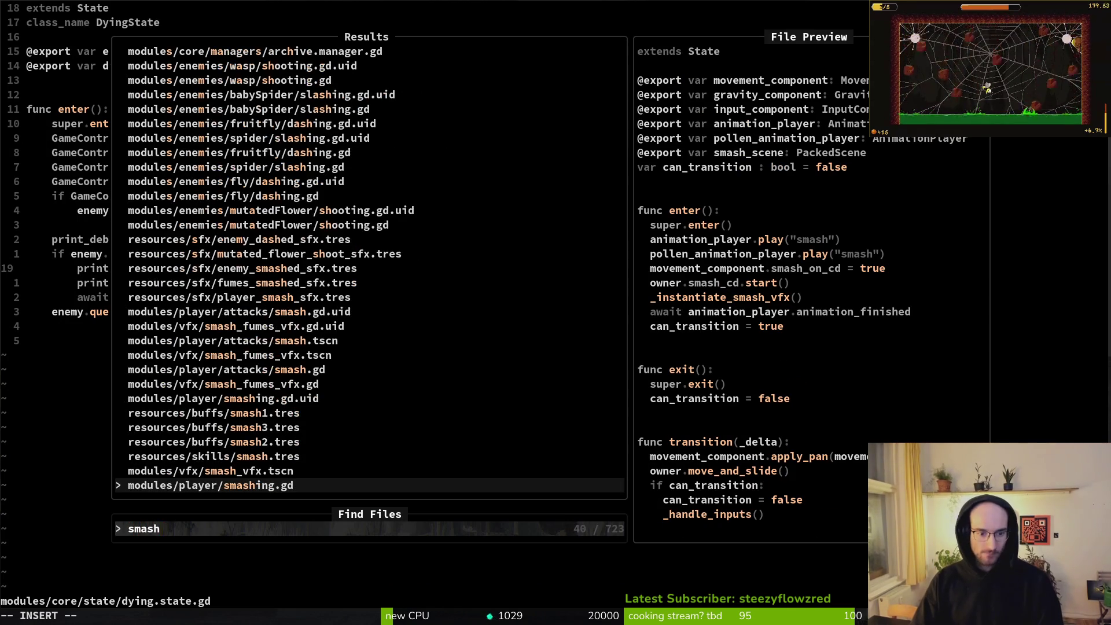
key("Up")
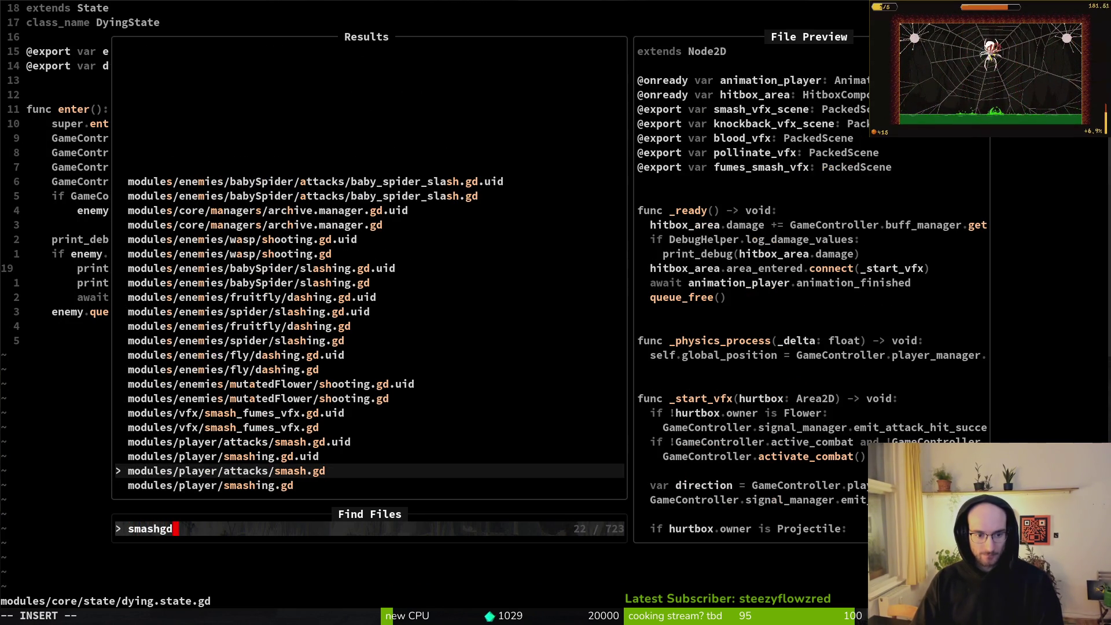
key("Return")
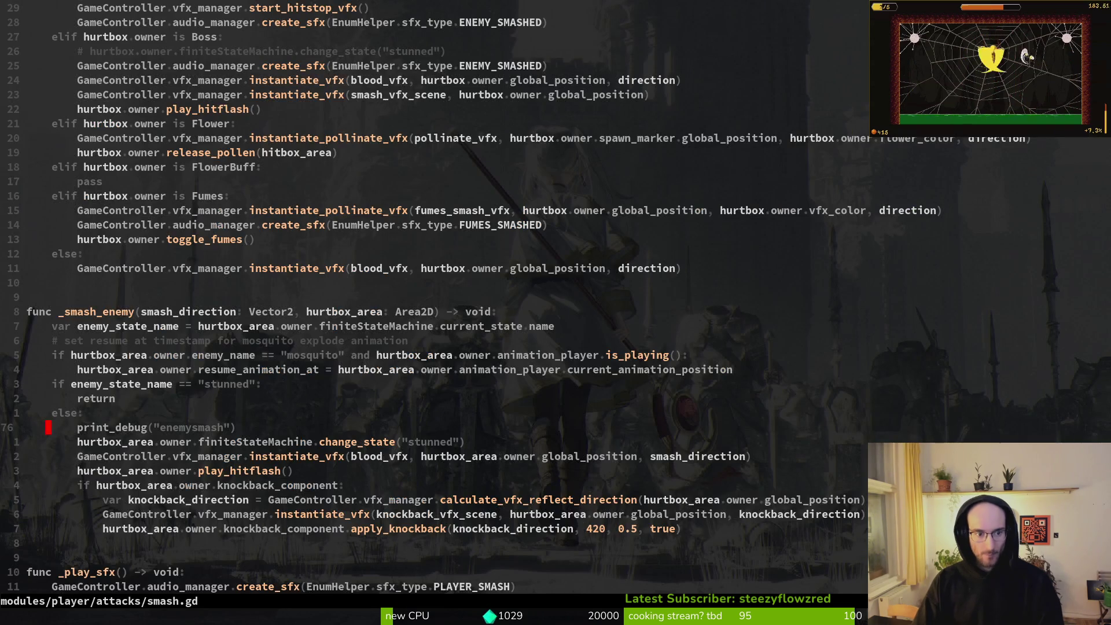
key("ctrl+u")
key("ctrl+u")
key("ctrl+u")
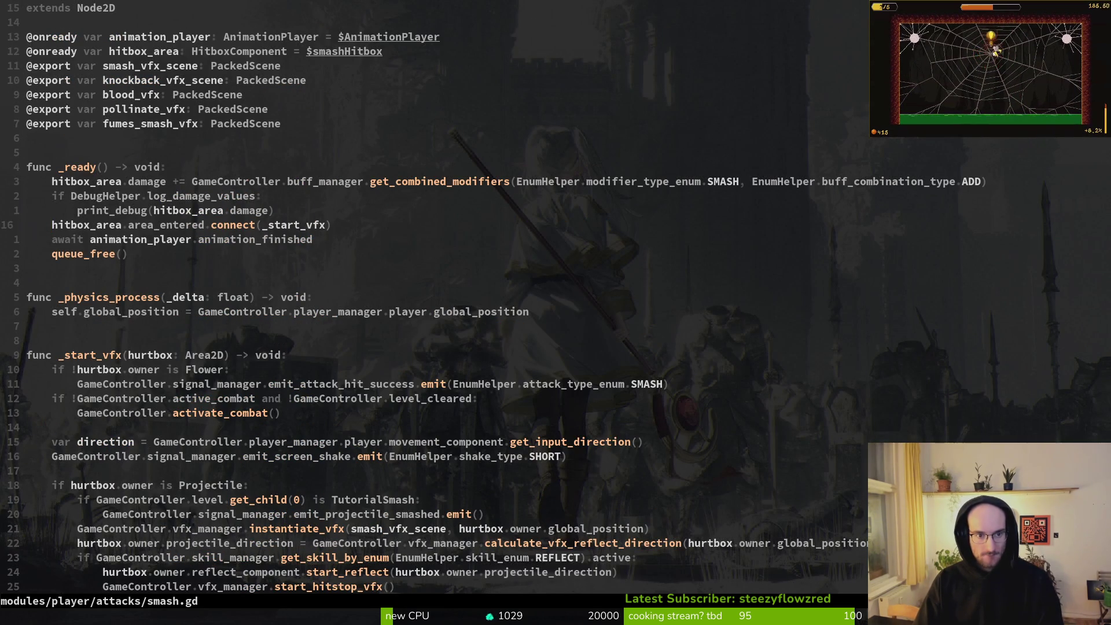
key("k")
key("k")
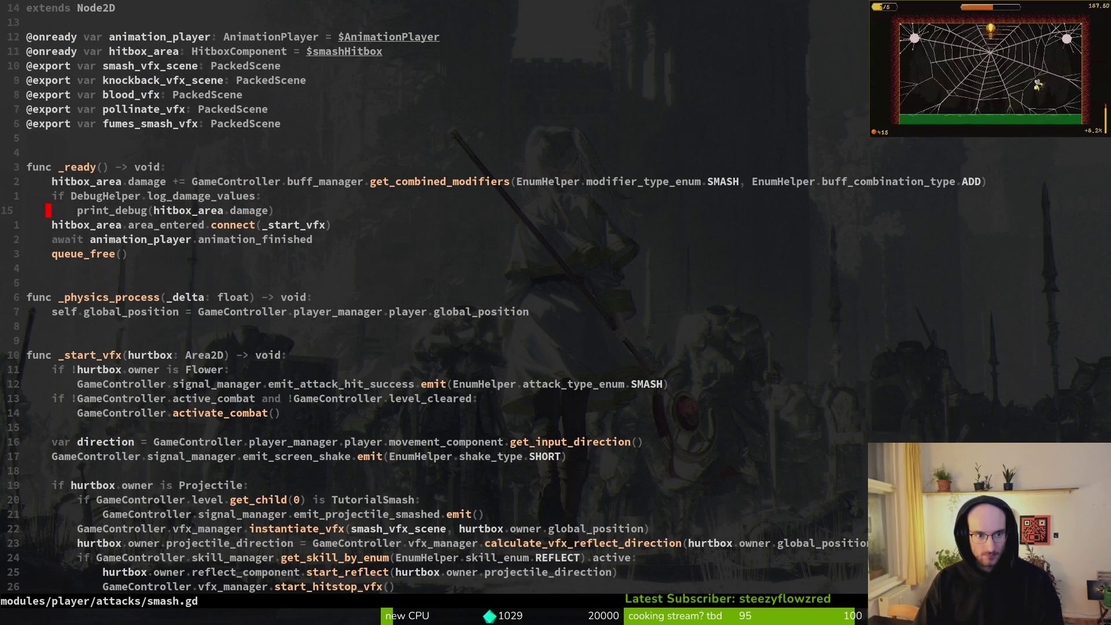
key("ctrl+d")
key("ctrl+d")
key("ctrl+d")
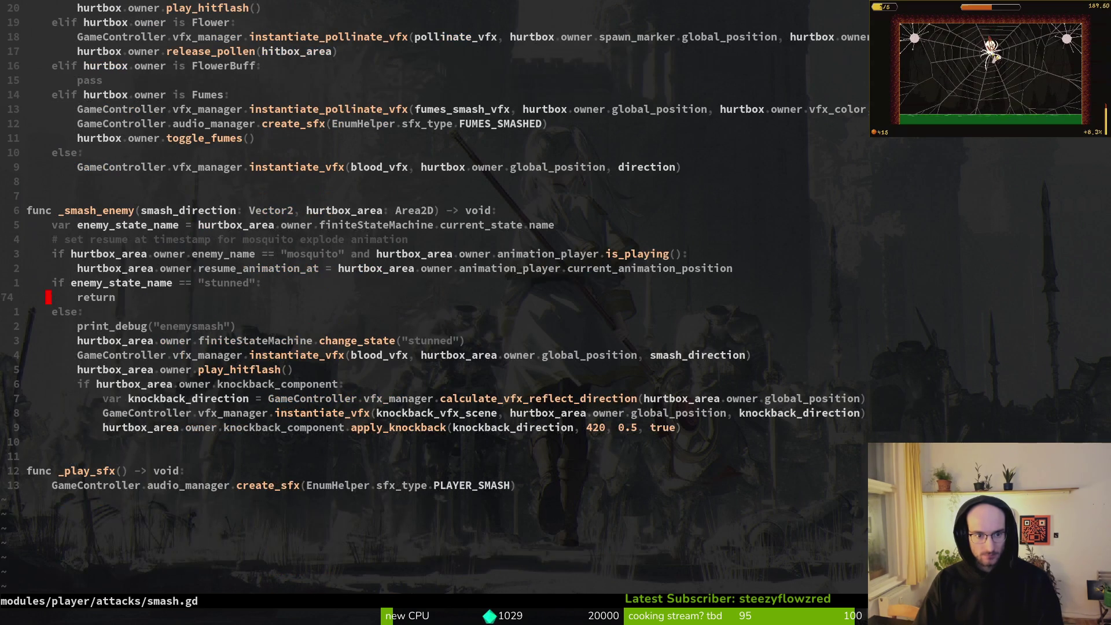
Go back to dying.state.gd via the jump list and start the project file finder
key("alt+Tab")
key("alt+Tab")
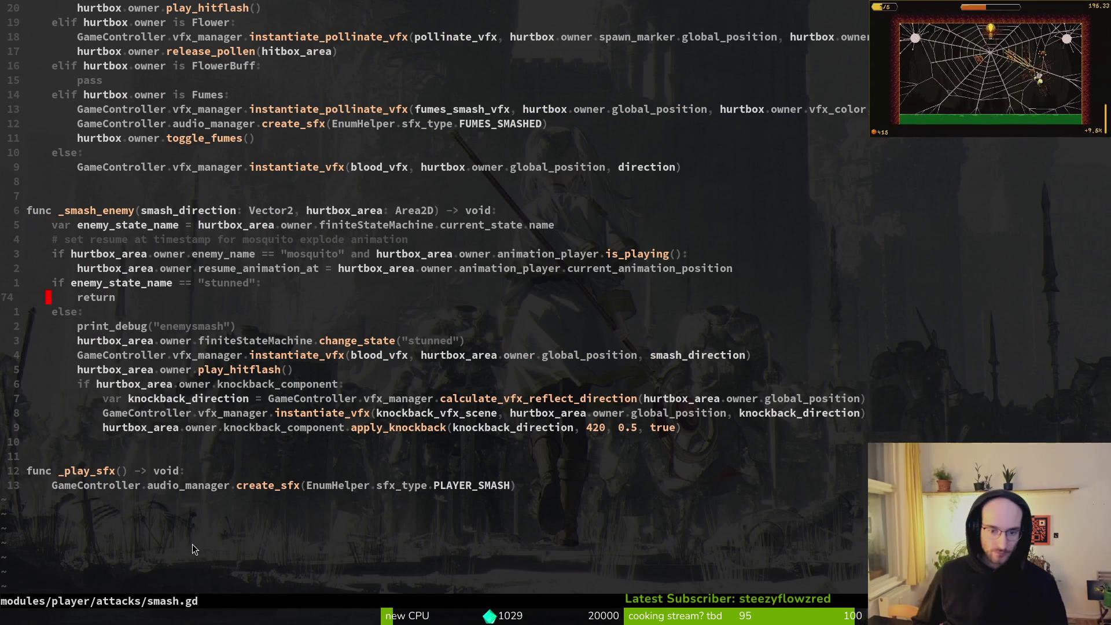
key("alt+Tab")
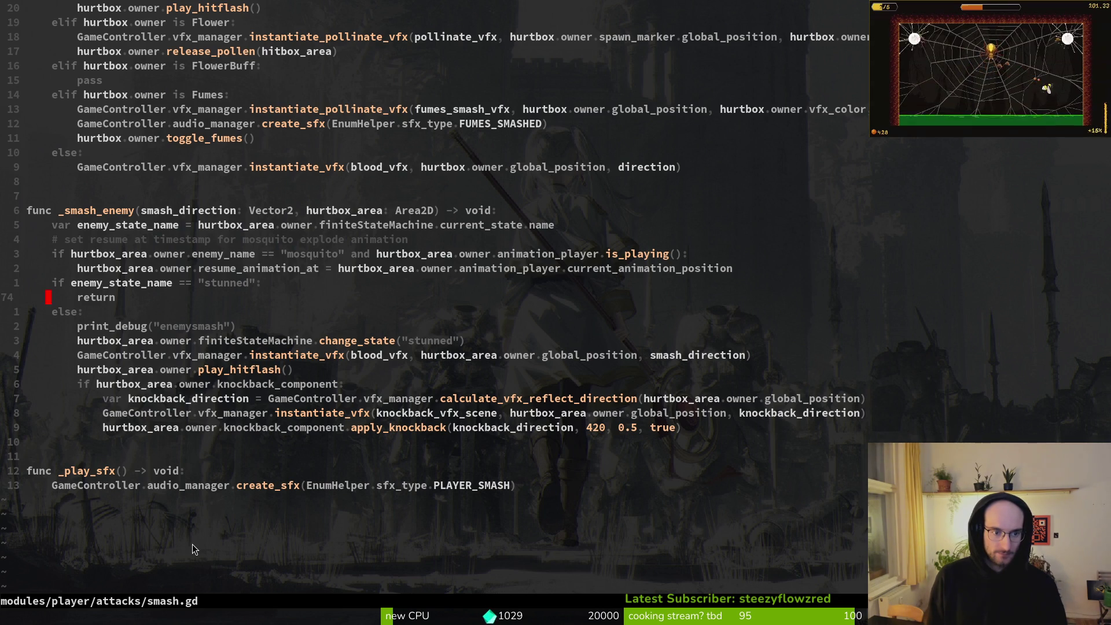
key("ctrl+o")
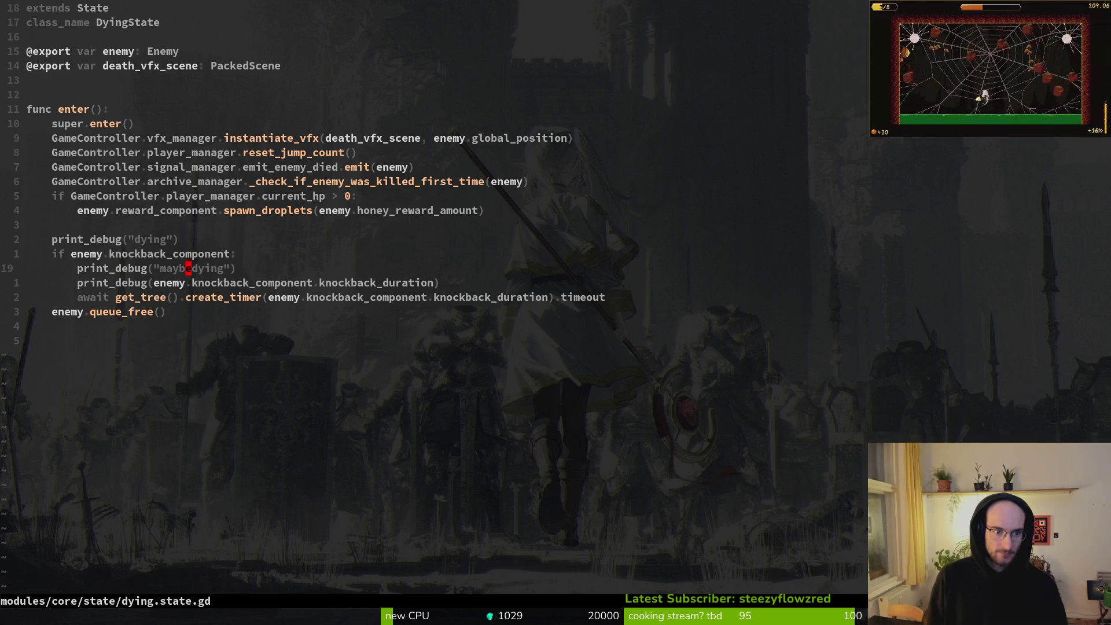
key("alt+Tab")
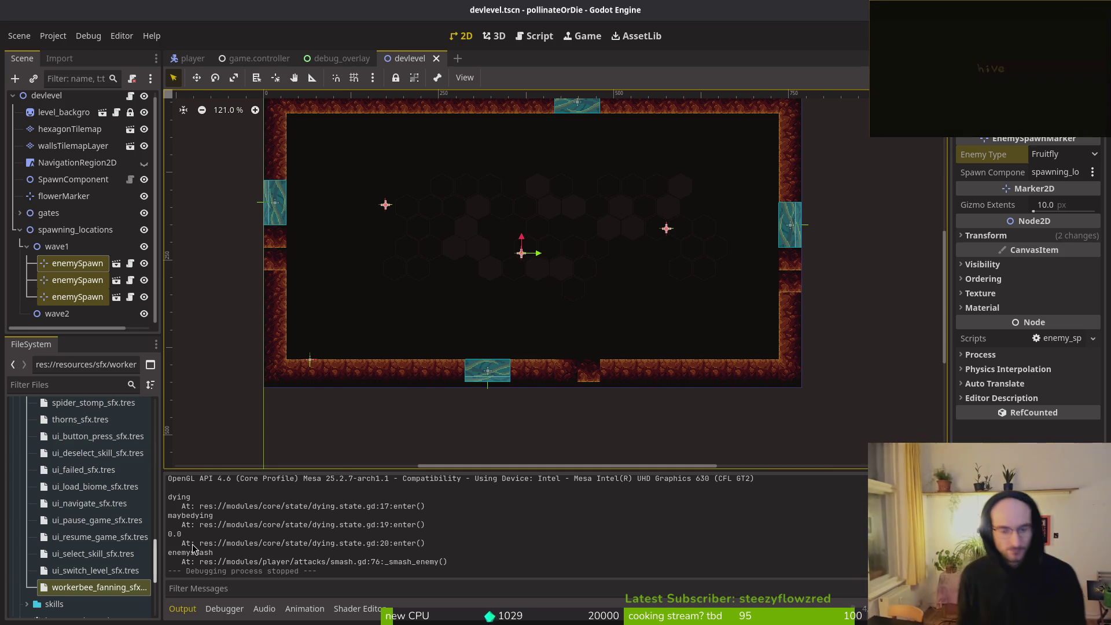
left_click(194, 544)
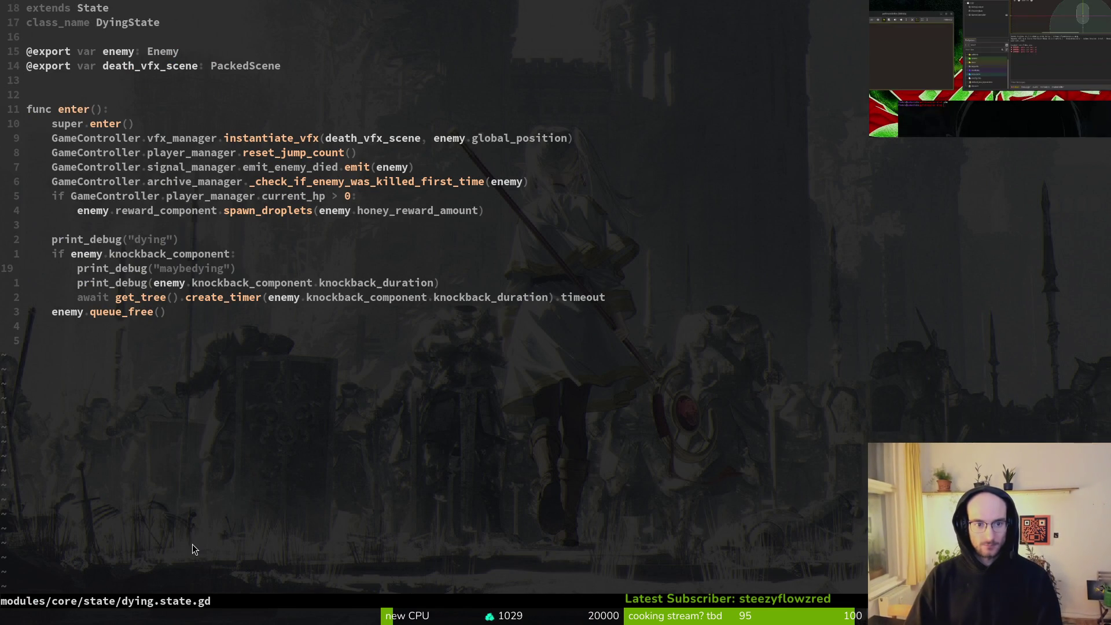
key("space")
Open hurt_component.gd and select its health_component damage line in _ready
key("f")
key("f")
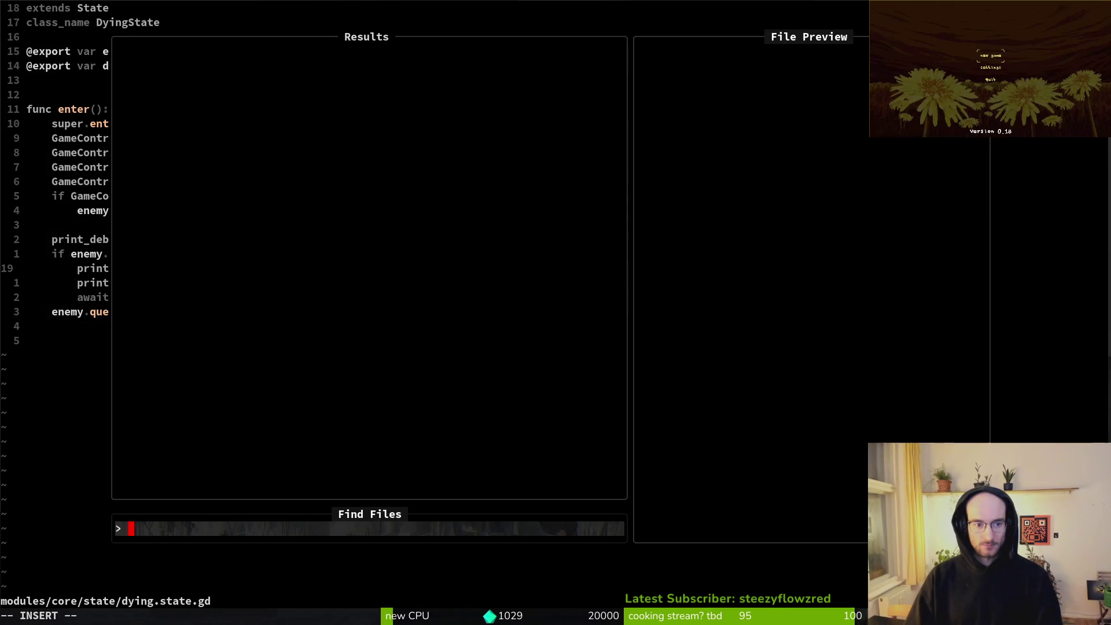
type("hurtcom")
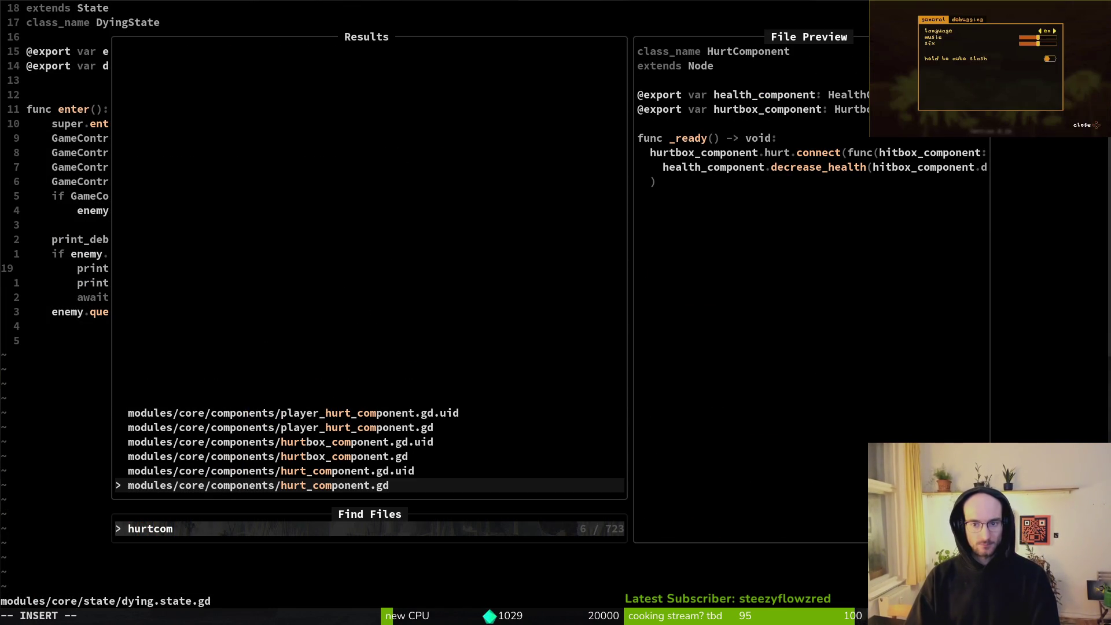
key("Return")
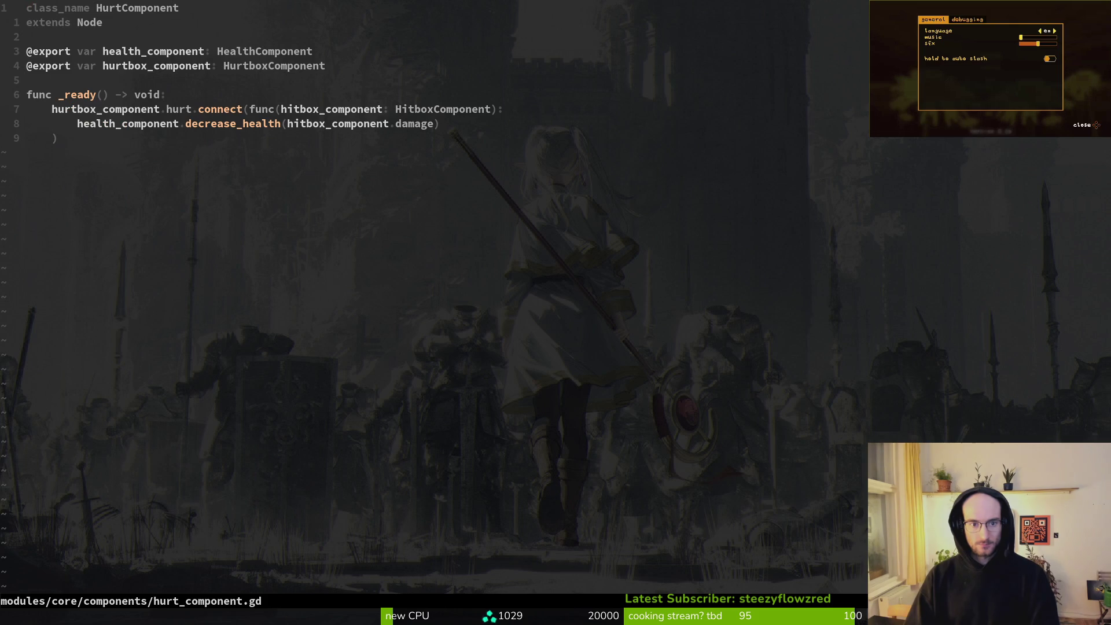
key("j")
key("j")
key("j")
key("shift+v")
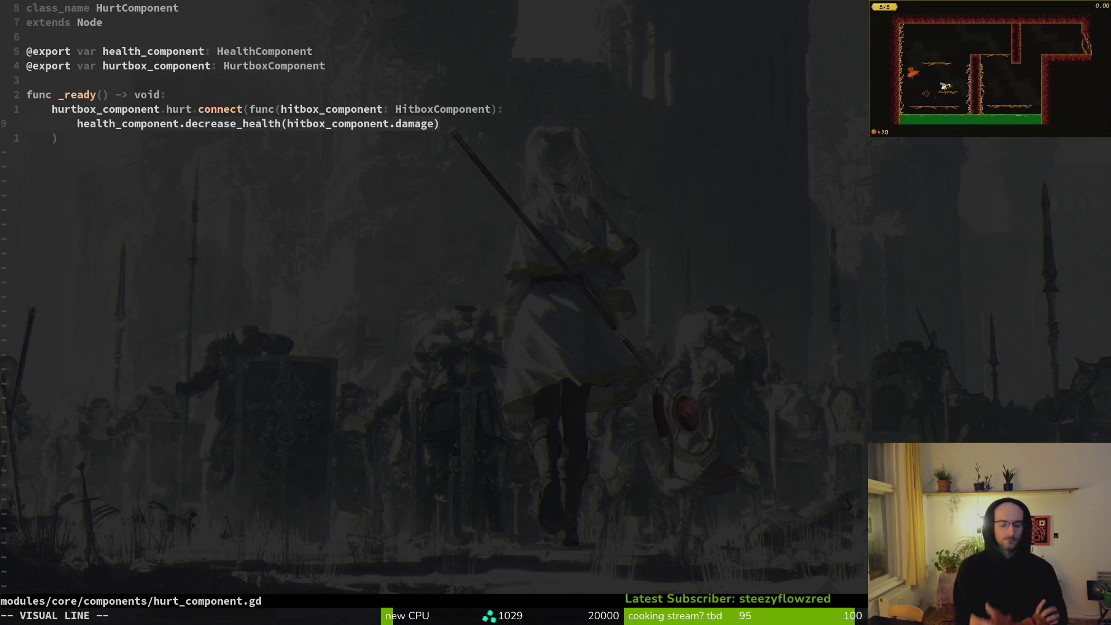
Return to dying.state.gd and insert a blank line below the await in the knockback block
key("alt+Tab")
key("alt+Tab")
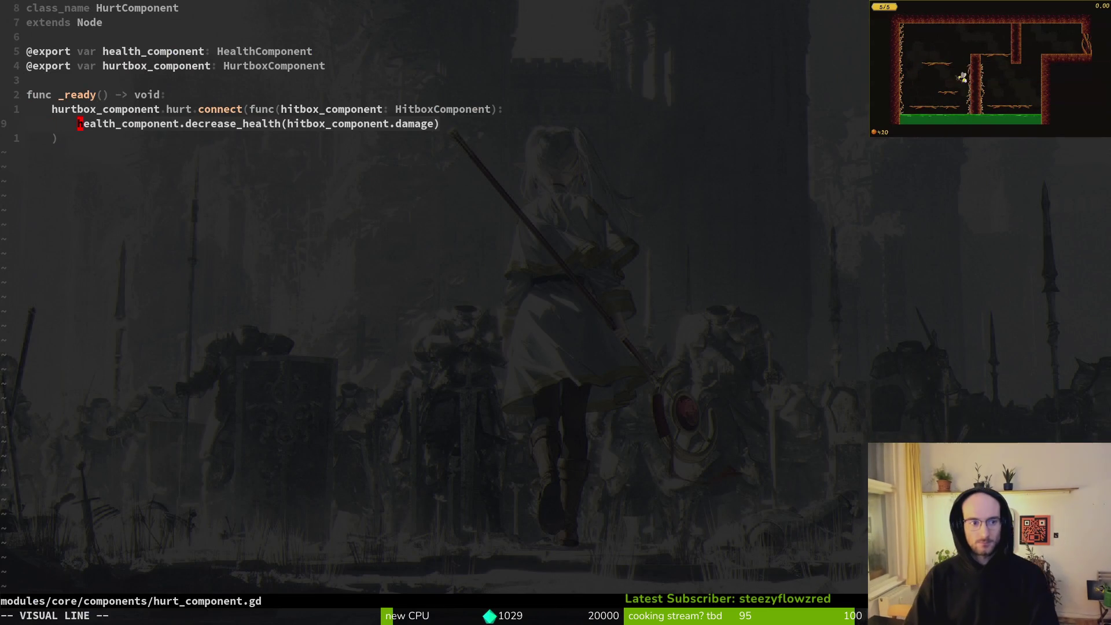
key("Escape")
key("ctrl+6")
key("j")
key("j")
key("o")
key("Escape")
key("k")
key("k")
key("k")
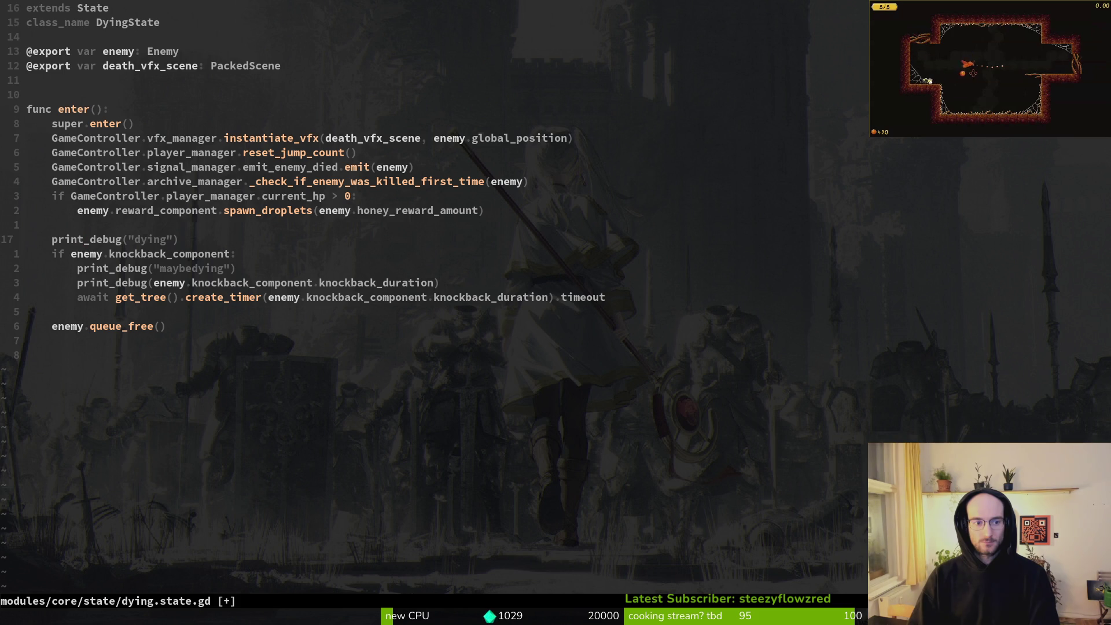
Yank the entire dying.state.gd script and switch to hurt_component.gd
key("g")
key("g")
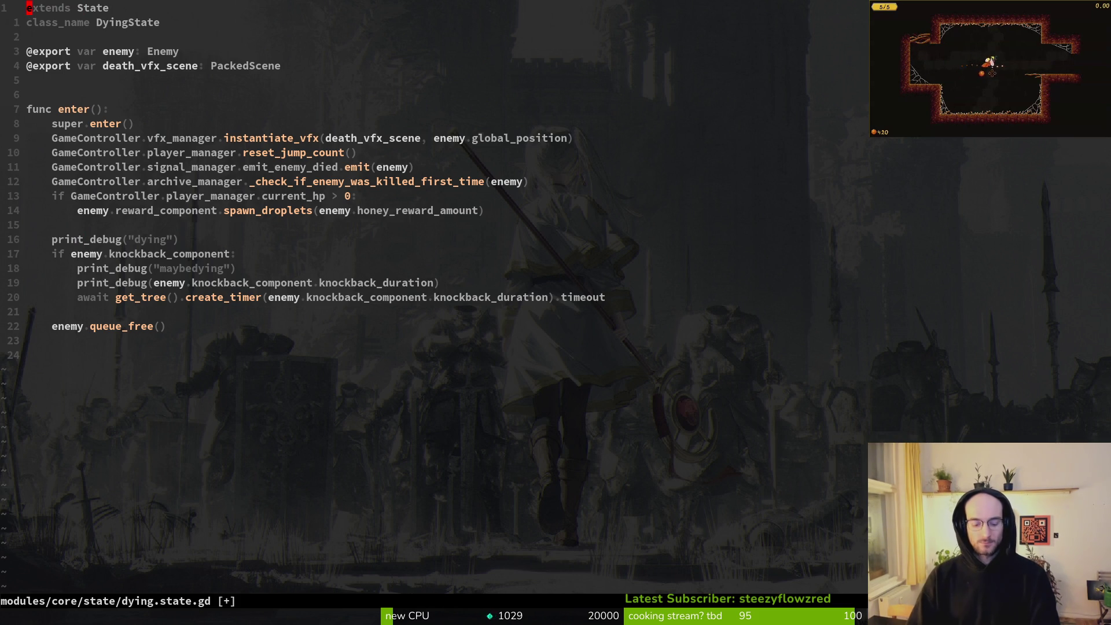
key("shift+v")
key("shift+g")
key("y")
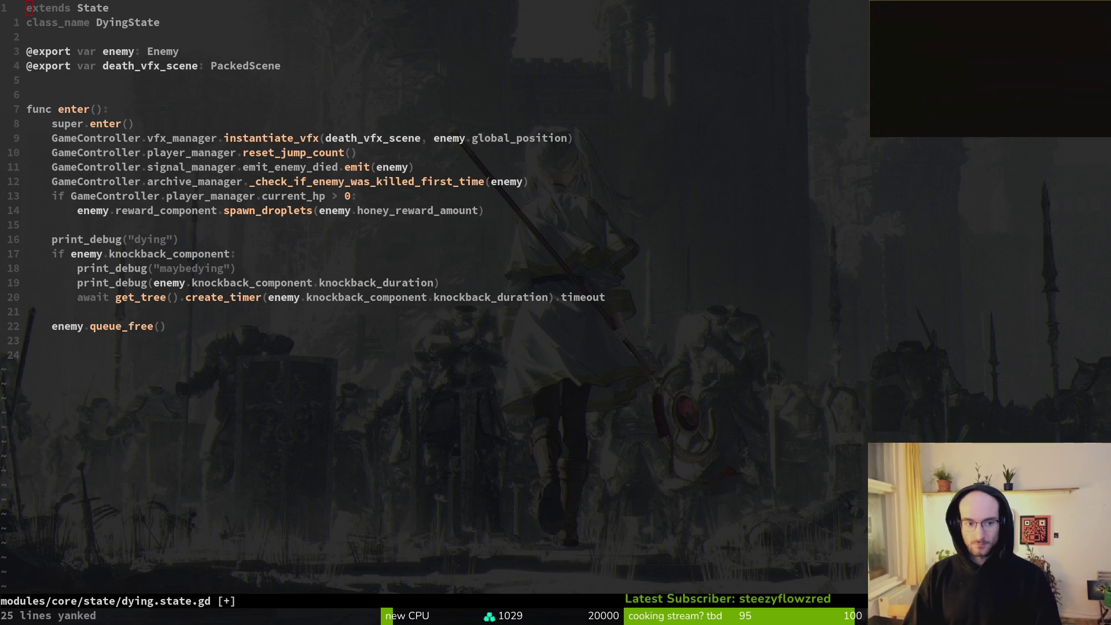
key("ctrl+6")
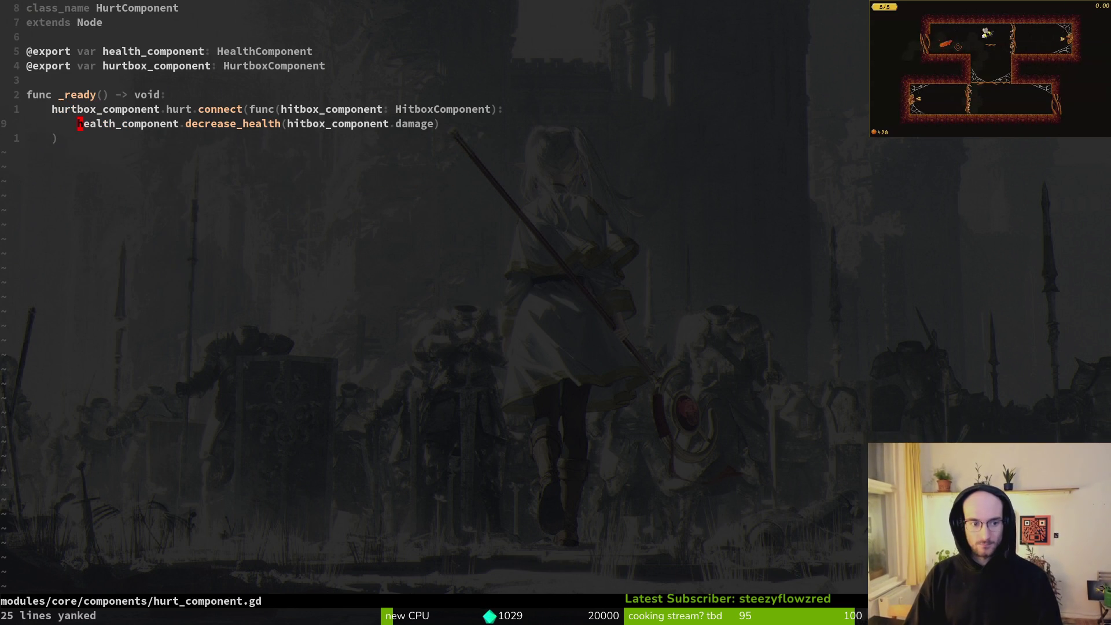
Open enemy.gd and copy the four signal setup lines from its _ready function
key("ctrl+6")
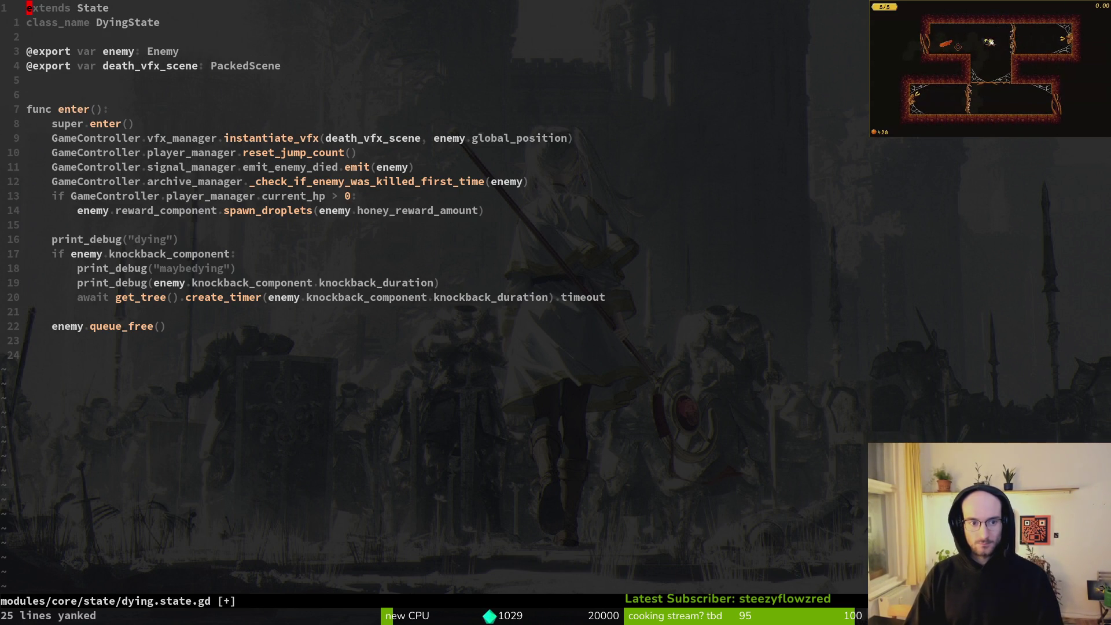
key("ctrl+p")
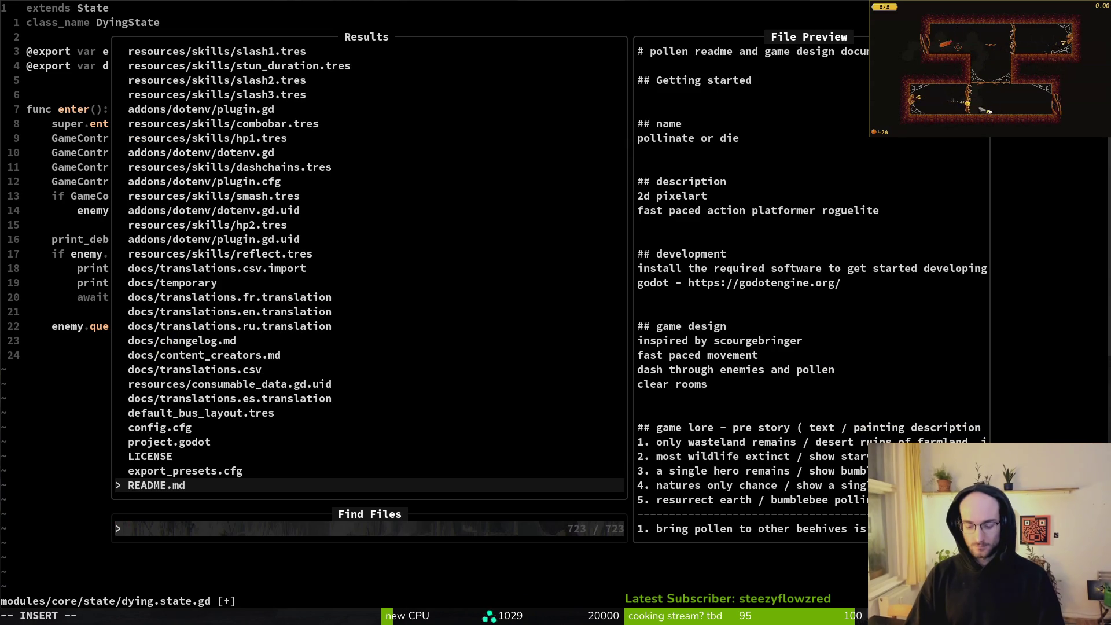
type("ene")
key("Up")
key("Return")
key("k")
key("k")
key("k")
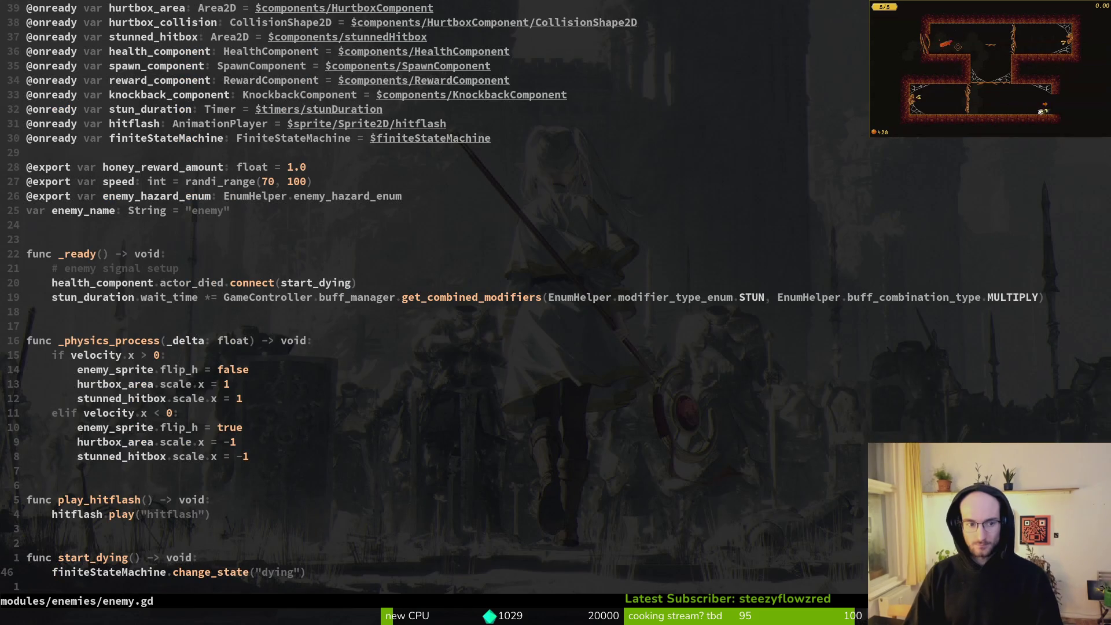
key("{")
key("{")
key("V")
key("j")
key("j")
key("j")
key("y")
Return to enemy.gd and move into the start_dying function at the end of the file
key("ctrl+6")
key("alt+Tab")
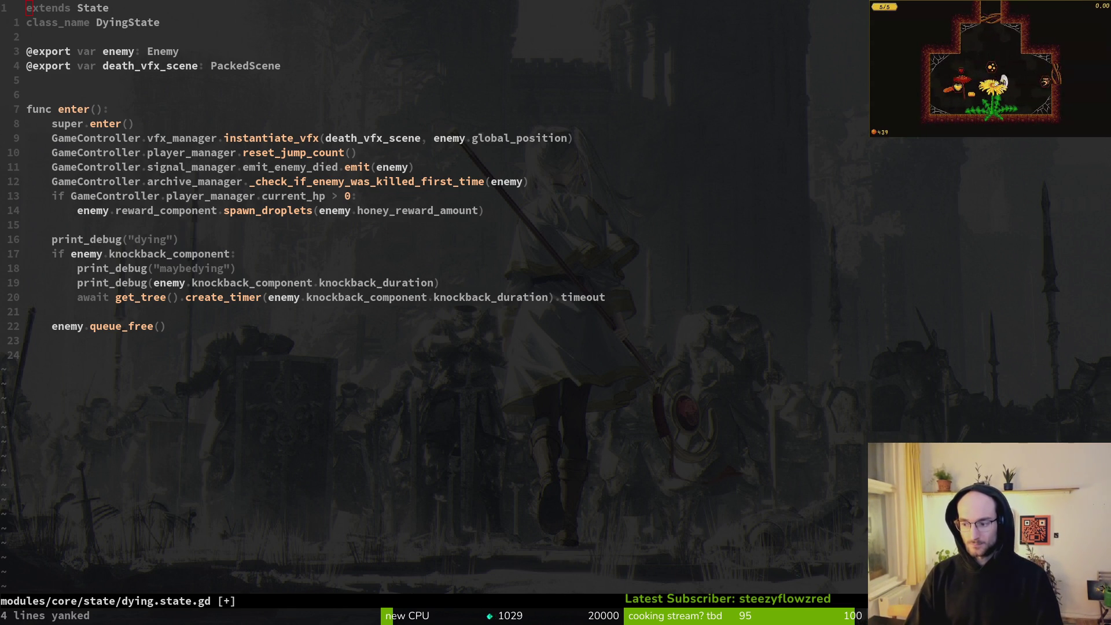
key("alt+Tab")
key("ctrl+6")
key("G")
key("k")
key("k")
key("j")
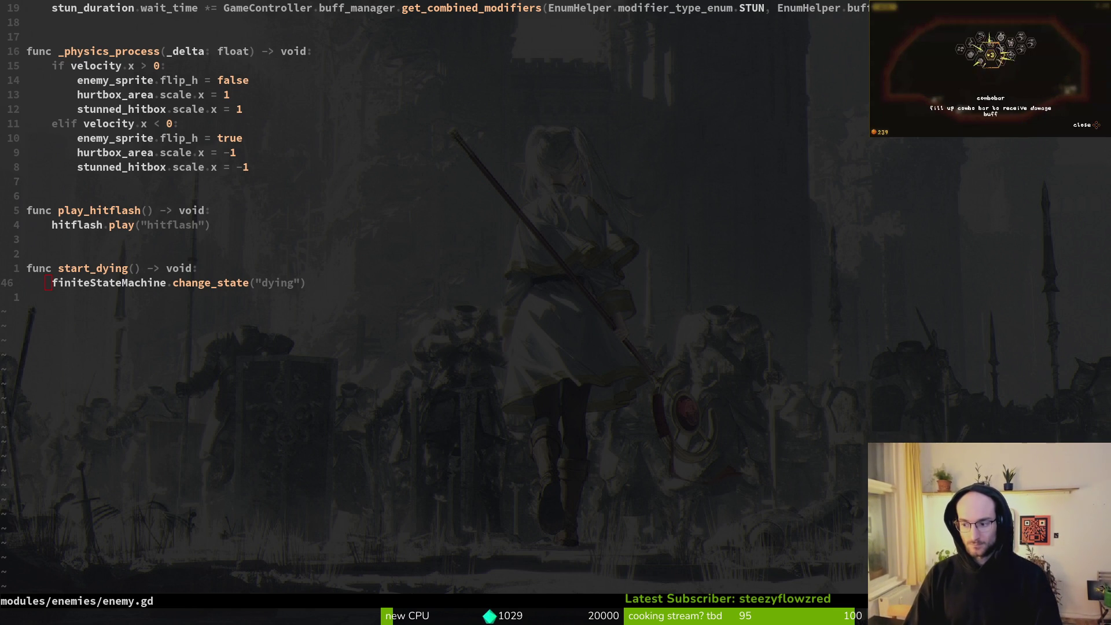
Find and open modules/player/attacks/smash.gd, then yank all 87 of its lines
key("space")
key("f")
key("f")
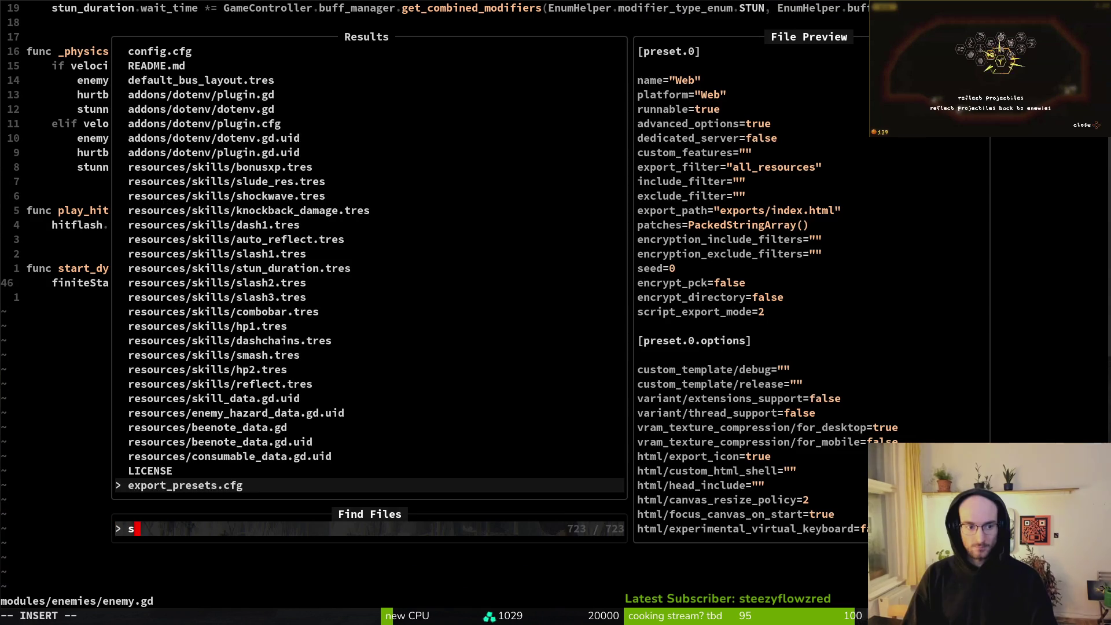
type("smasgd")
key("Up")
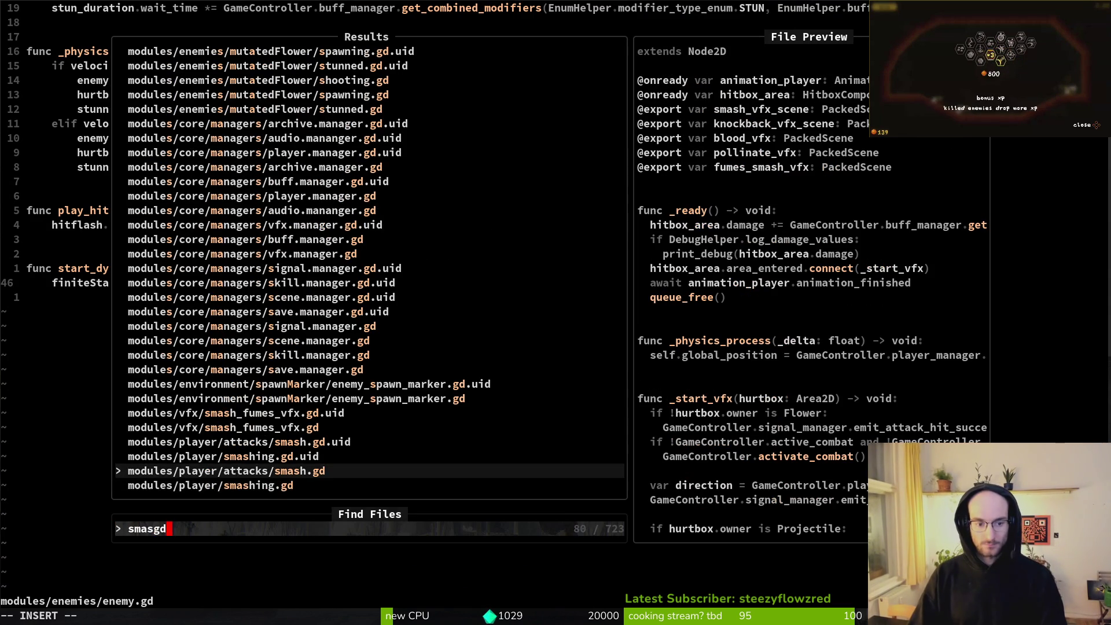
key("Return")
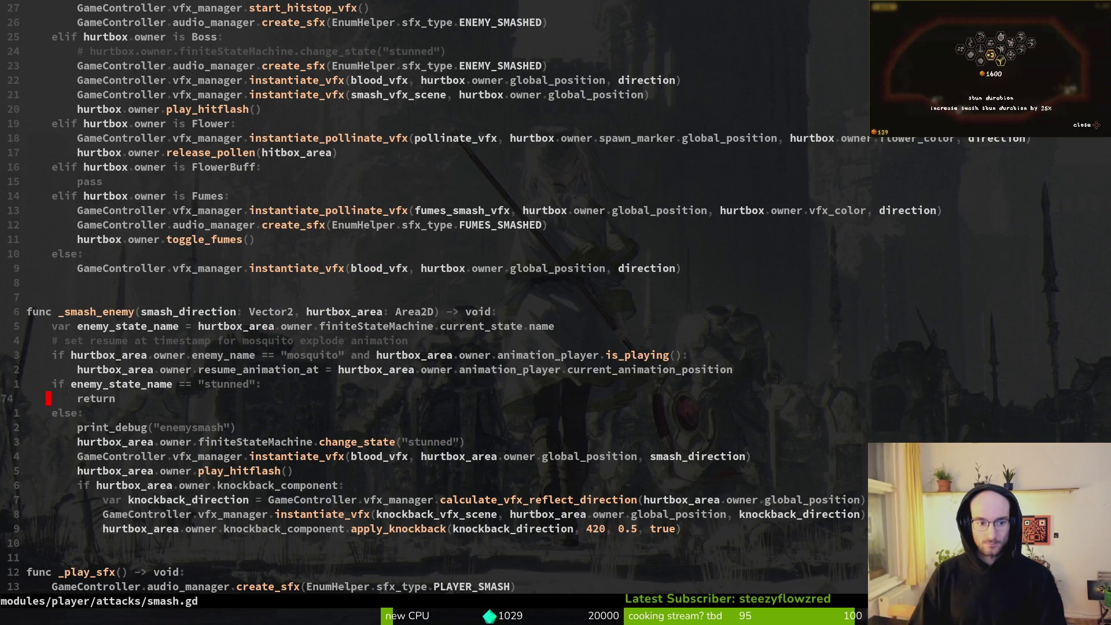
key("k")
key("k")
key("k")
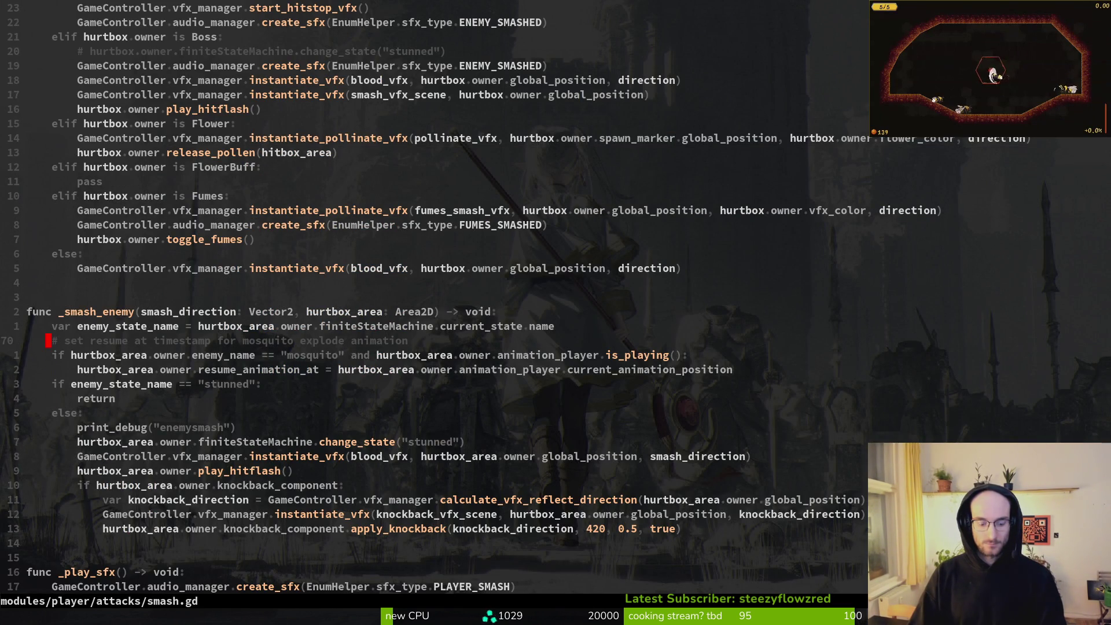
key("g")
key("g")
key("y")
key("G")
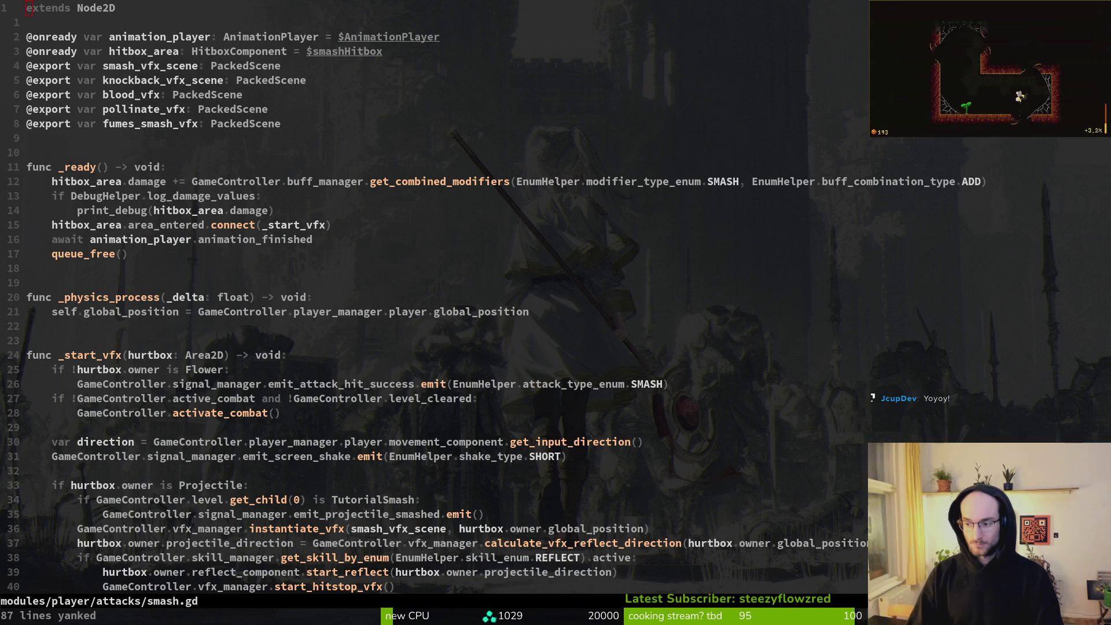
Playtest the level with a few pauses, leave it, and bring up the Gemini chat
key("Escape")
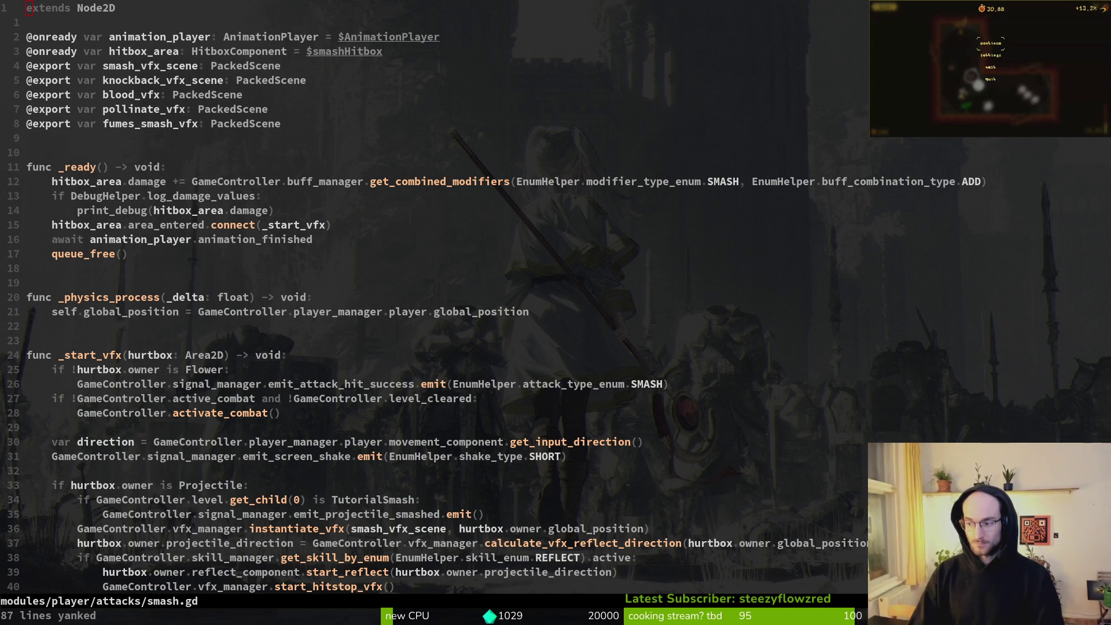
key("Escape")
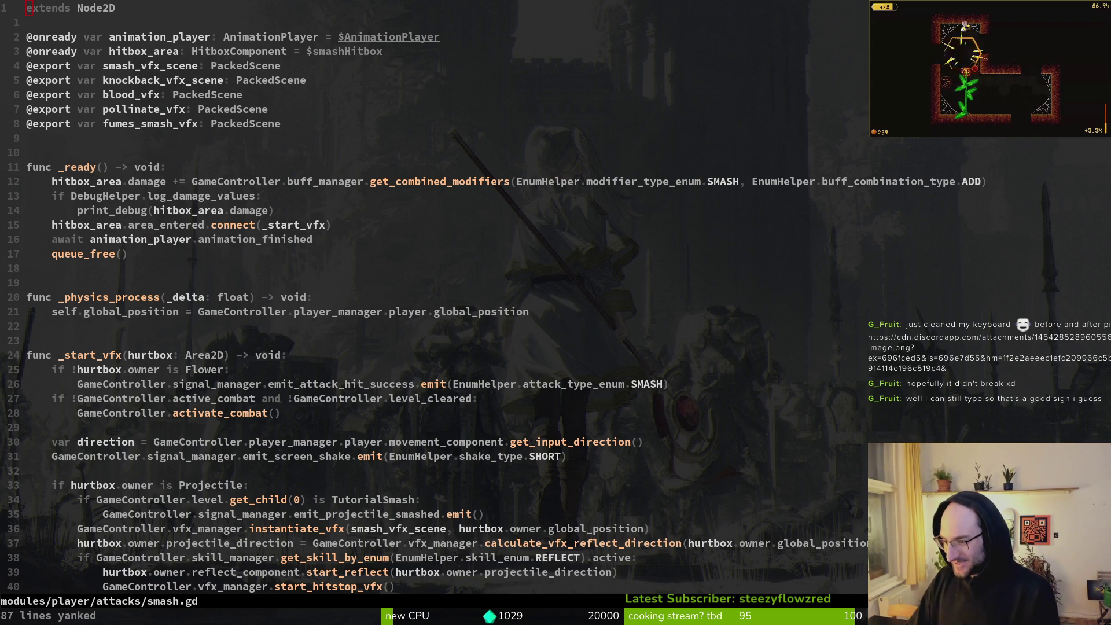
key("Escape")
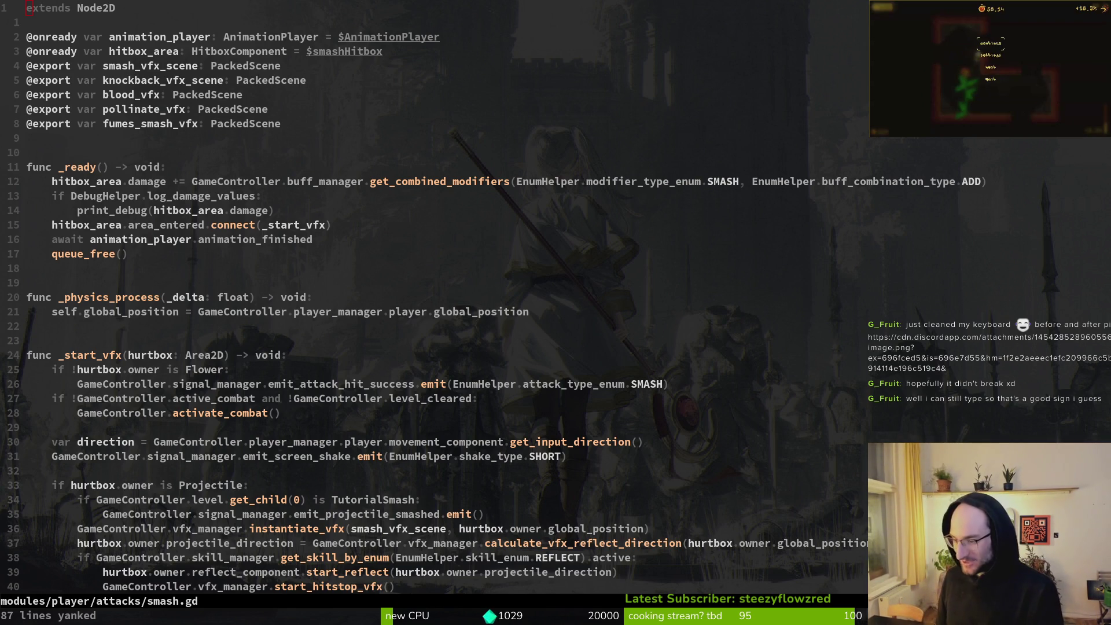
key("Escape")
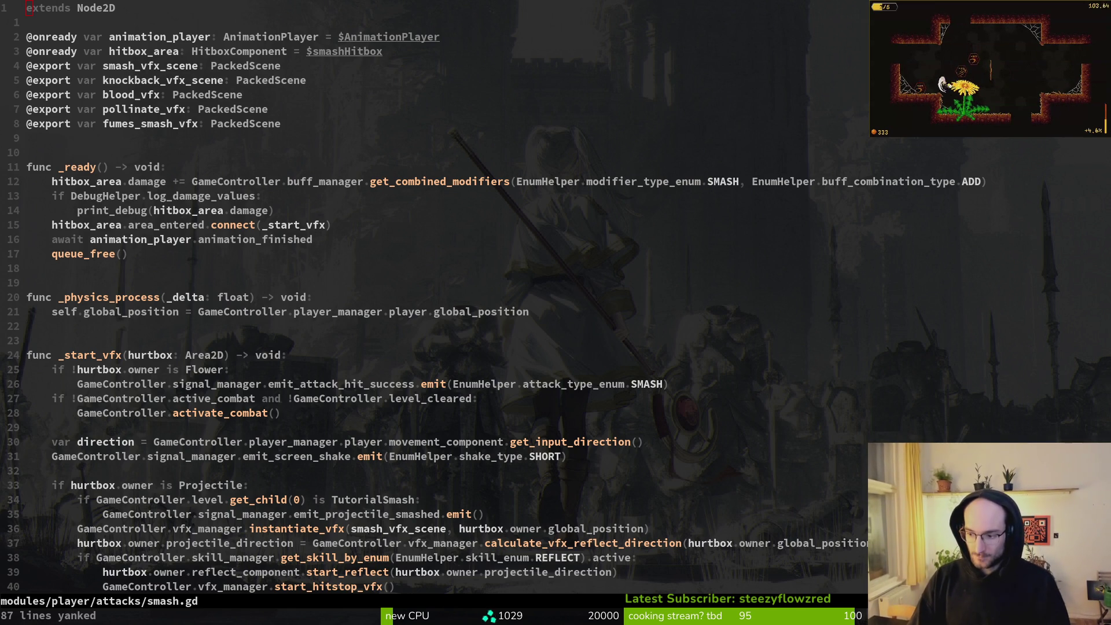
key("Escape")
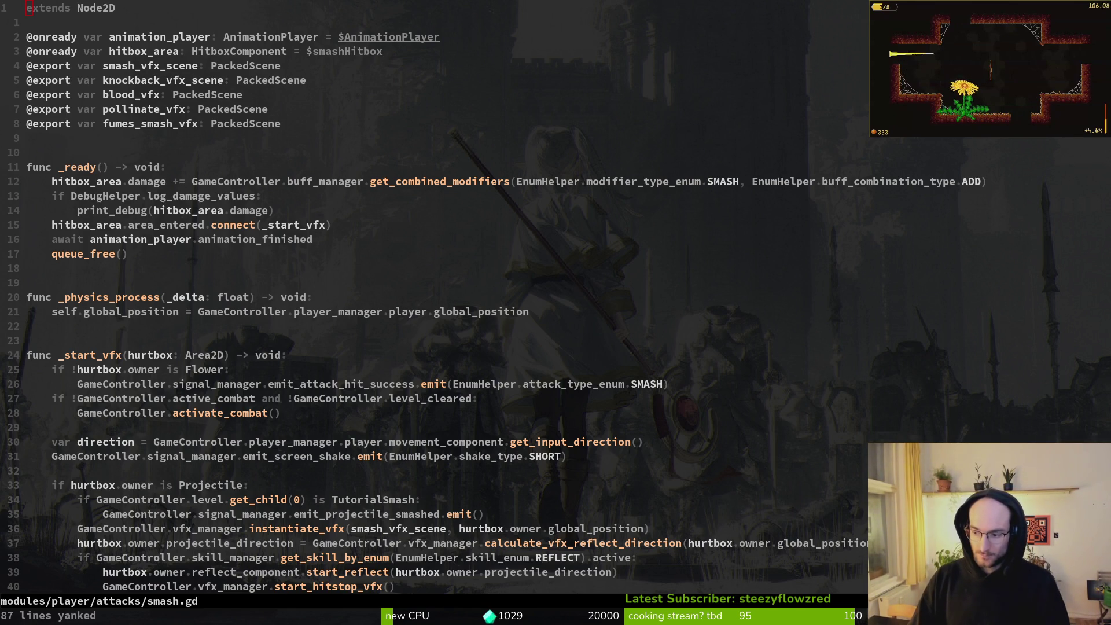
key("Return")
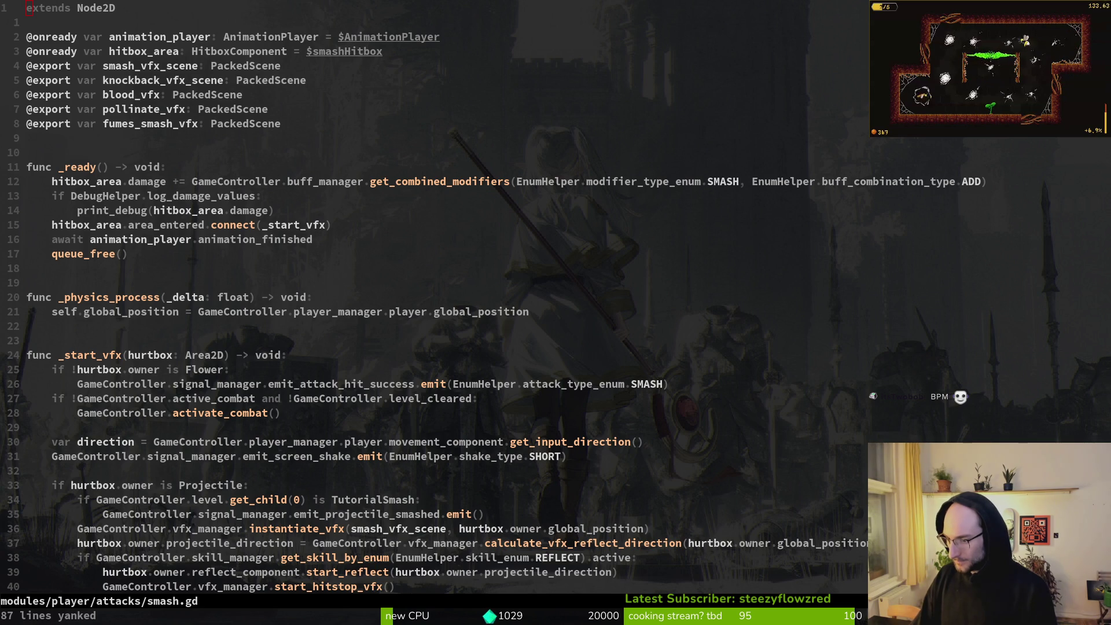
key("alt+Tab")
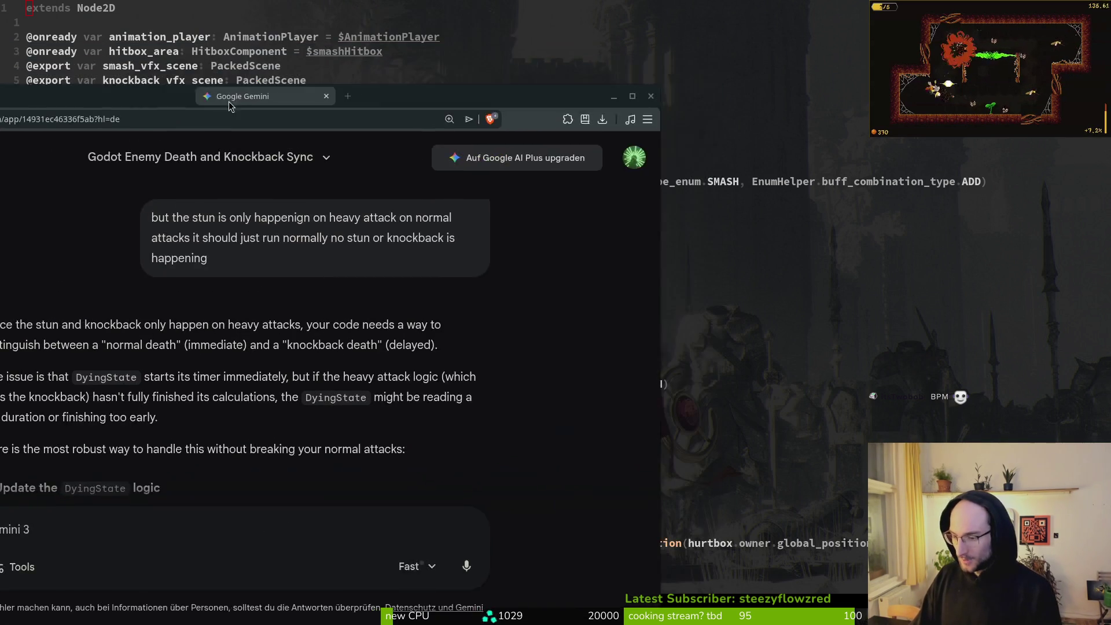
Maximize the Brave window showing Gemini's reply about DyingState timing
key("super+Up")
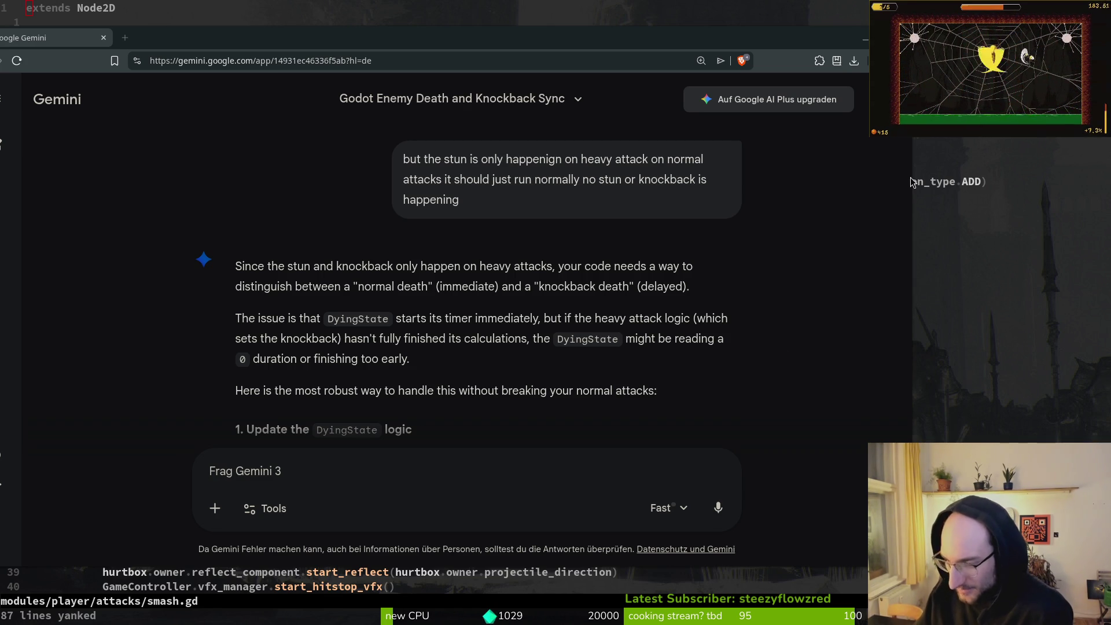
Load typer.io in a new browser tab and maximize the window
left_click(124, 38)
type("typ")
key("Return")
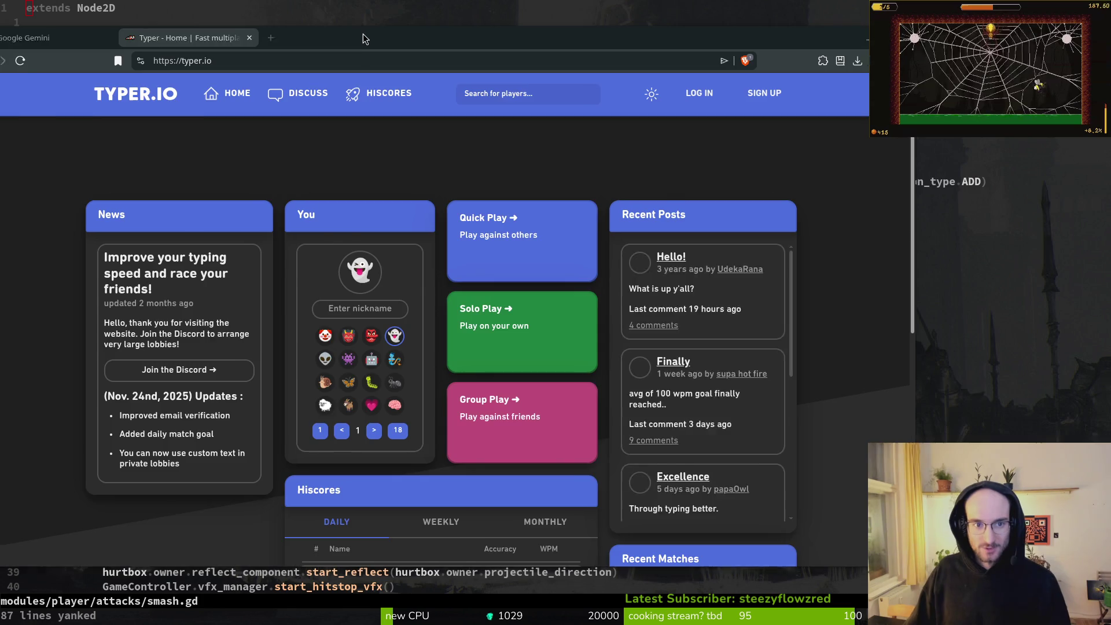
double_click(362, 39)
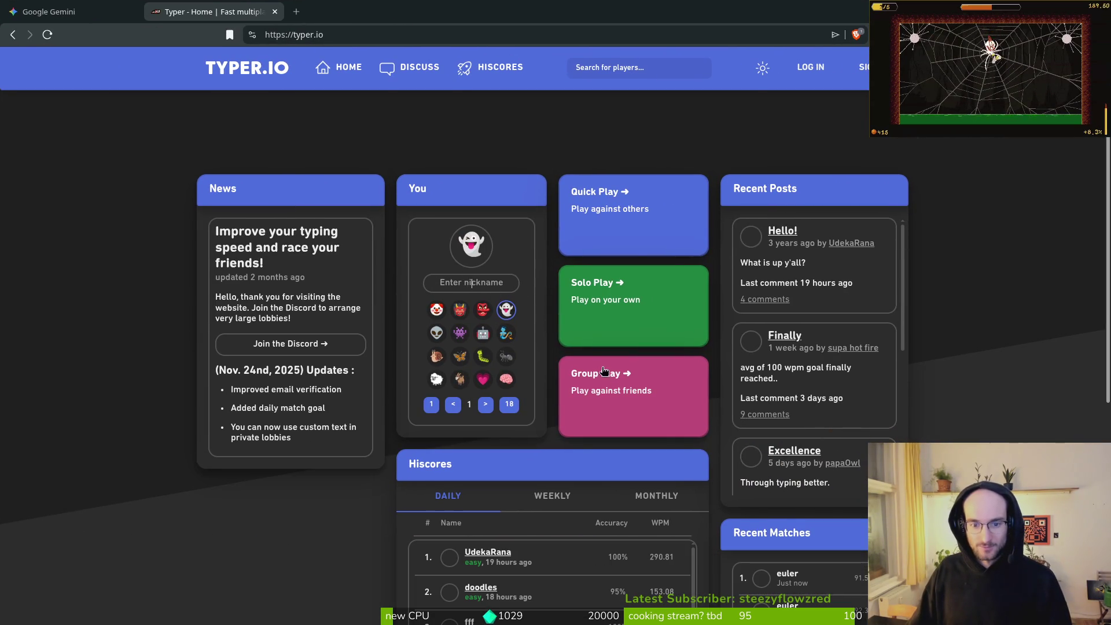
Create a private Group Play lobby and enter your nickname
left_click(587, 359)
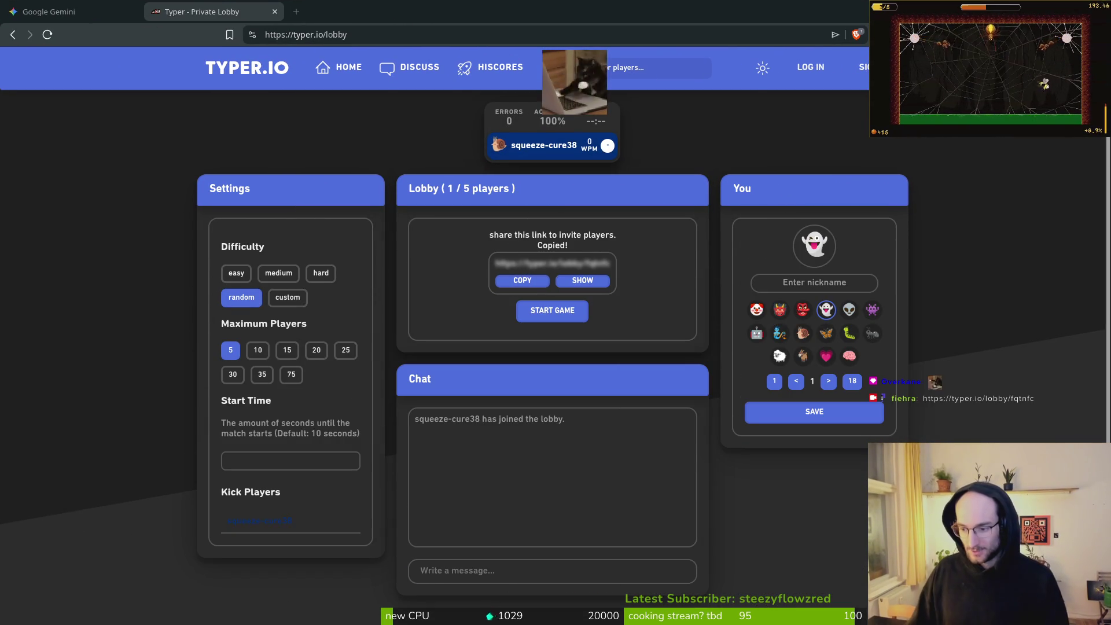
left_click(795, 290)
type("fiehra")
Page through the avatars to pick the bee, then raise the player limit to 10
left_click(829, 381)
left_click(829, 381)
left_click(828, 381)
left_click(829, 381)
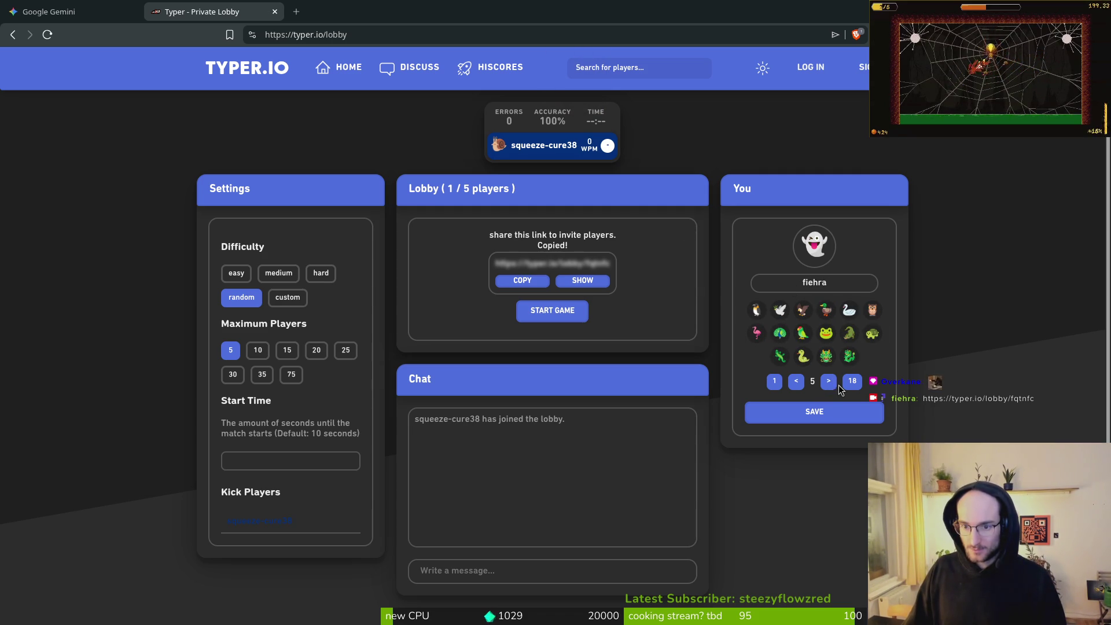
left_click(829, 381)
left_click(872, 332)
left_click(822, 412)
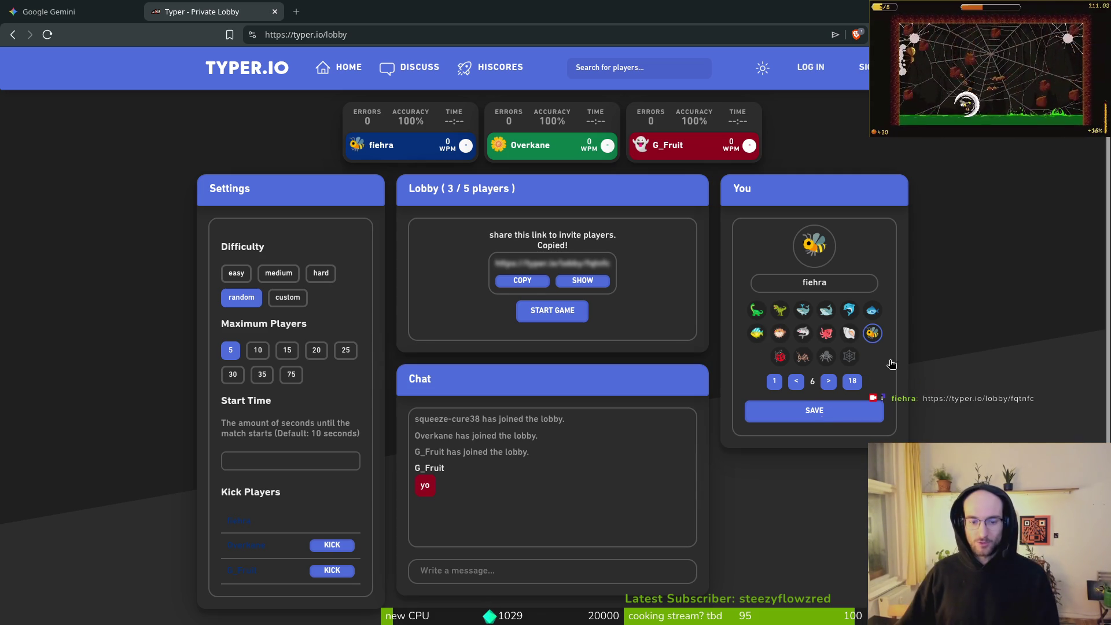
left_click(258, 350)
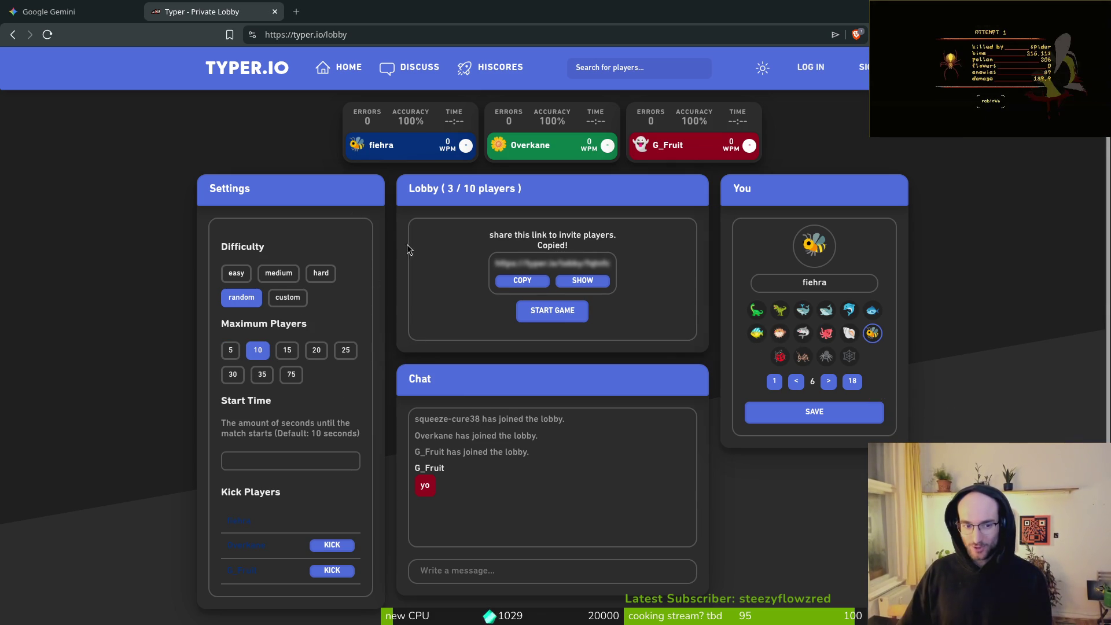
Set the race difficulty to medium and start the game
left_click(278, 273)
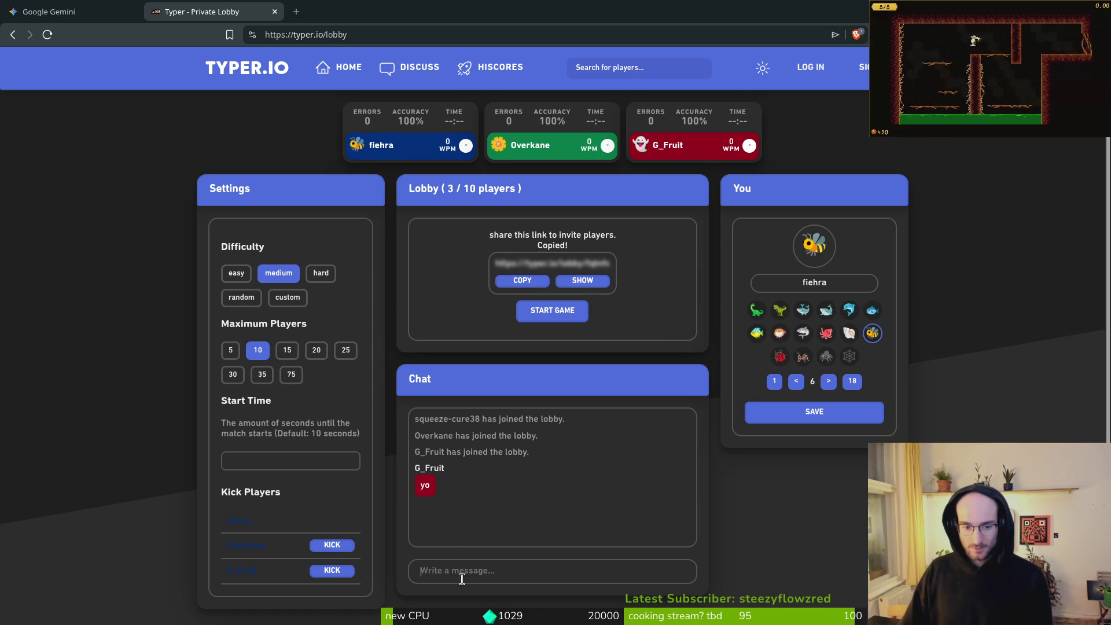
left_click(544, 309)
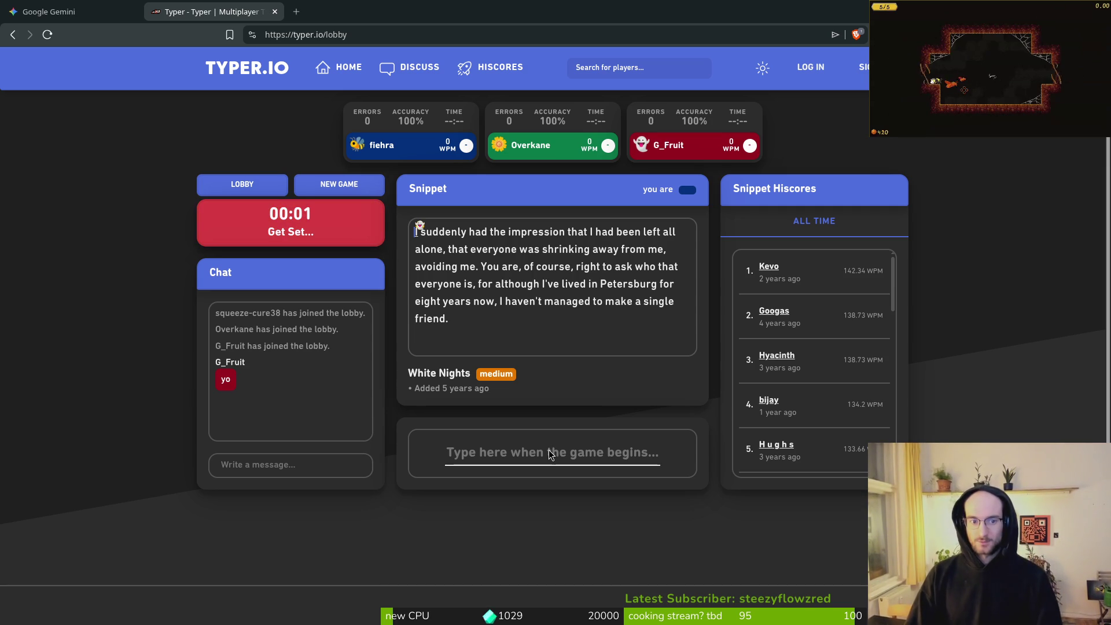
Type the White Nights snippet from 'suddenly had the impression' to 'single friend.', fixing typos
type("sudd")
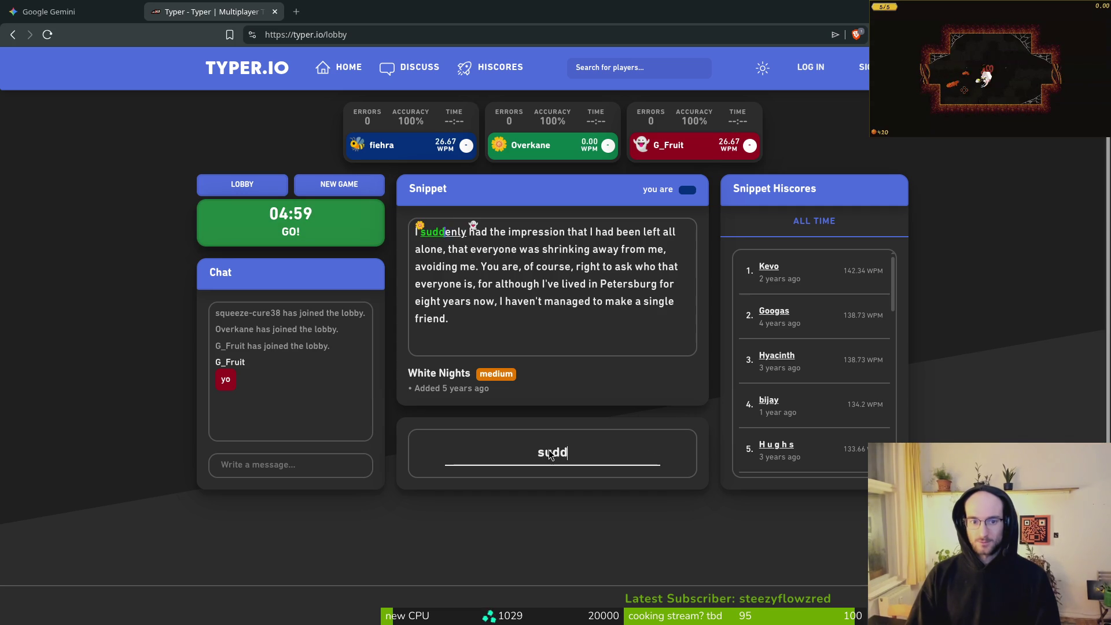
type("enly had the imp")
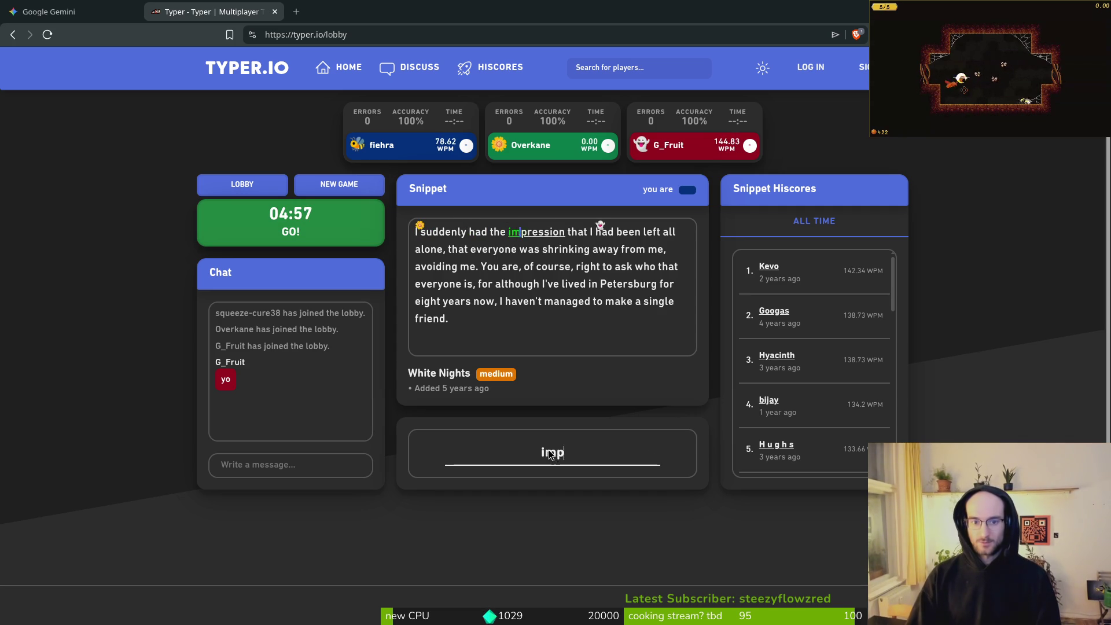
type("ression I had been left all")
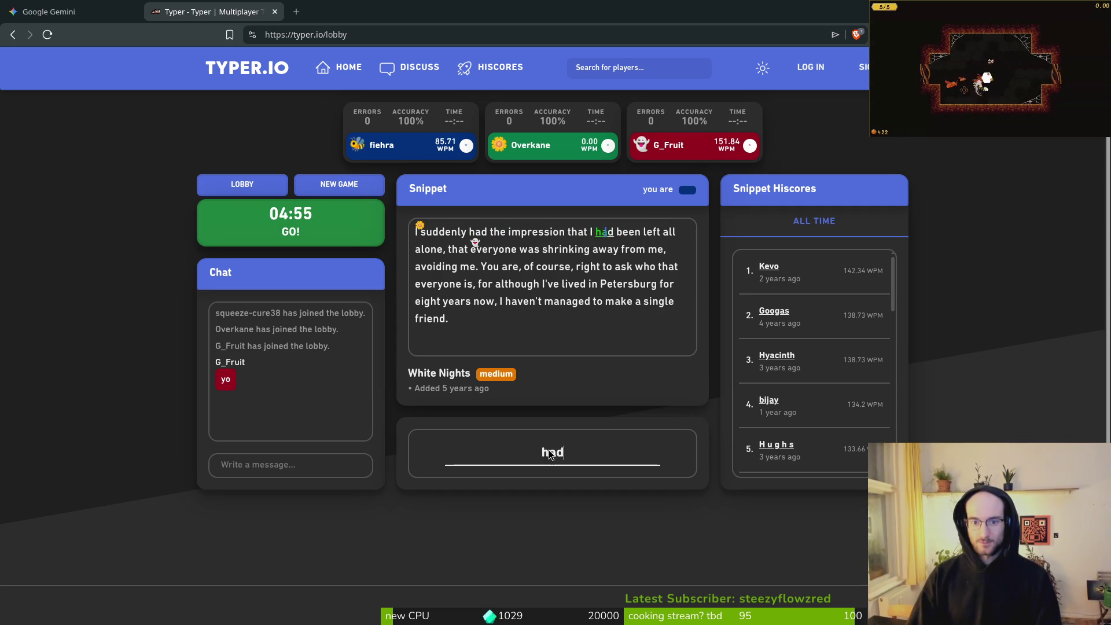
type(" alon")
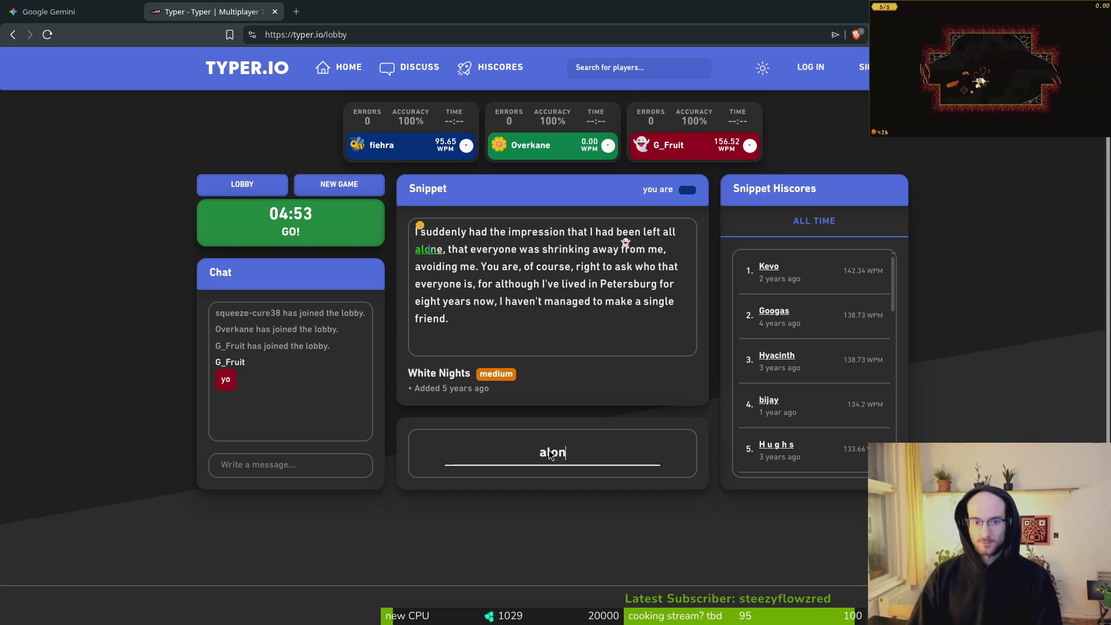
type("e, that everyone was ")
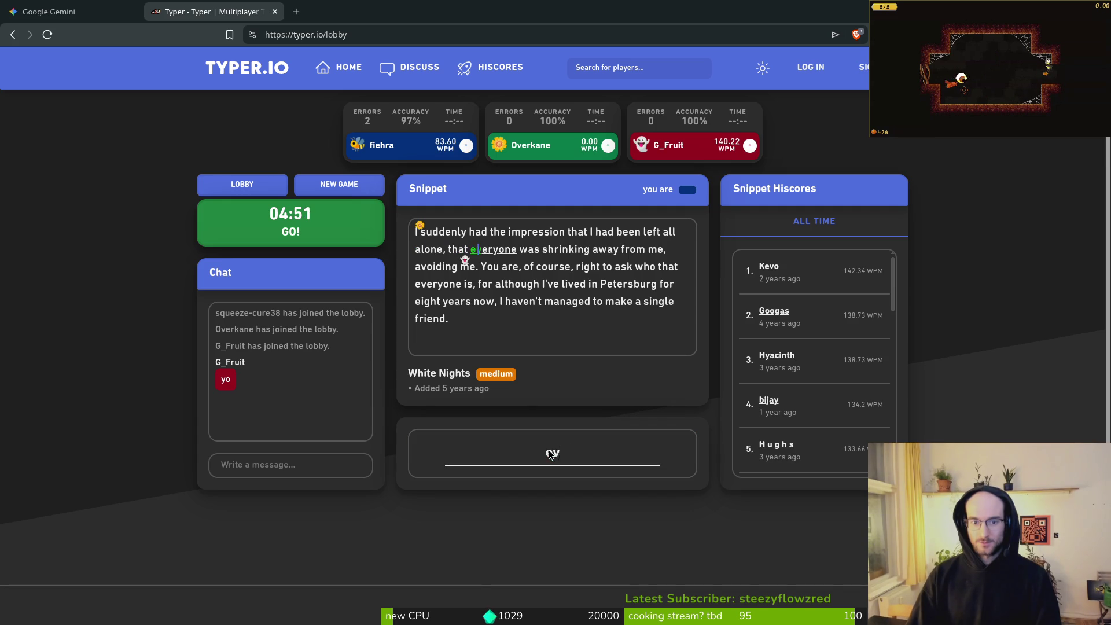
type("shrinking ay")
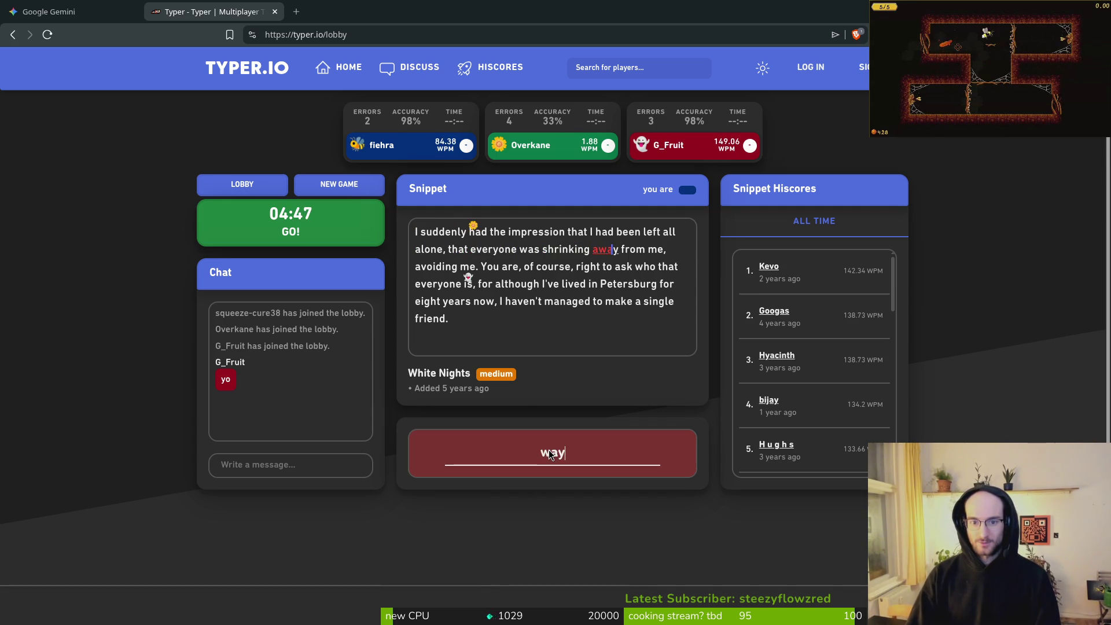
key("BackSpace")
key("BackSpace")
type("away from me, avoiding")
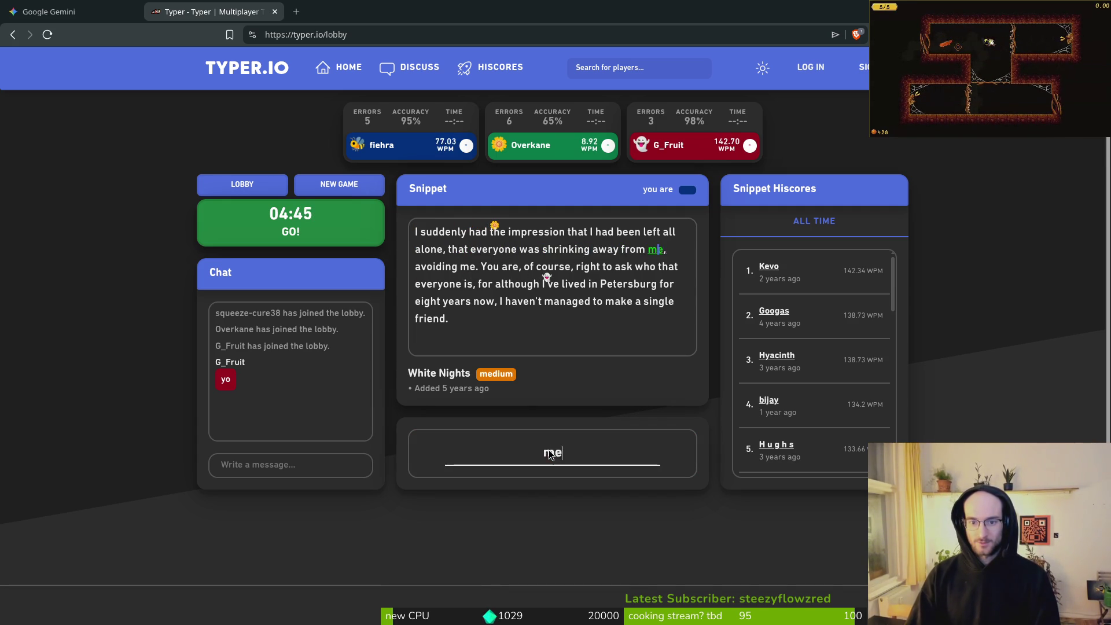
type(" me. You are")
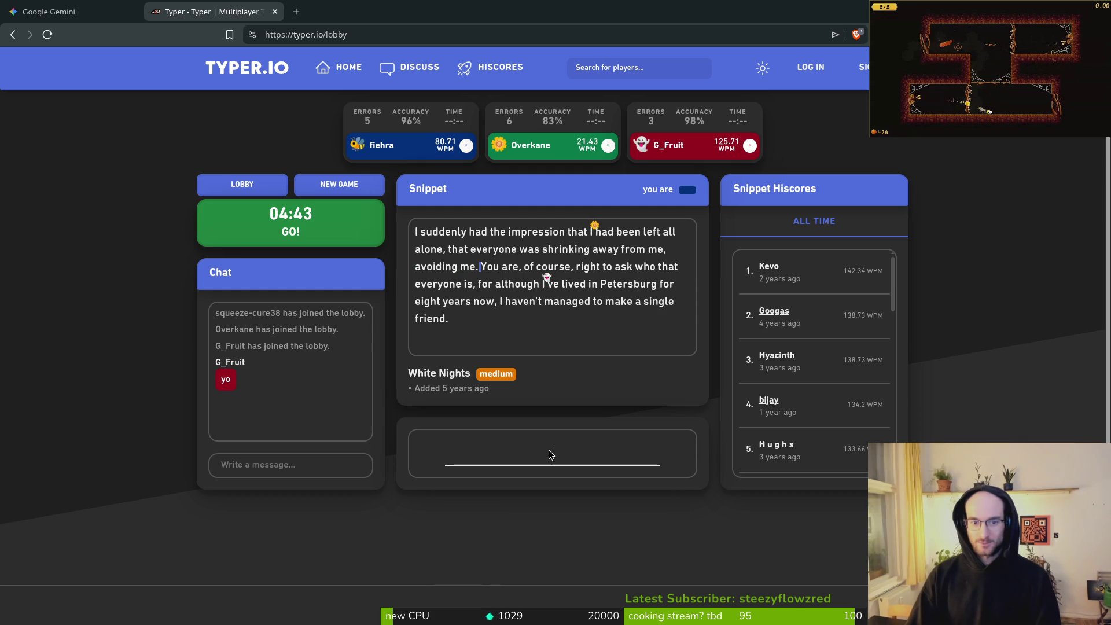
key("BackSpace")
type(", of course, right ")
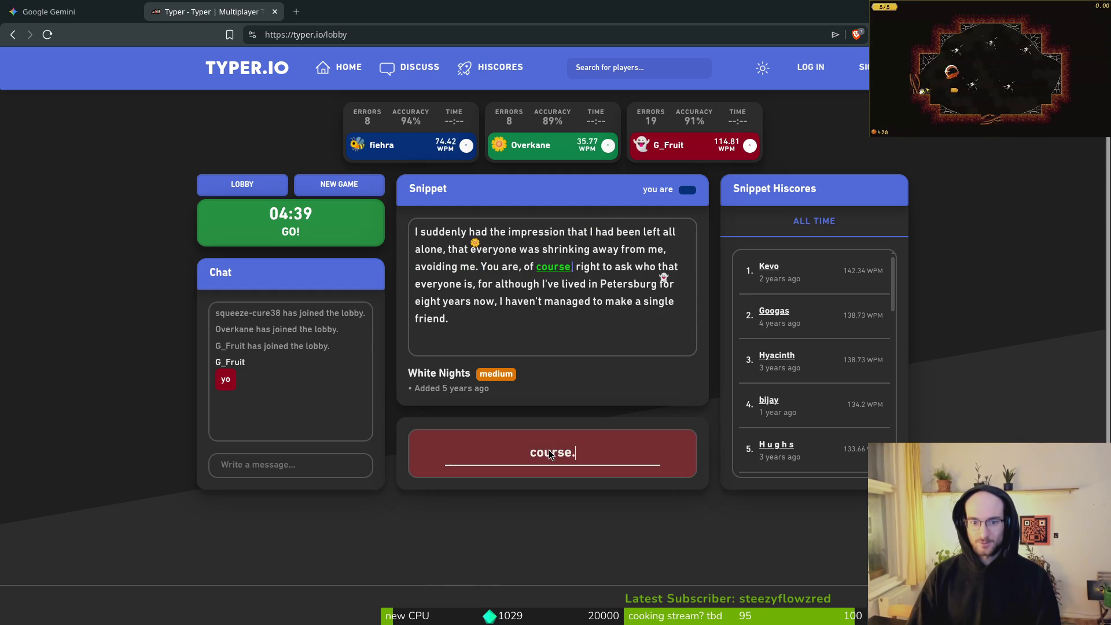
type(" who that everyone is")
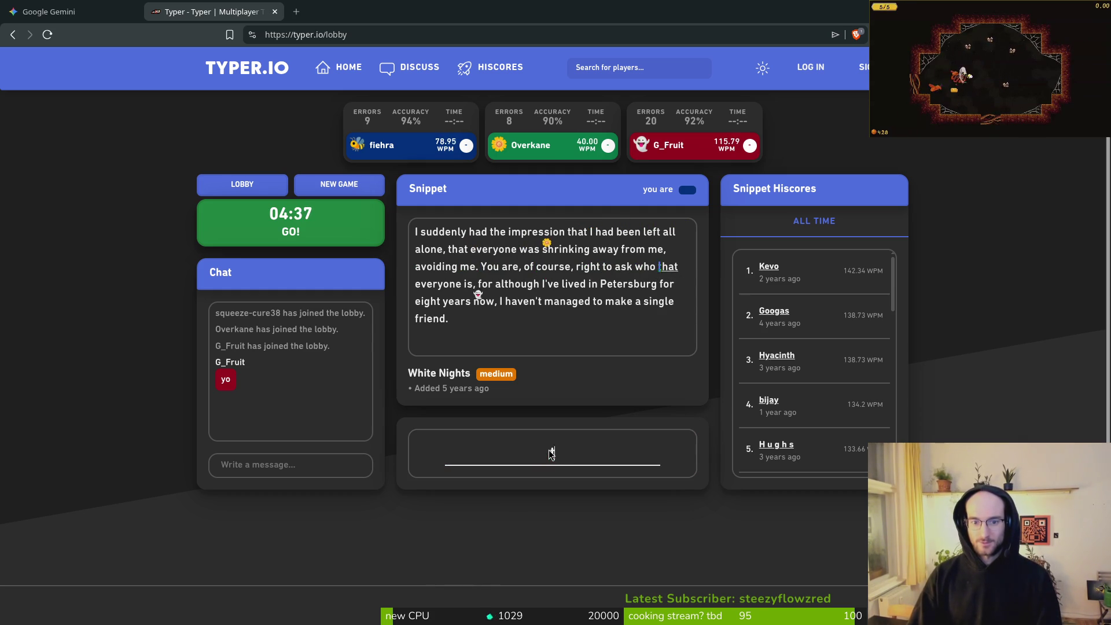
type(", for although ")
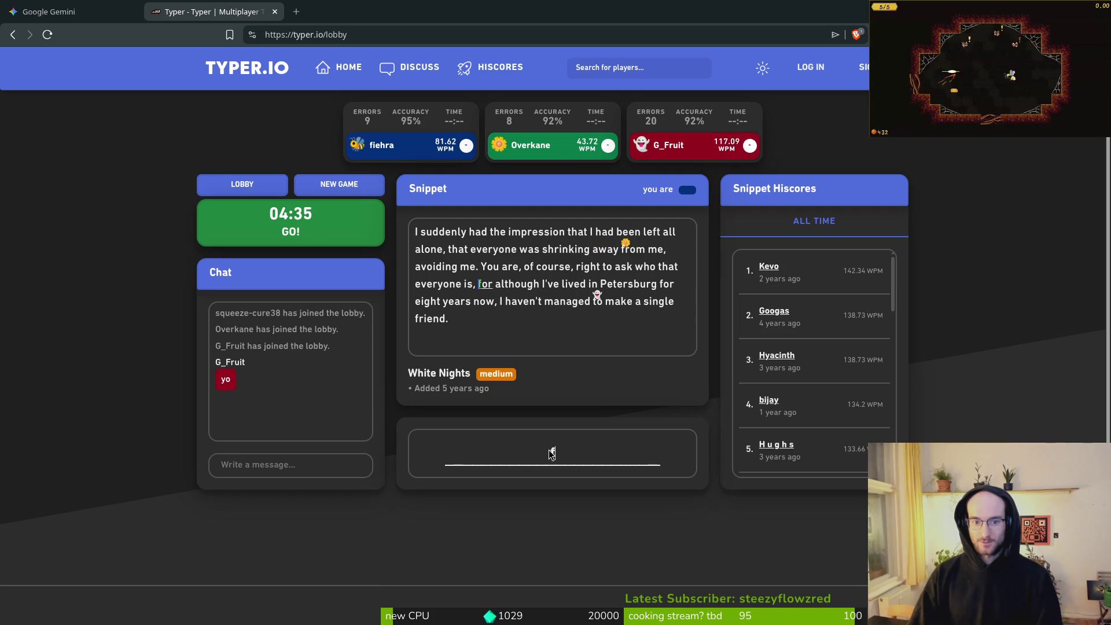
type("I")
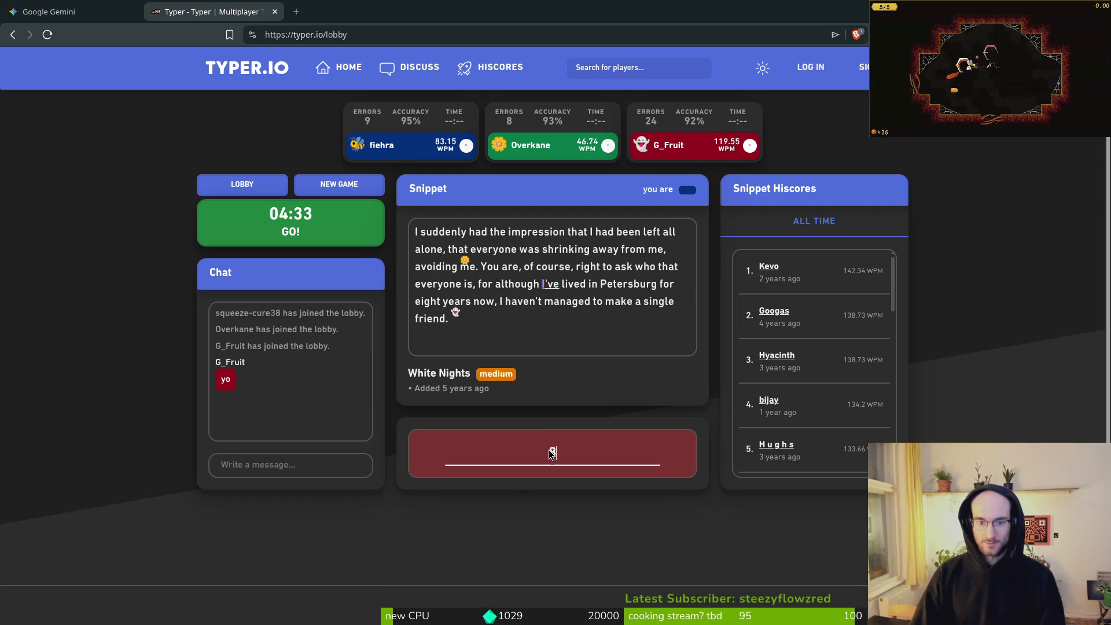
type("'ve")
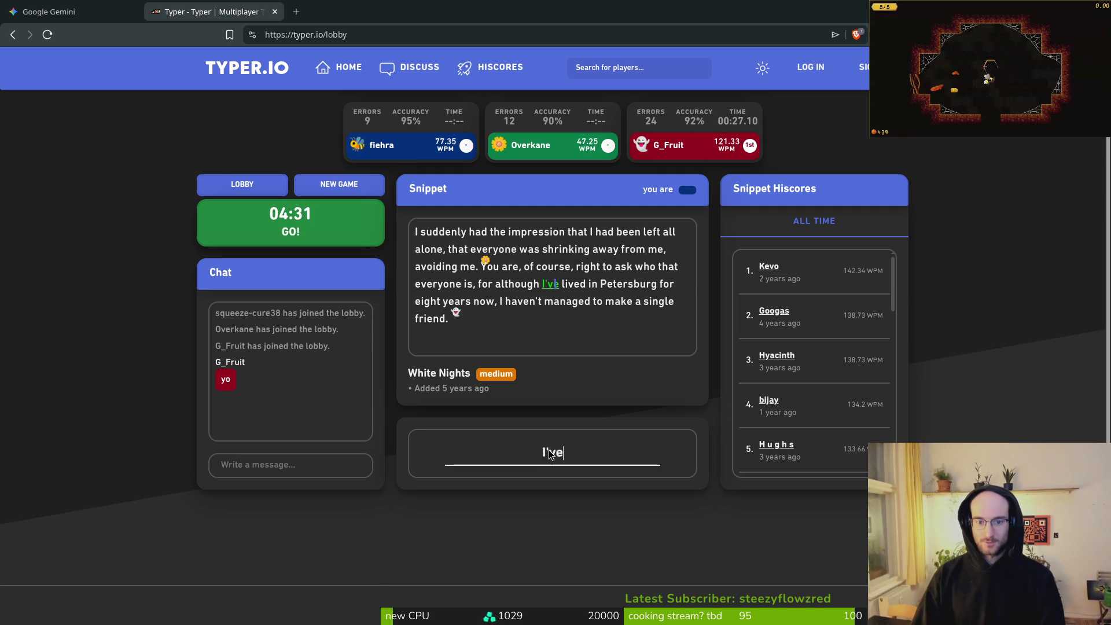
type(" lived in Peters")
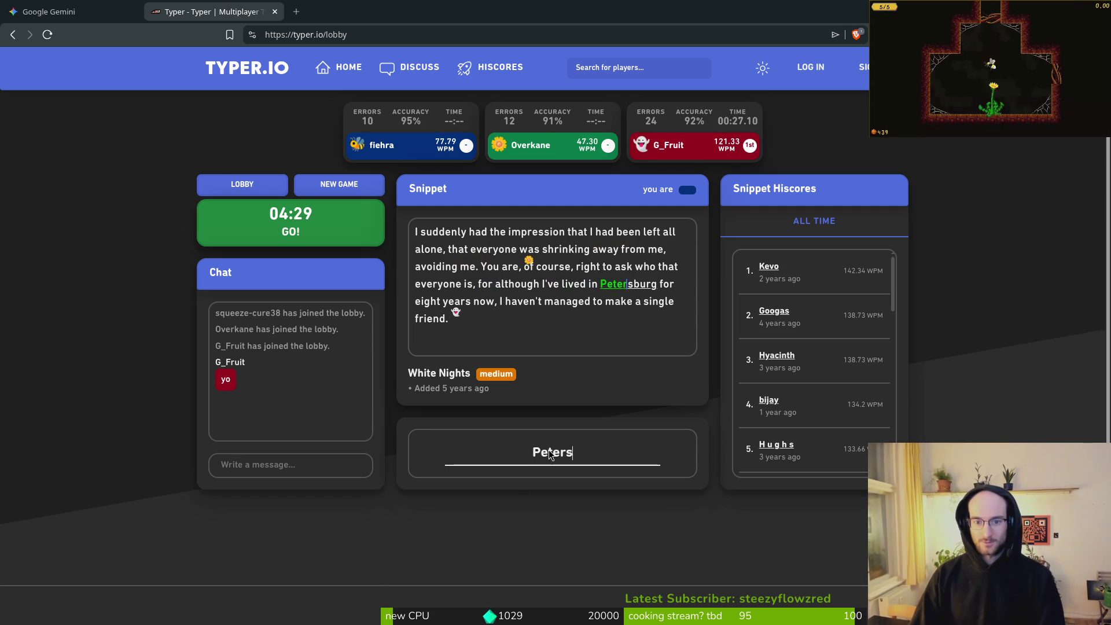
type("burg for eih")
key("BackSpace")
type("ght years no")
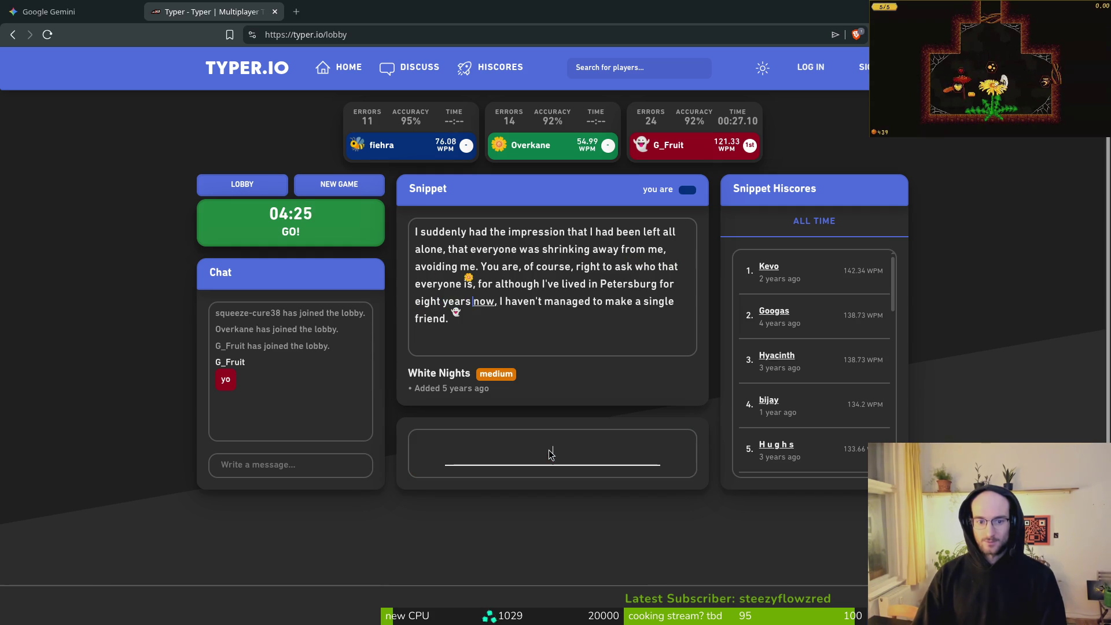
type("w, I ")
type("haven't")
key("BackSpace")
type("'t managed to make ")
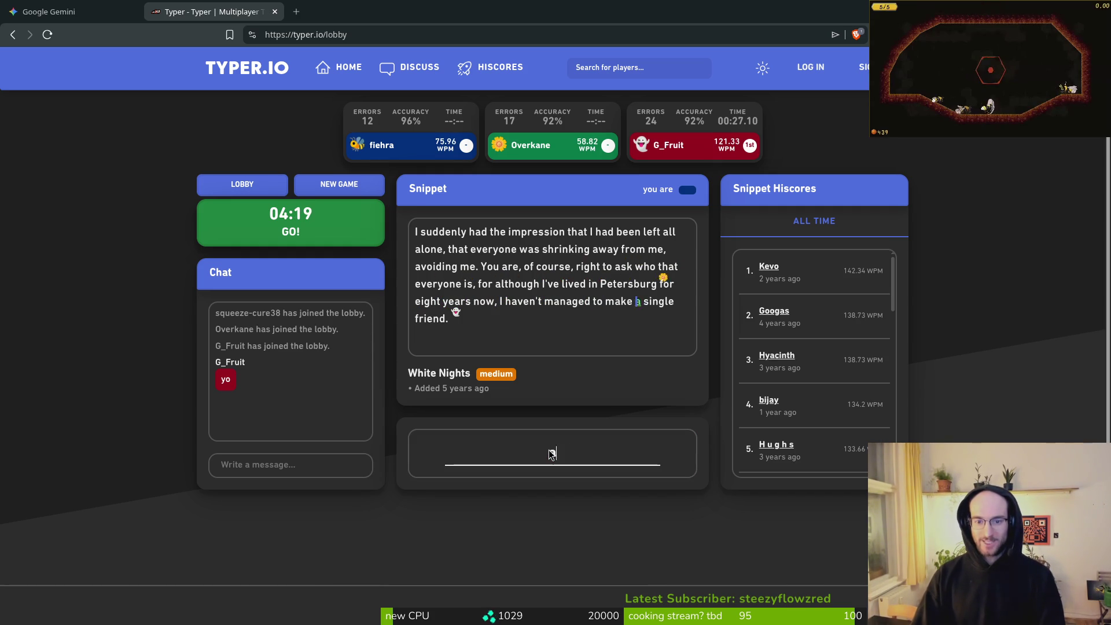
type("a sig")
key("BackSpace")
key("BackSpace")
key("BackSpace")
type("ngle fr")
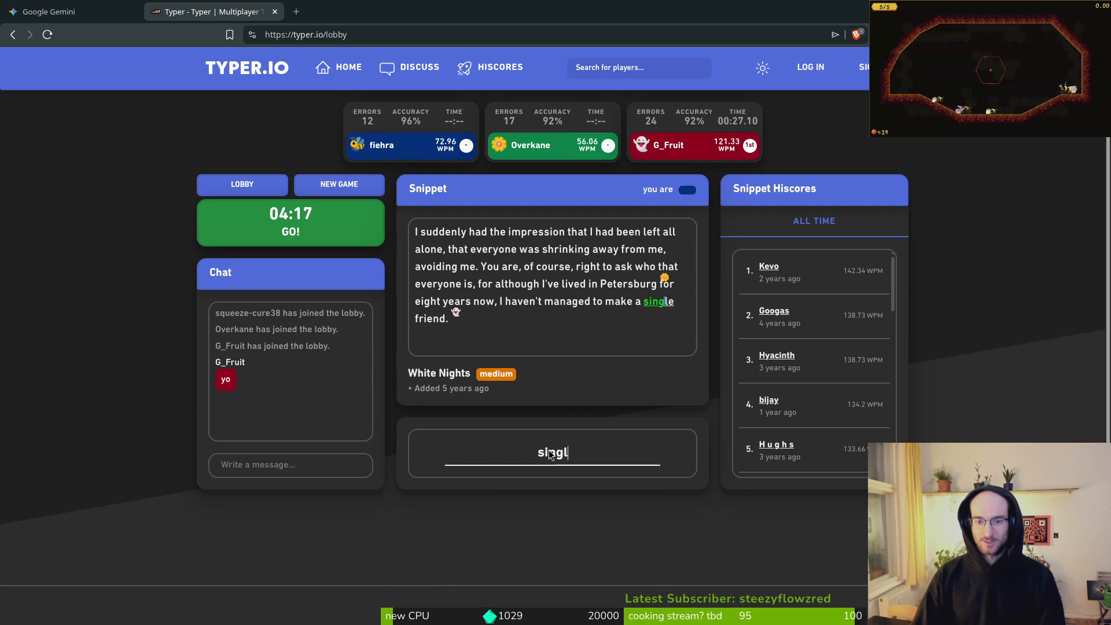
key("BackSpace")
type("iend.")
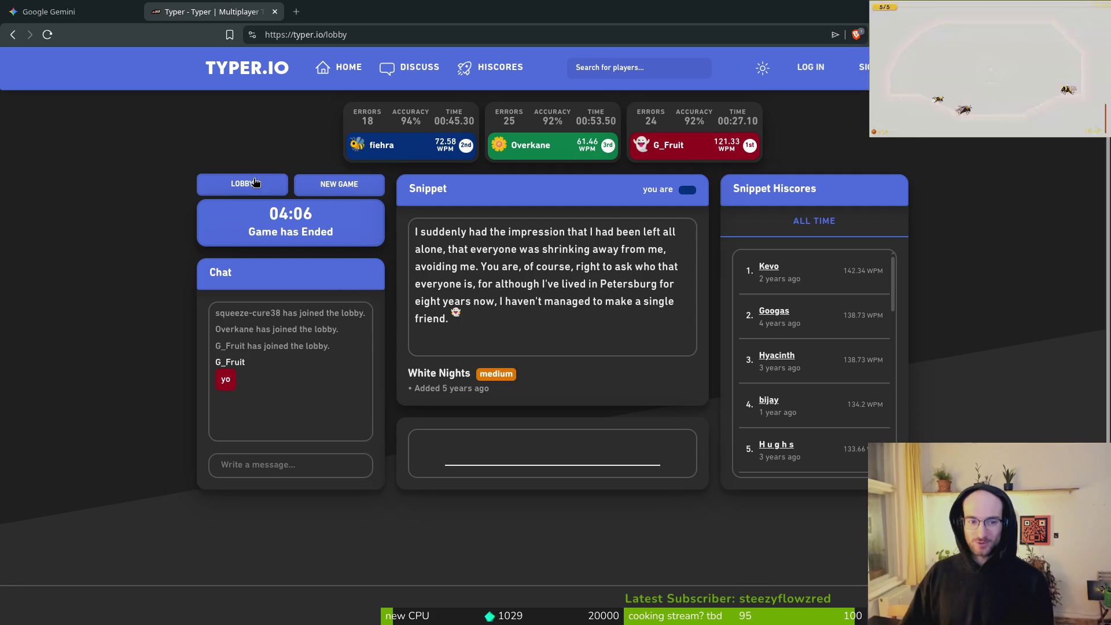
Start a new race and type 'I wish I'd been born a thousand years ago. I wish that'
left_click(342, 185)
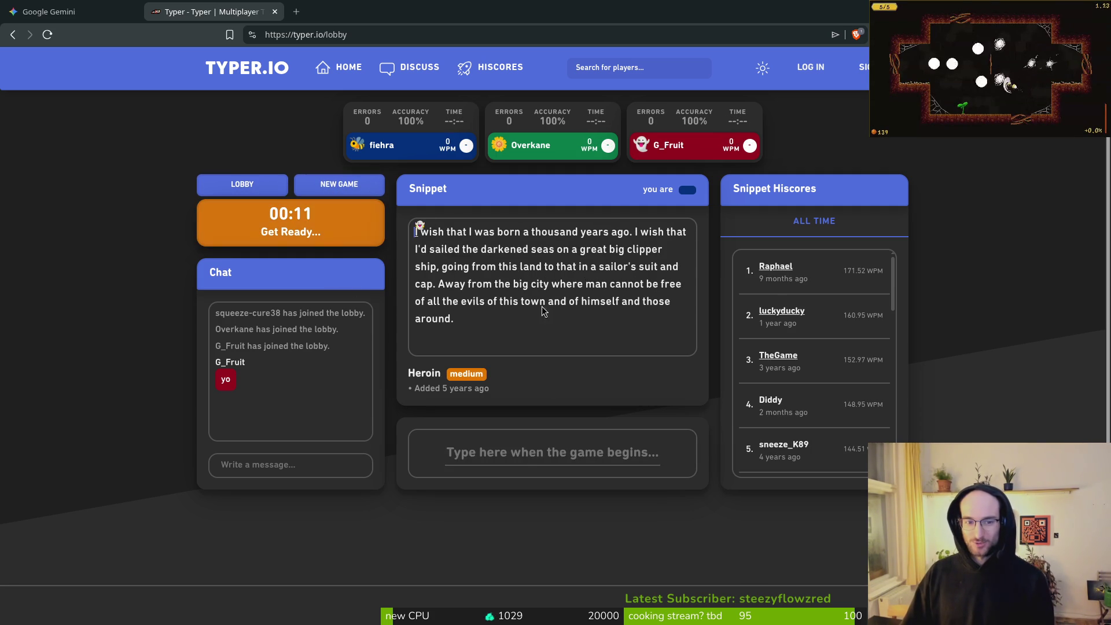
left_click(526, 457)
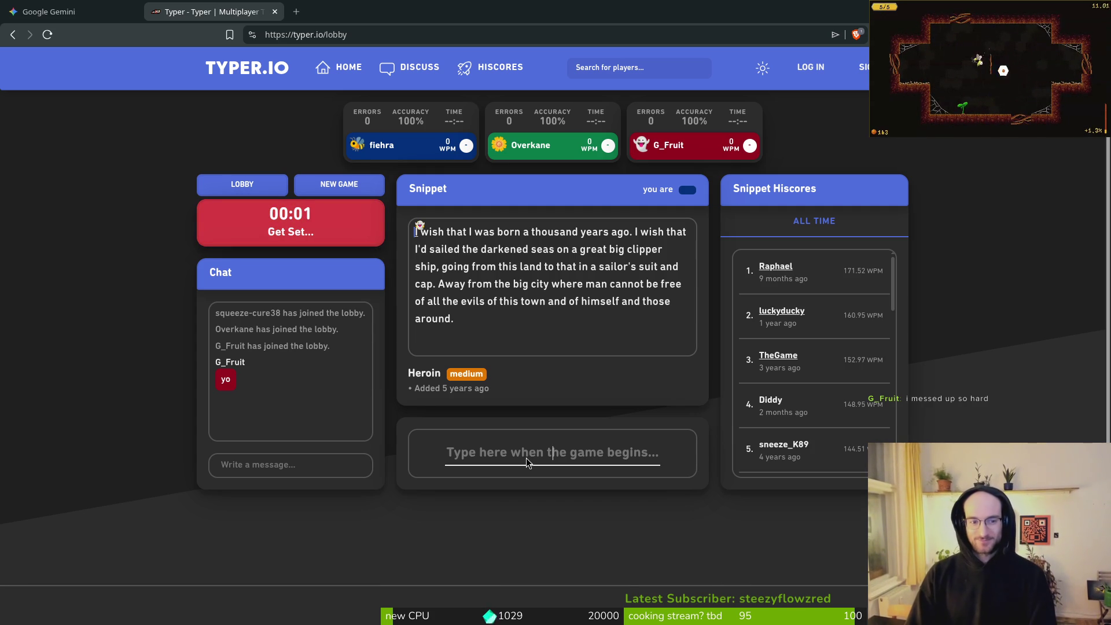
type("I wish th")
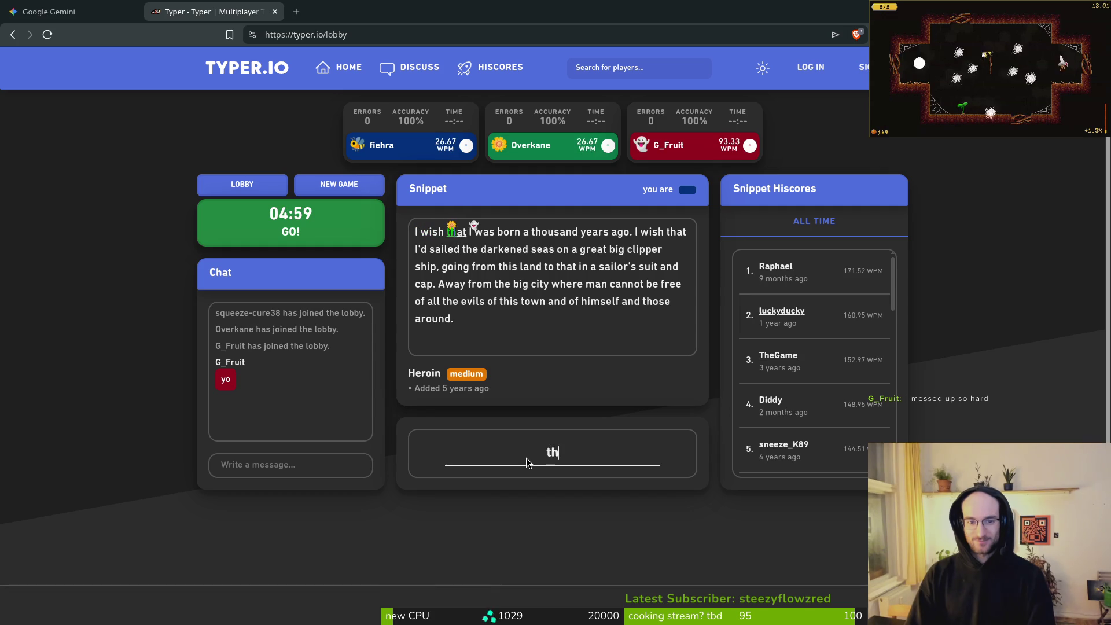
type("I born a tho")
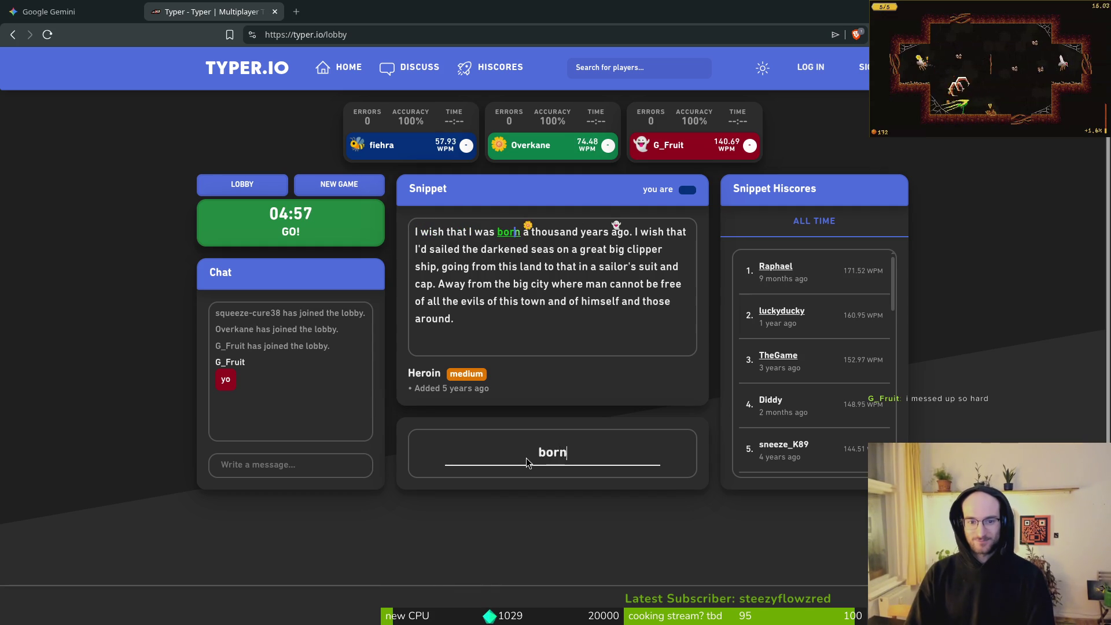
type("sand years ago,")
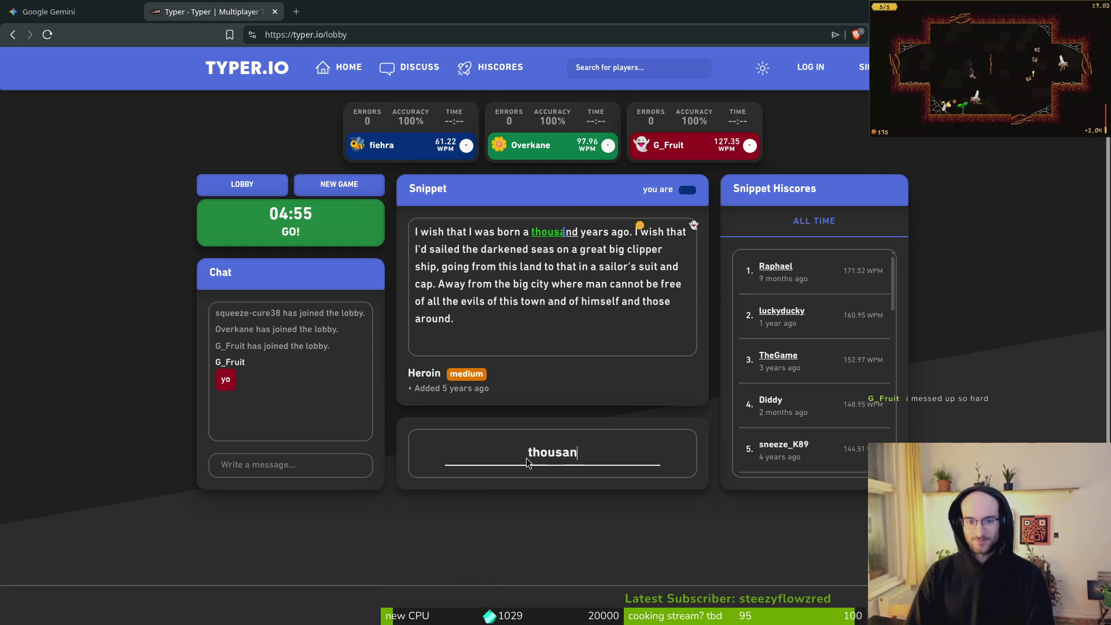
key("BackSpace")
type(".")
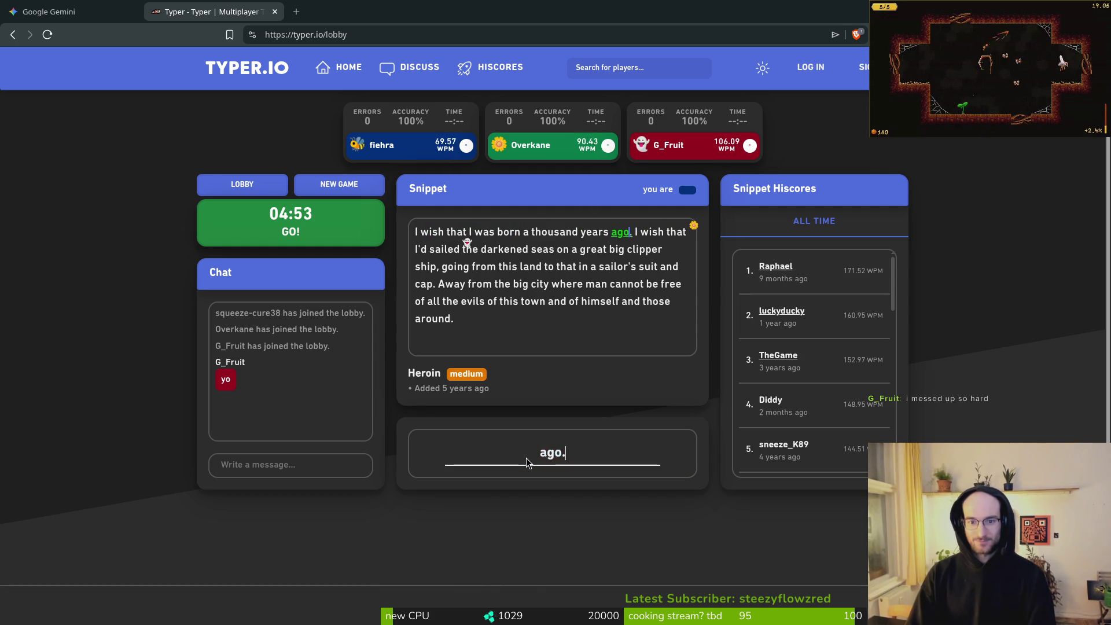
type(" I wish thatI")
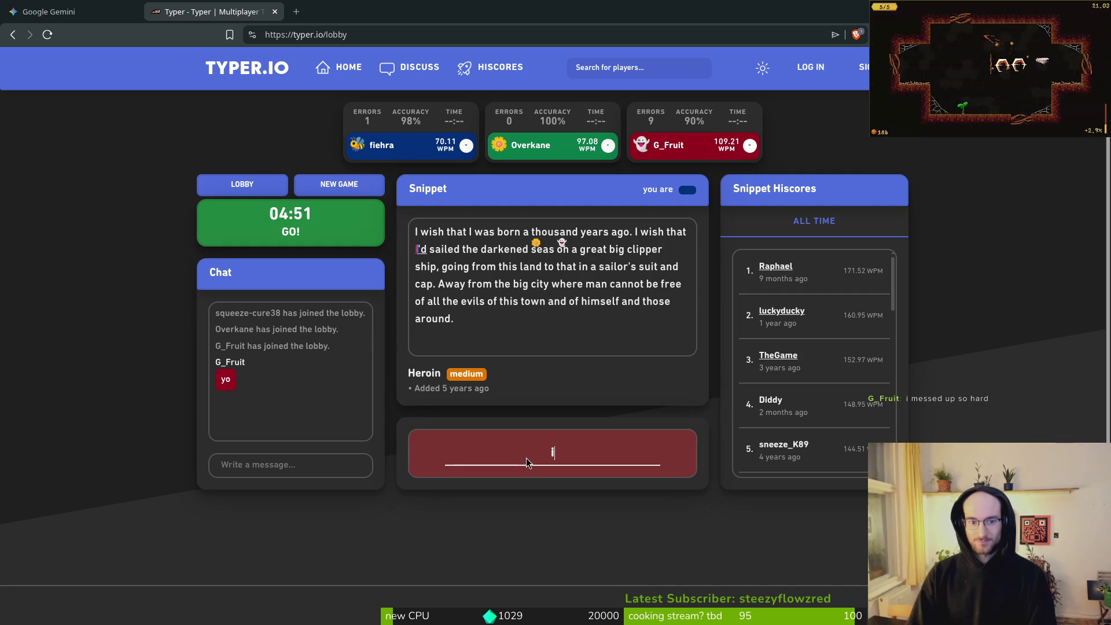
key("BackSpace")
type("d")
Finish the Heroin passage from 'sailed the darkened seas' to 'around.', then start another race
key("BackSpace")
type("'d sailed the d")
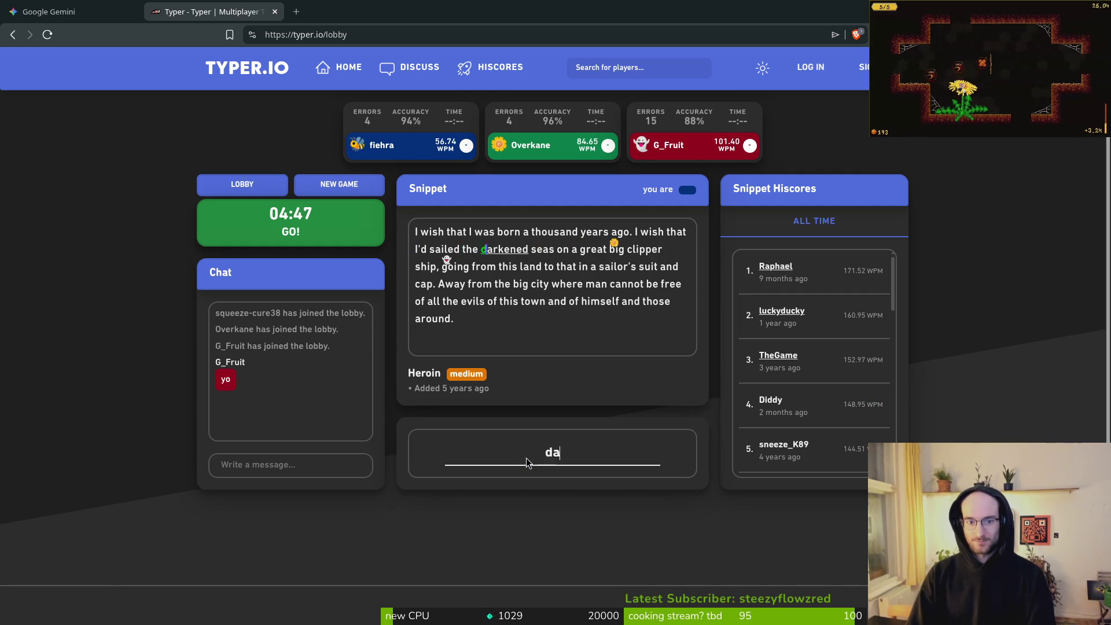
type("ed d")
key("BackSpace")
type("seas ")
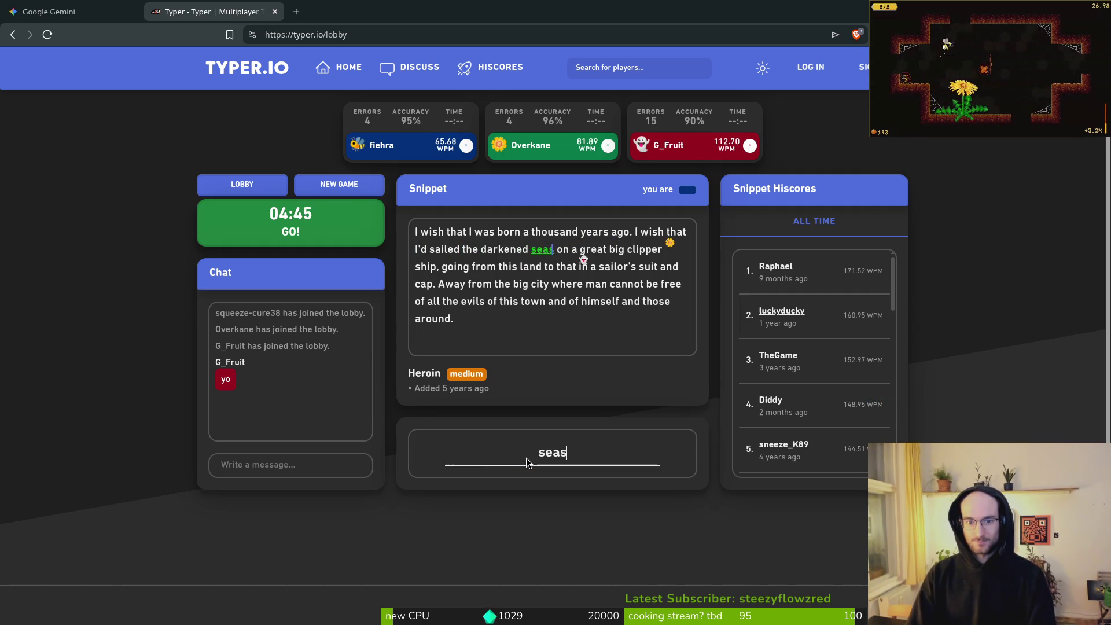
type("on a great big cli")
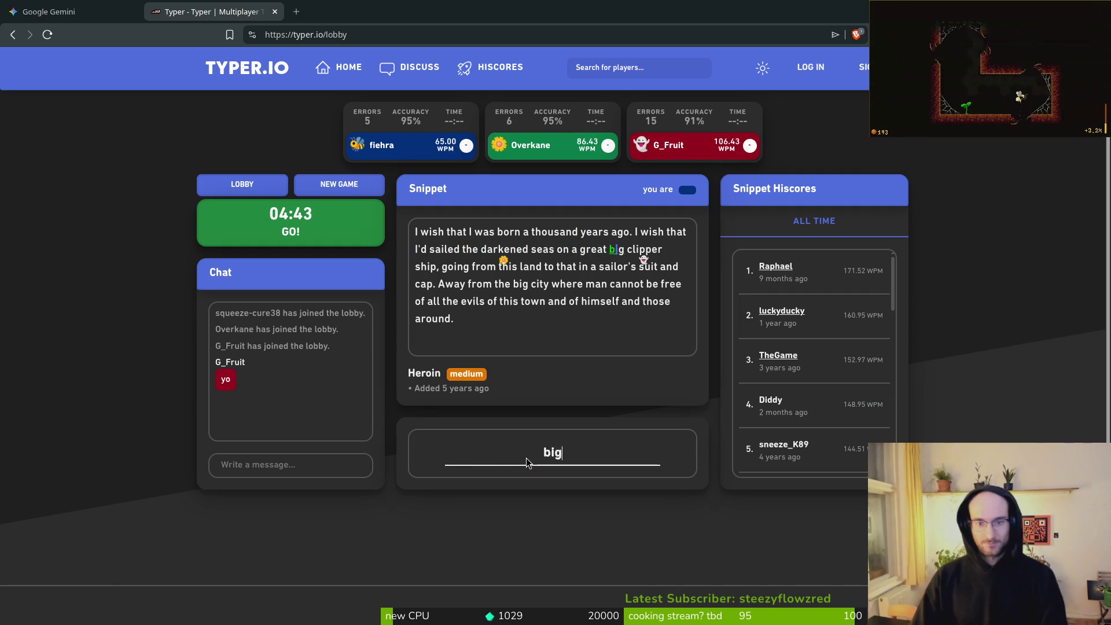
type("pper shiz")
key("BackSpace")
type("p, going from this land to t")
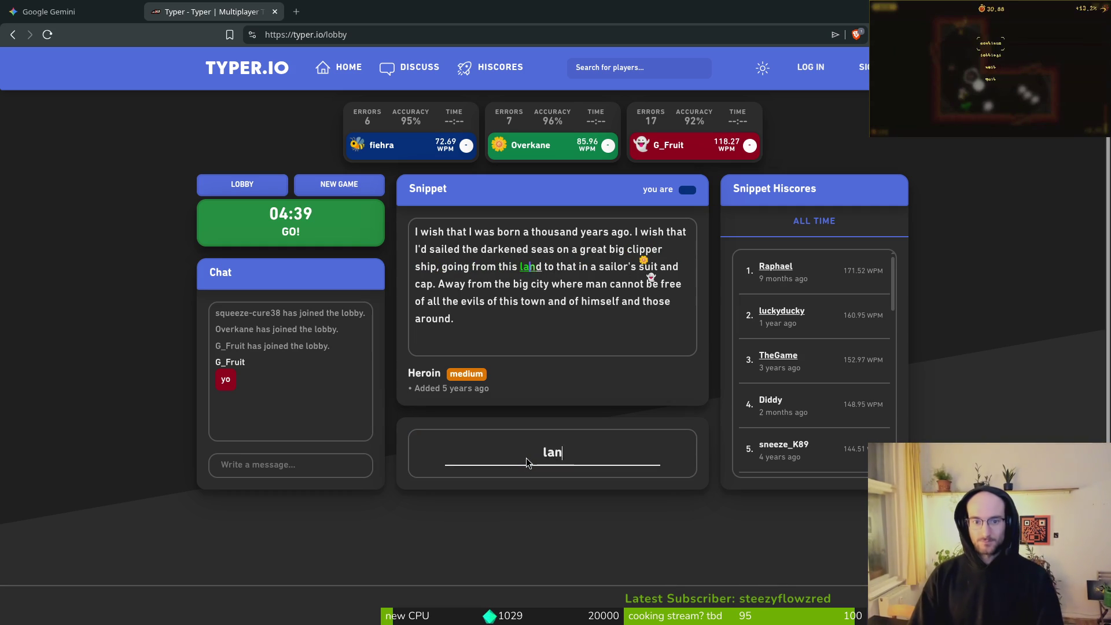
type("hat")
type("sail")
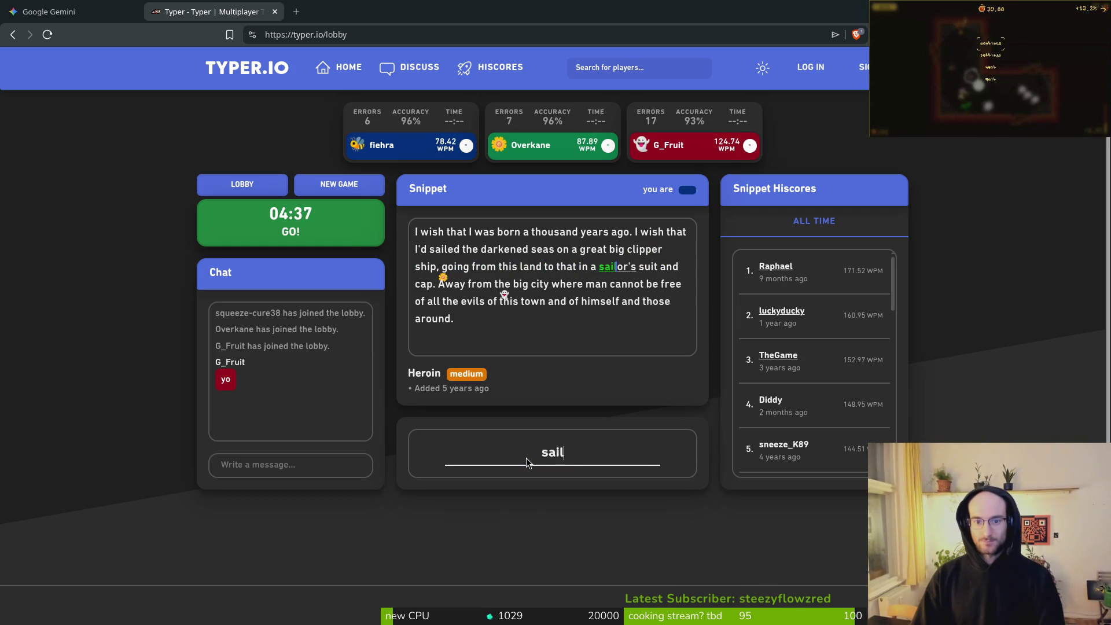
type("'s suit and ca")
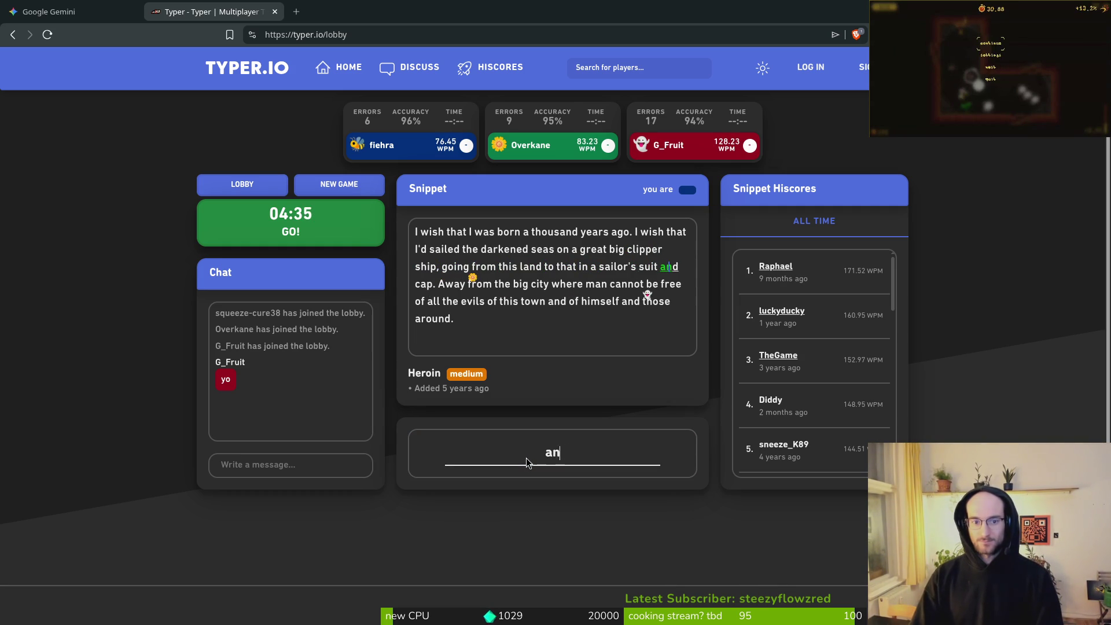
type("p. Away from ")
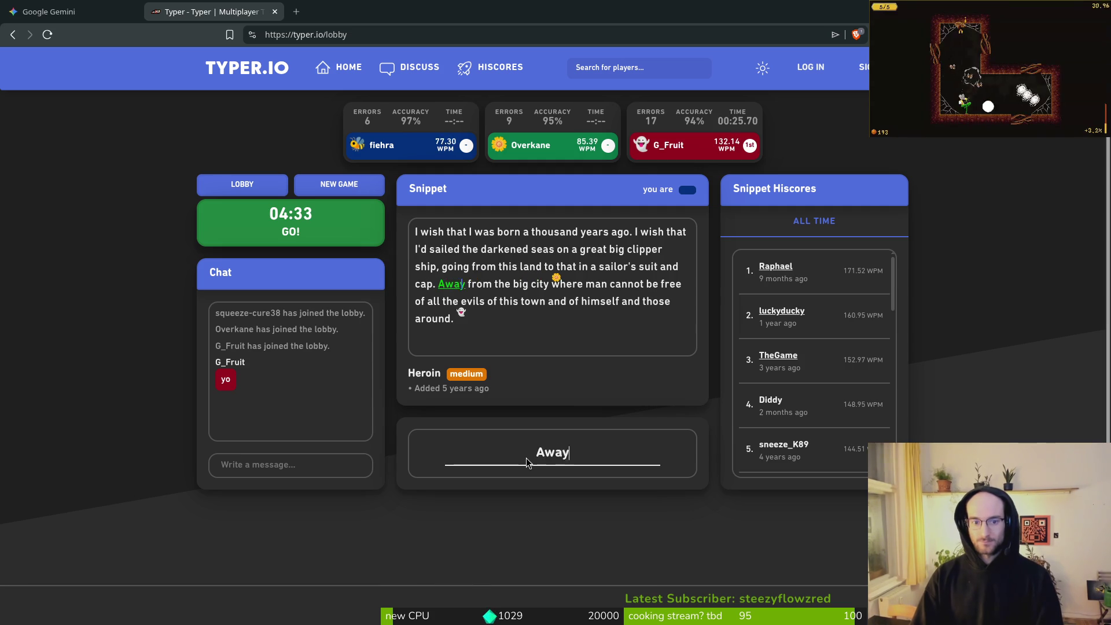
type("the big c")
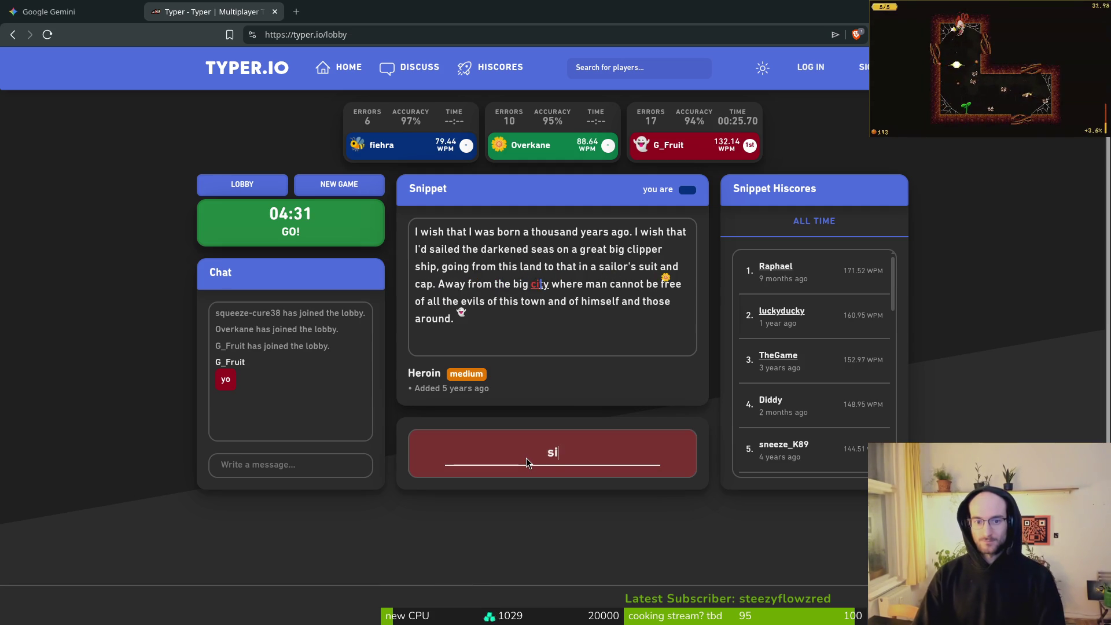
type("ity where ")
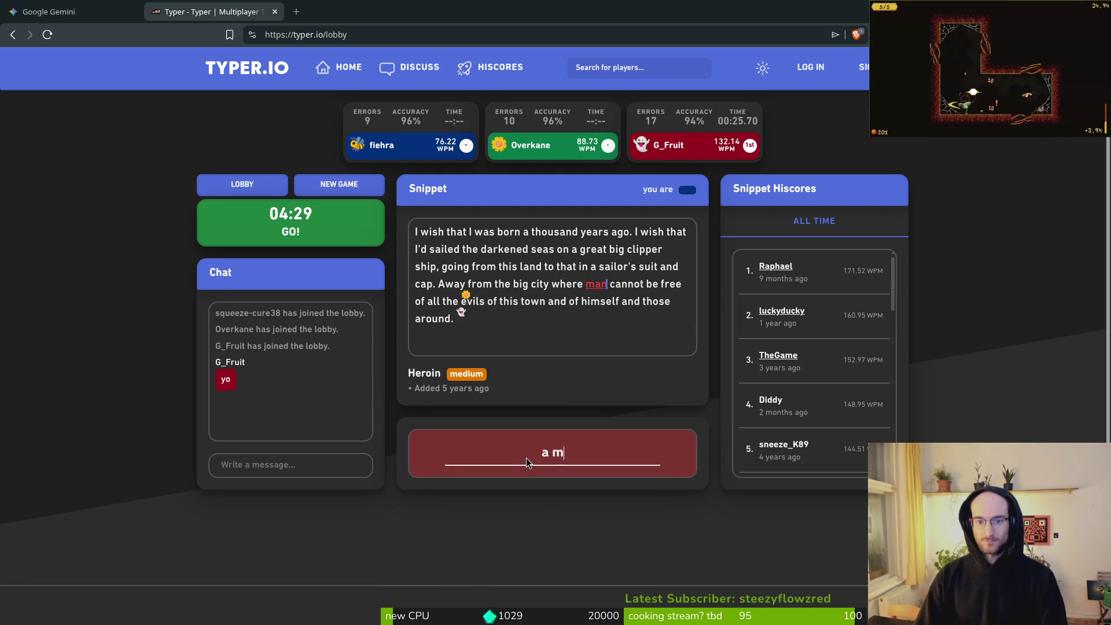
type("man can")
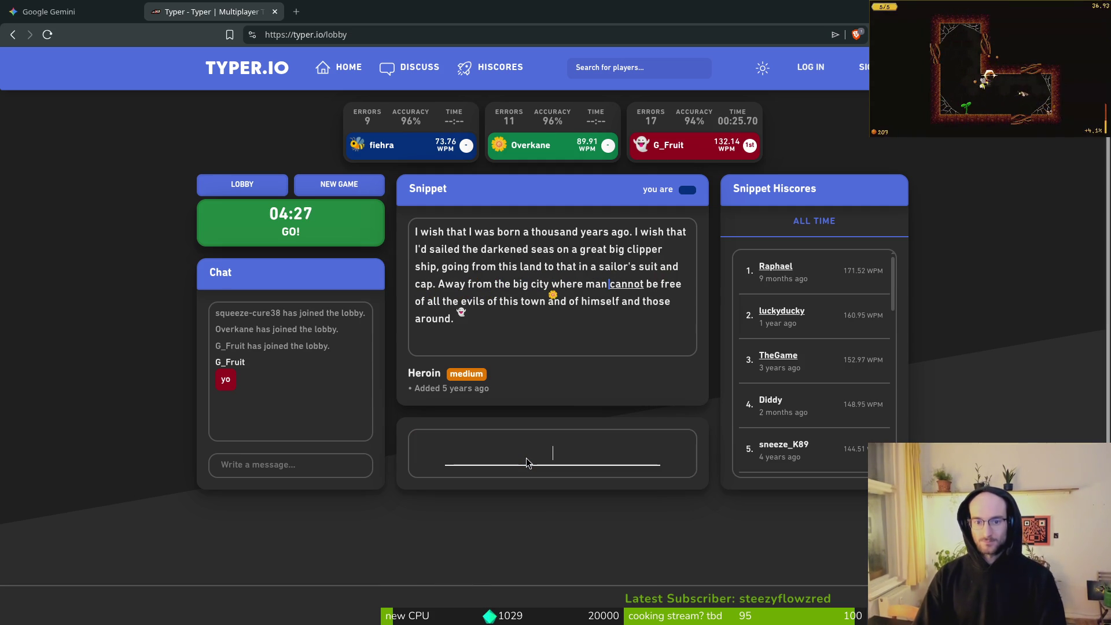
type("not ee ")
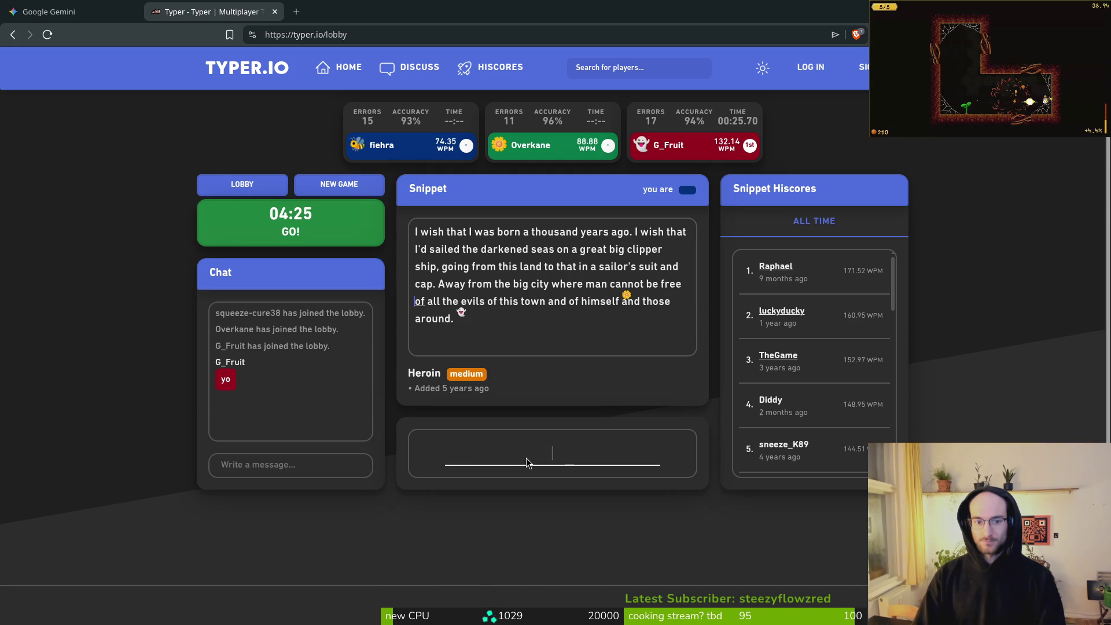
type("l the evils of this t")
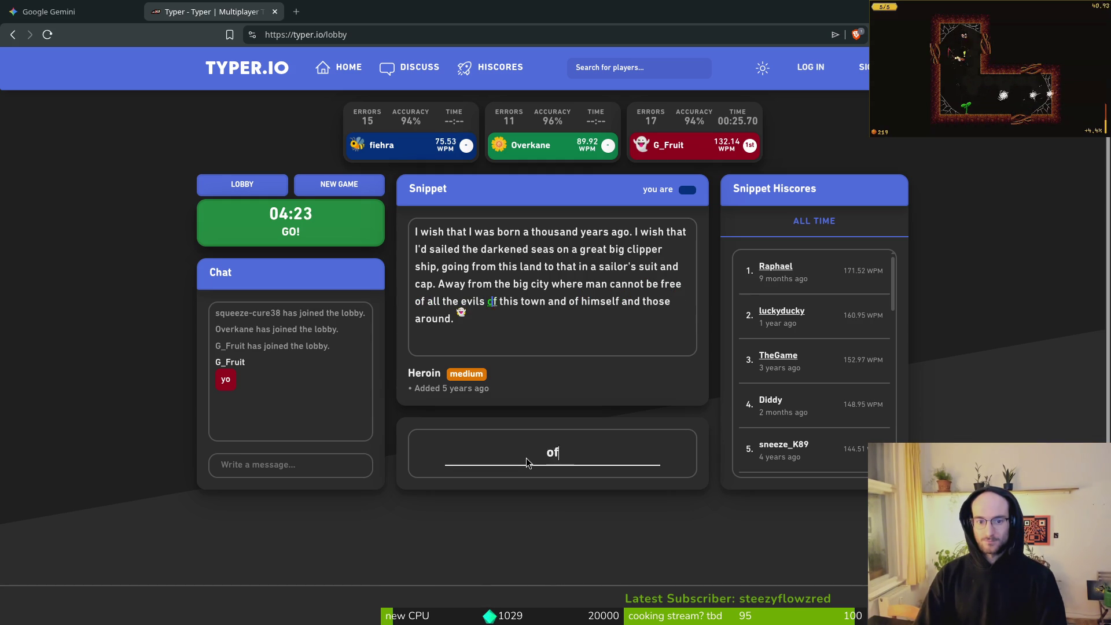
type("own and of himsel")
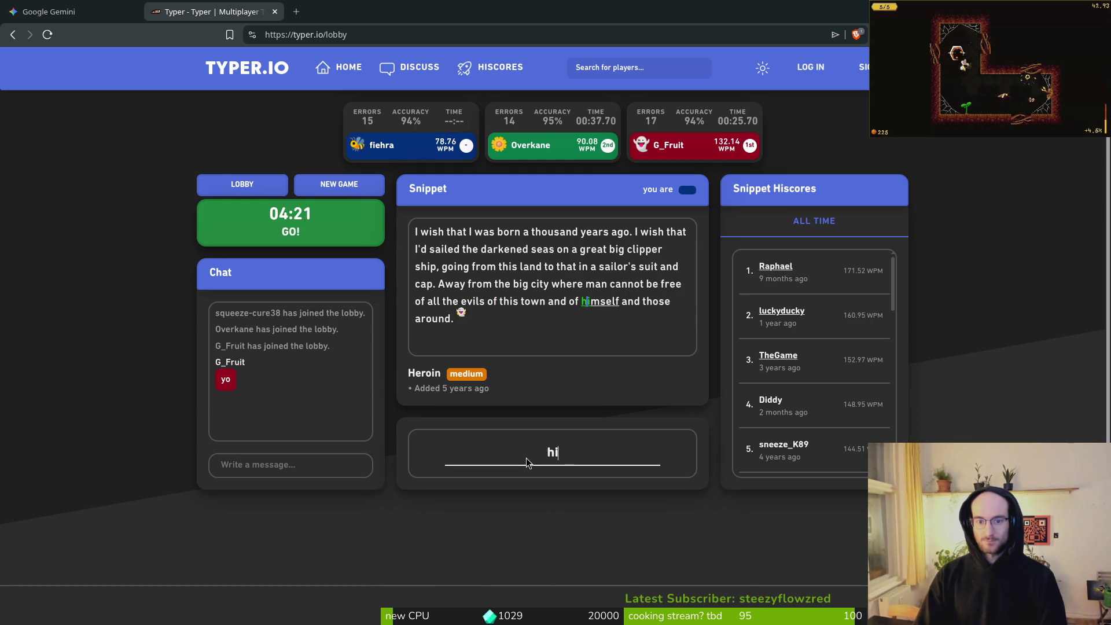
type("f and  at")
key("BackSpace")
type("round.")
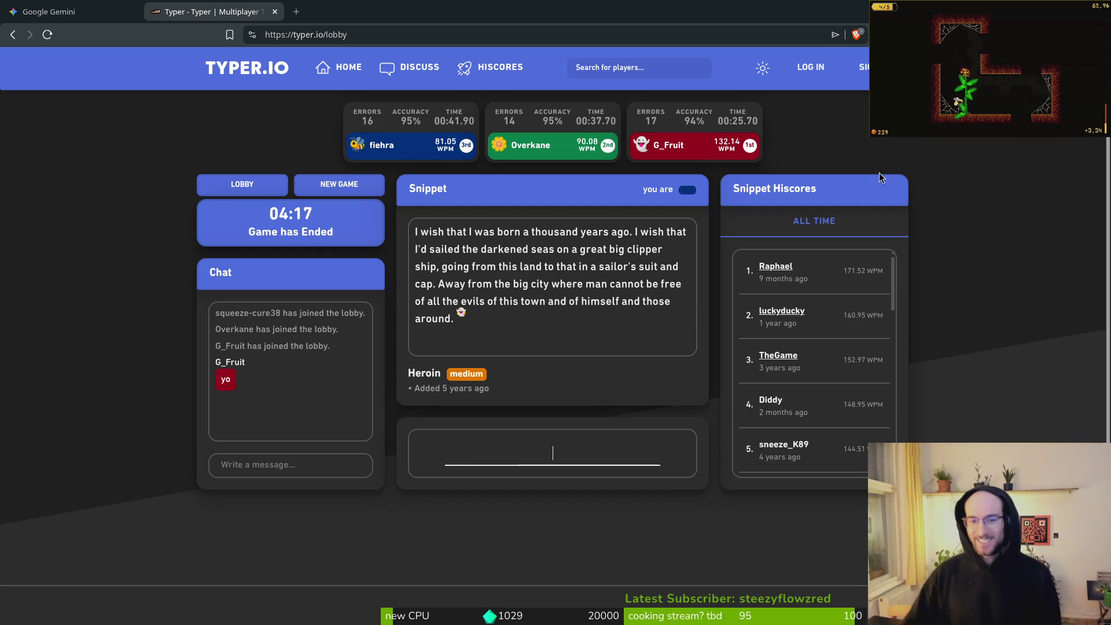
left_click(344, 186)
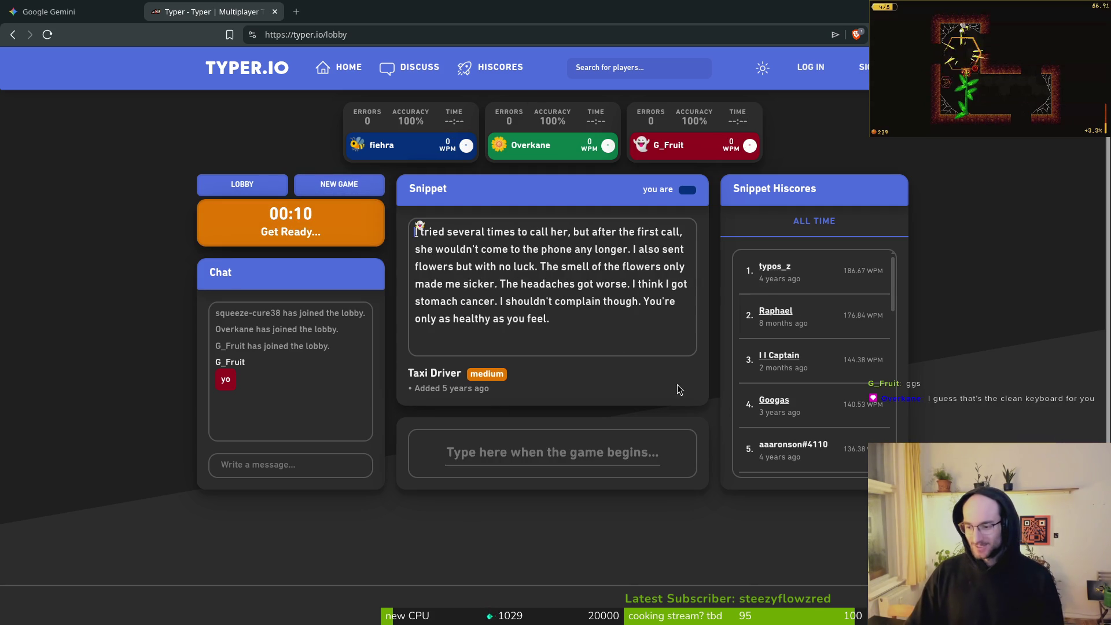
Type the Taxi Driver opening, 'I tried several times to call her', through 'The smell of the'
left_click(553, 457)
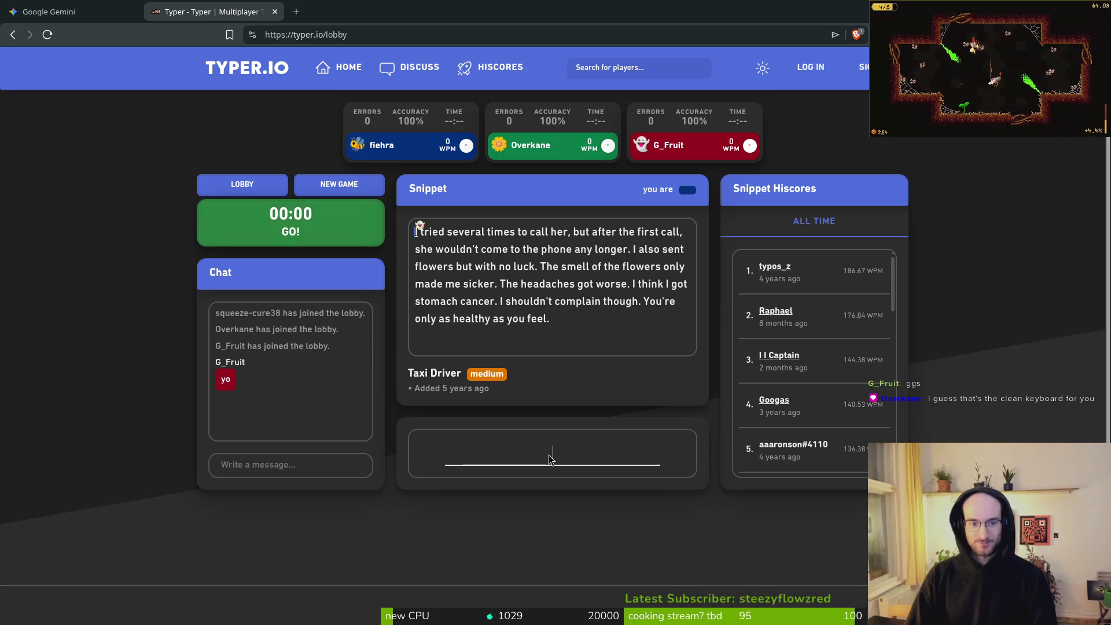
type("I tried several times to call her, but after the first call, she woudl")
key("BackSpace")
key("BackSpace")
type("ldn't to the phone ")
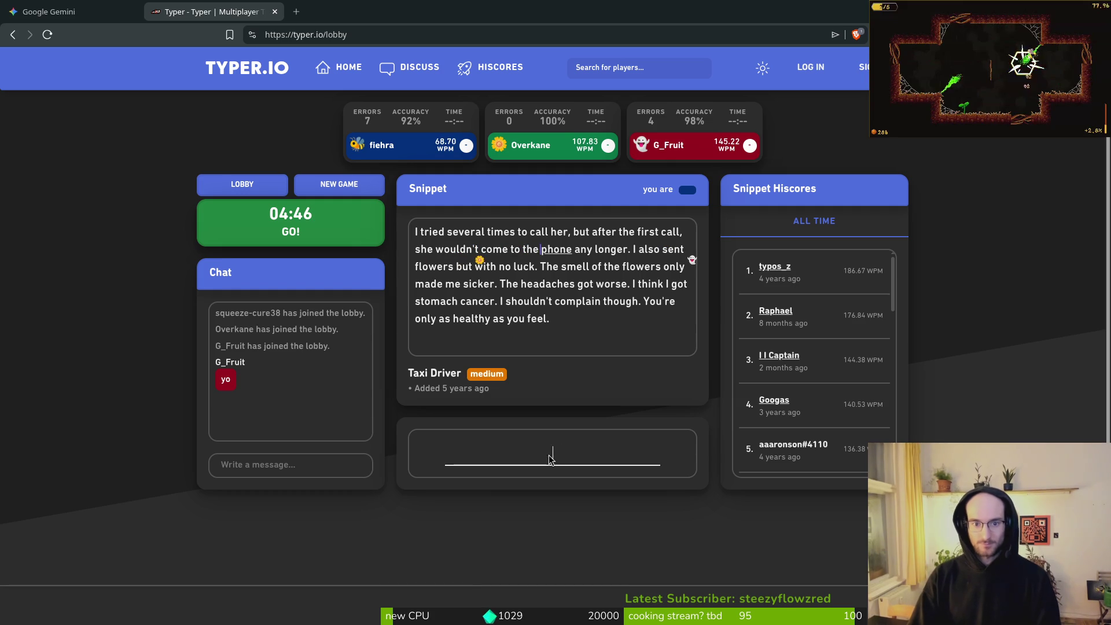
type("any longer. I ")
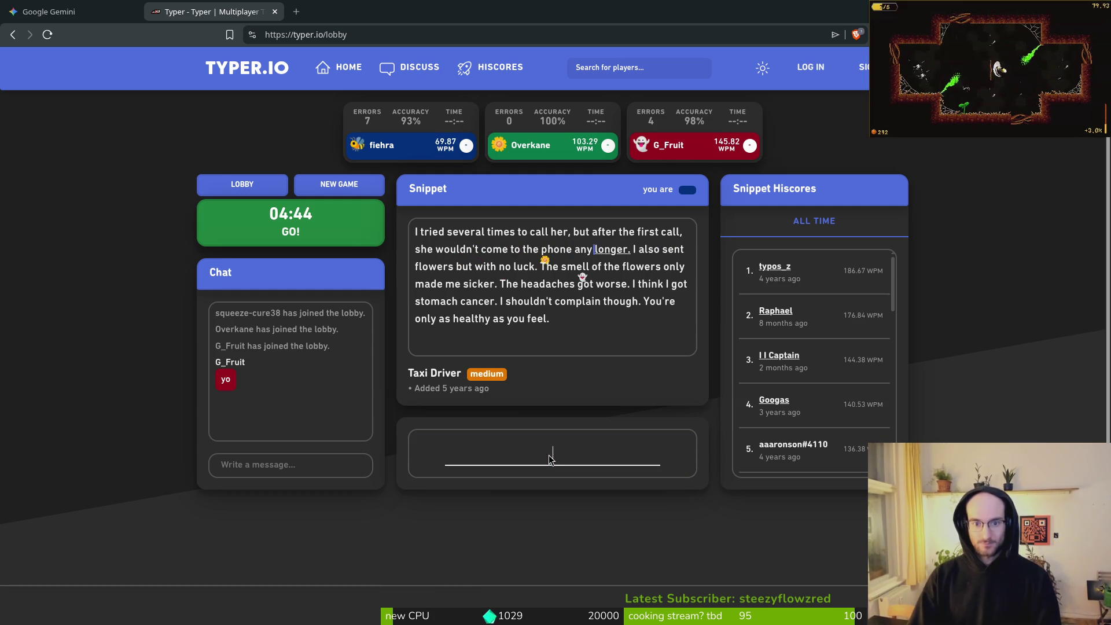
type("also")
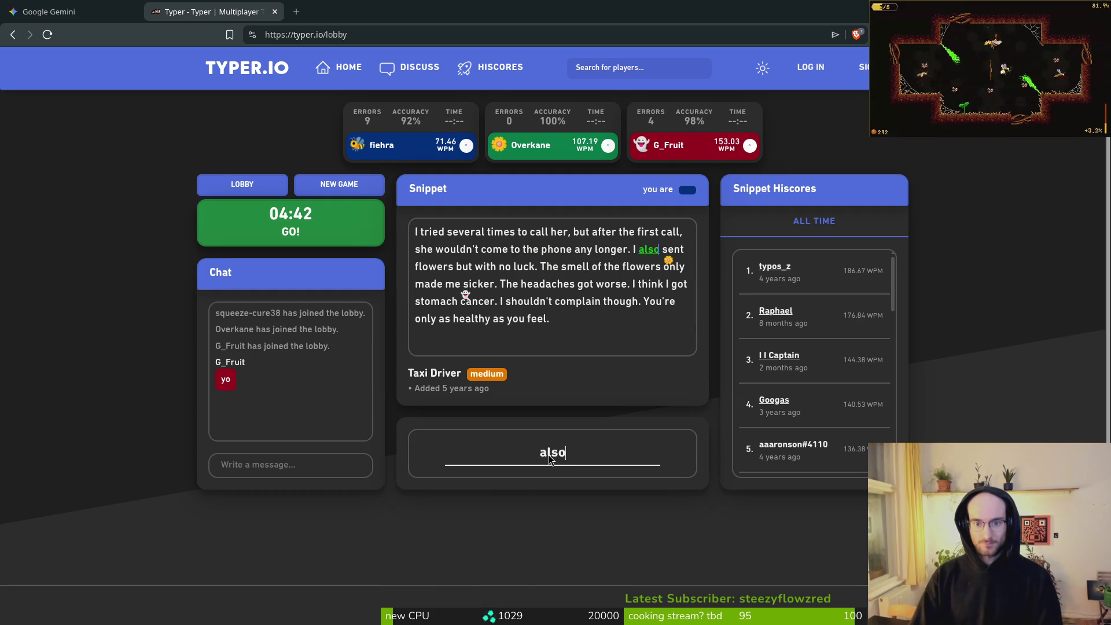
type(" sent flowers but with no")
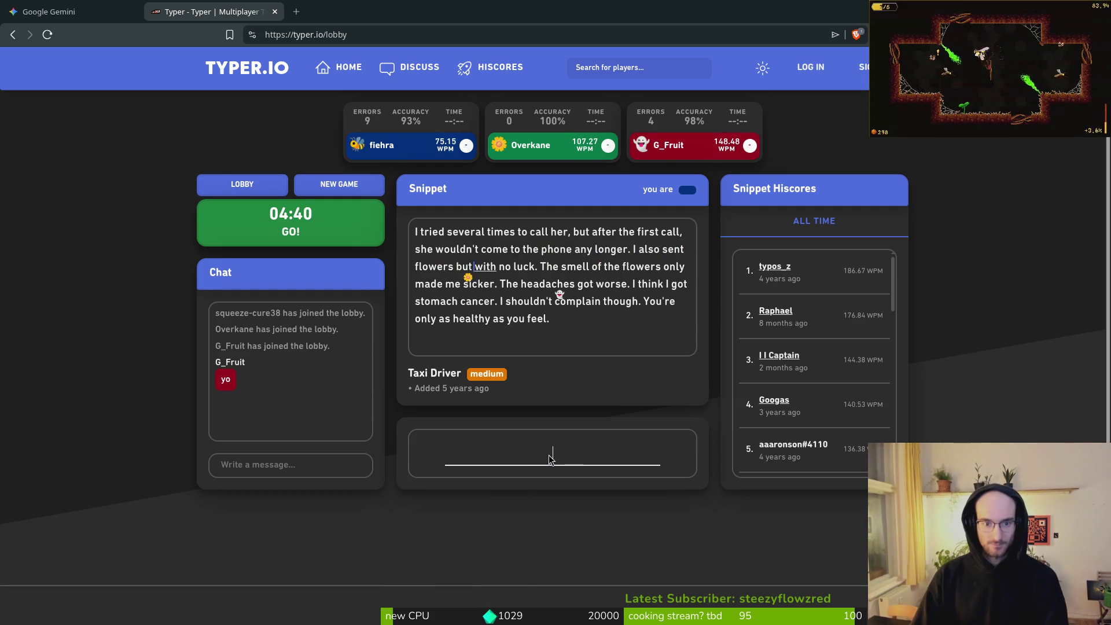
type(" luck")
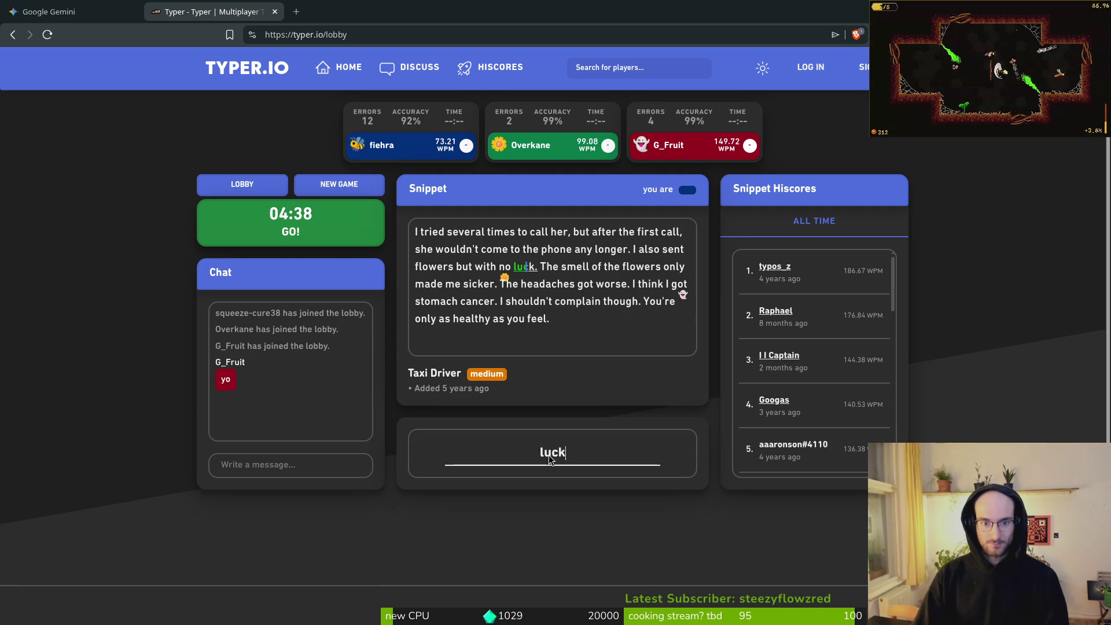
type(". The smell of the flowers onl")
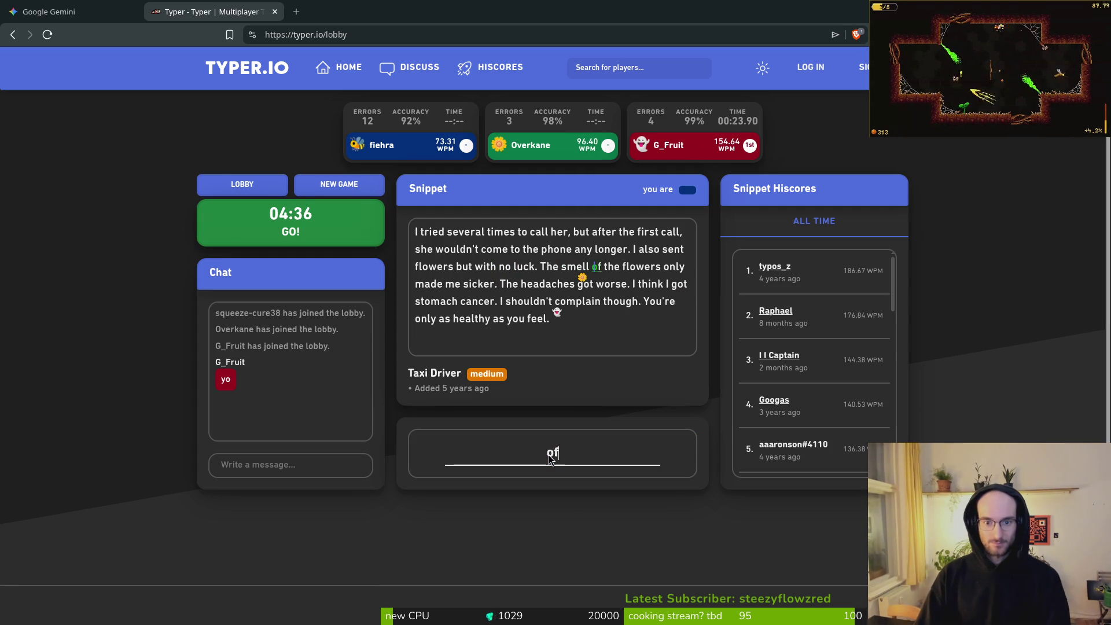
type("y made me sicker")
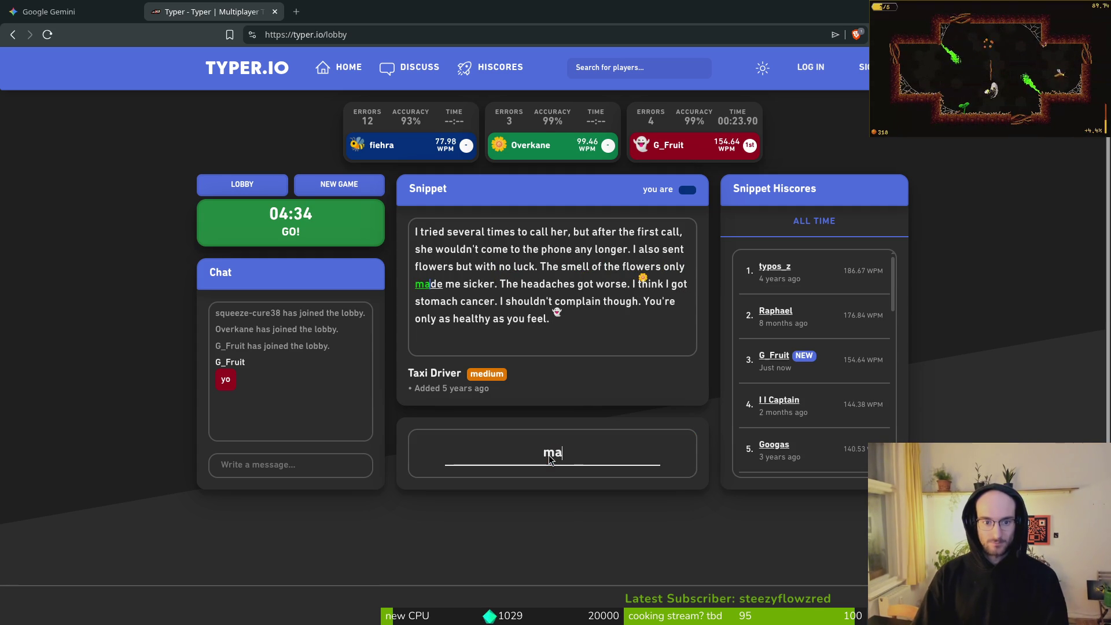
type(". The headach")
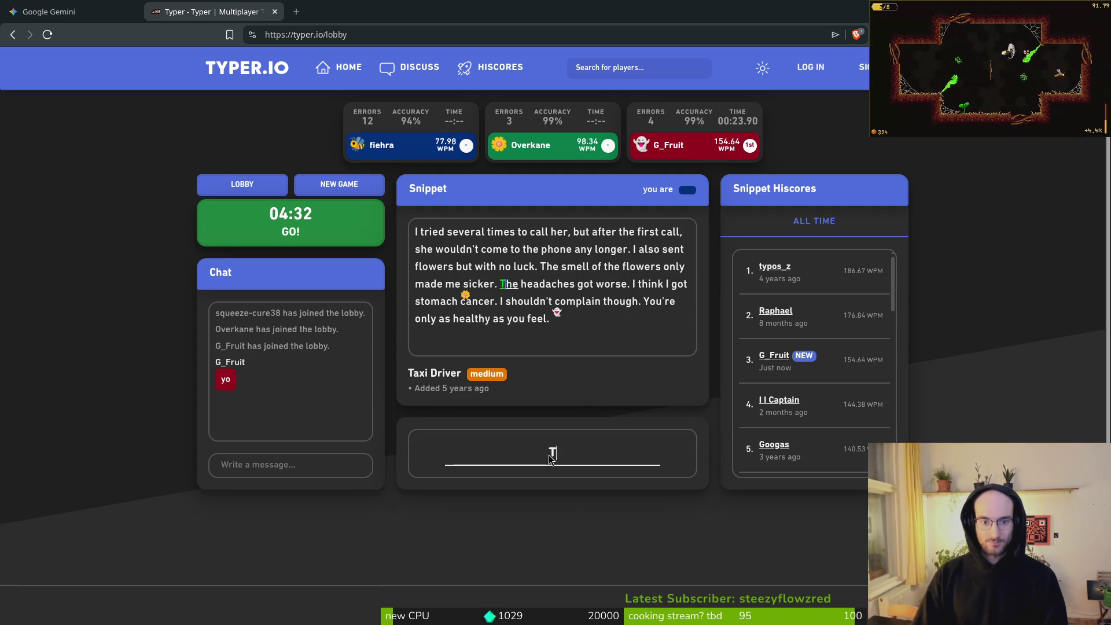
type("es got worse")
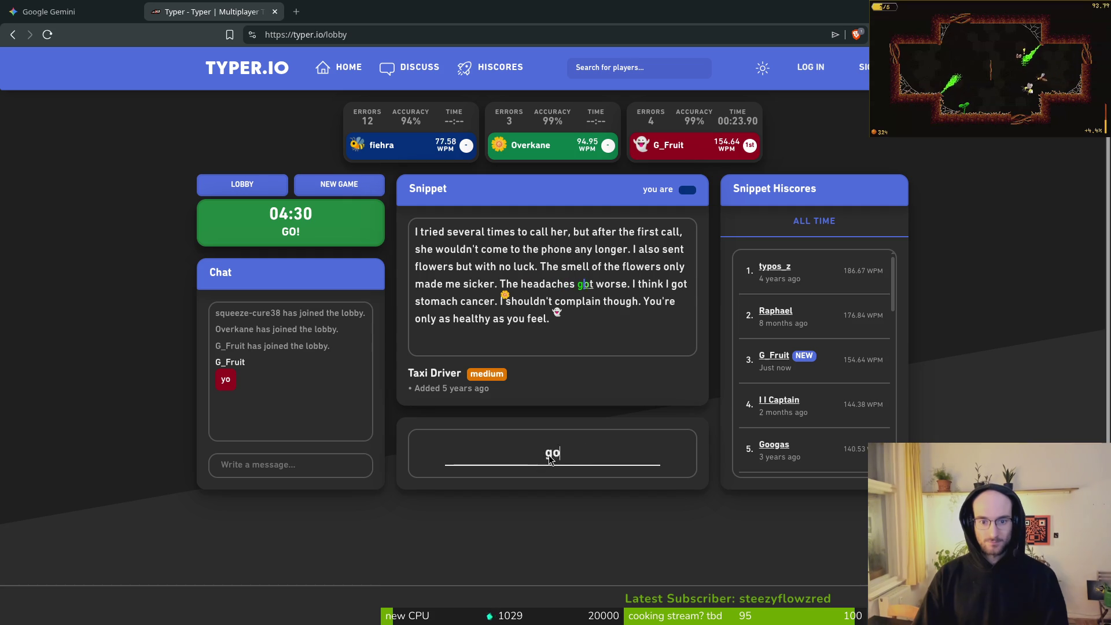
type(". ")
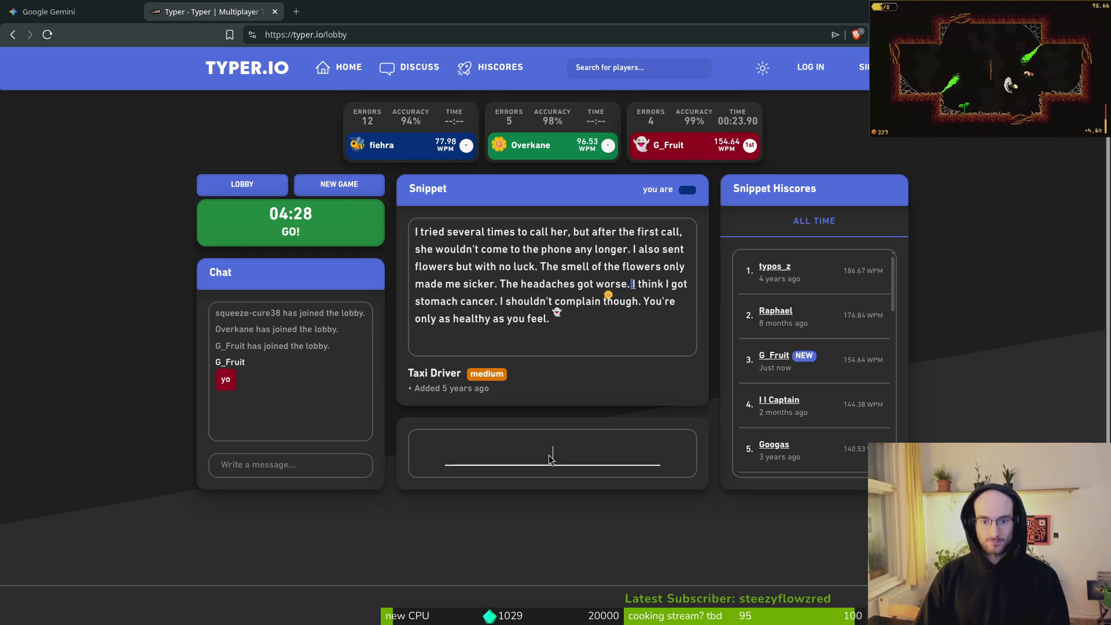
type("think I got sdo")
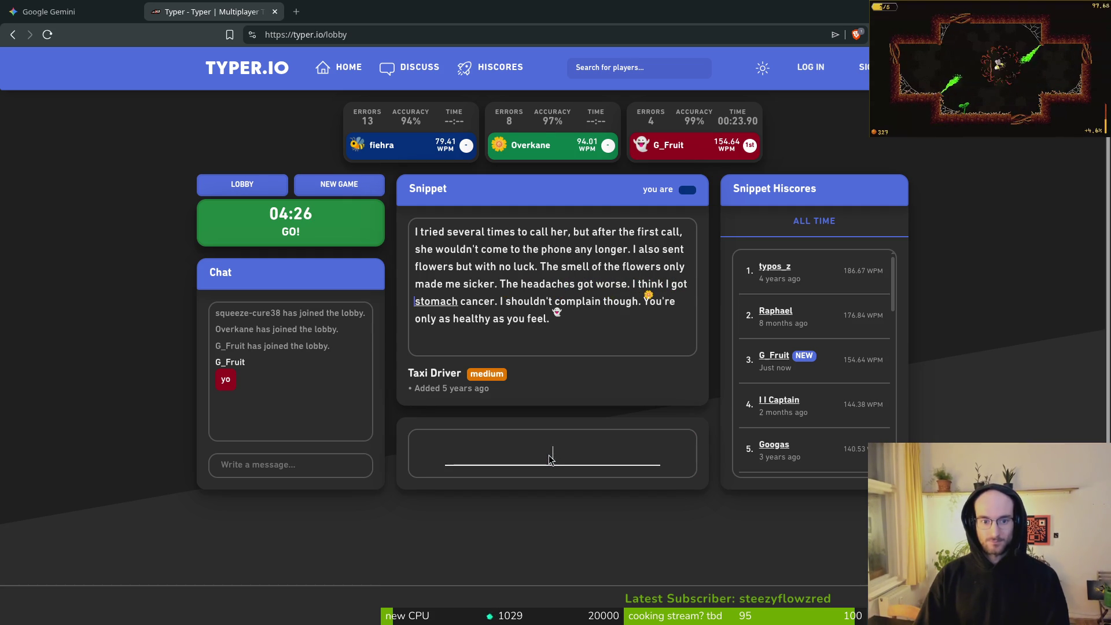
Finish the passage from 'stomach cancer' to 'You're only as healthy as you feel.', fixing typos
key("BackSpace")
key("BackSpace")
type("tomach cancer.")
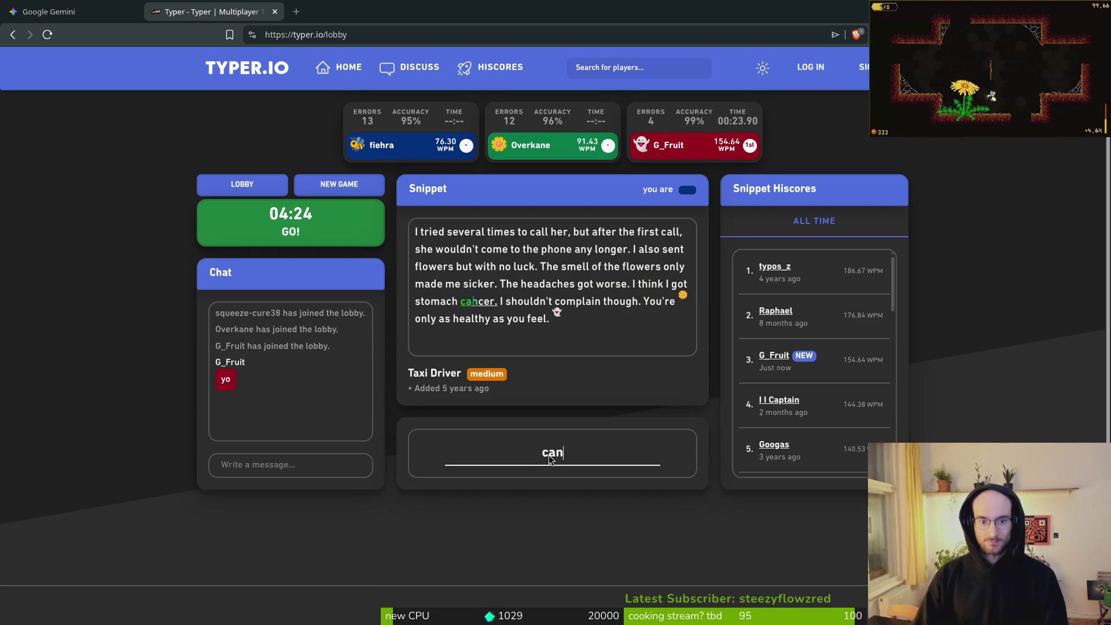
type(" I shoudl")
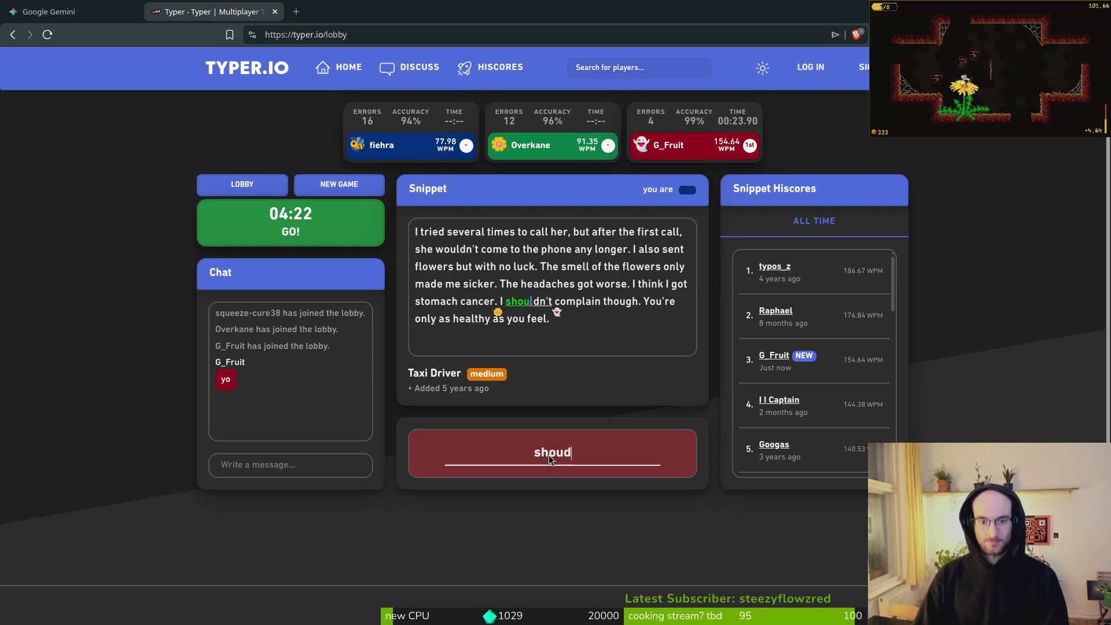
key("BackSpace")
key("BackSpace")
type("ldn'")
key("BackSpace")
type("n")
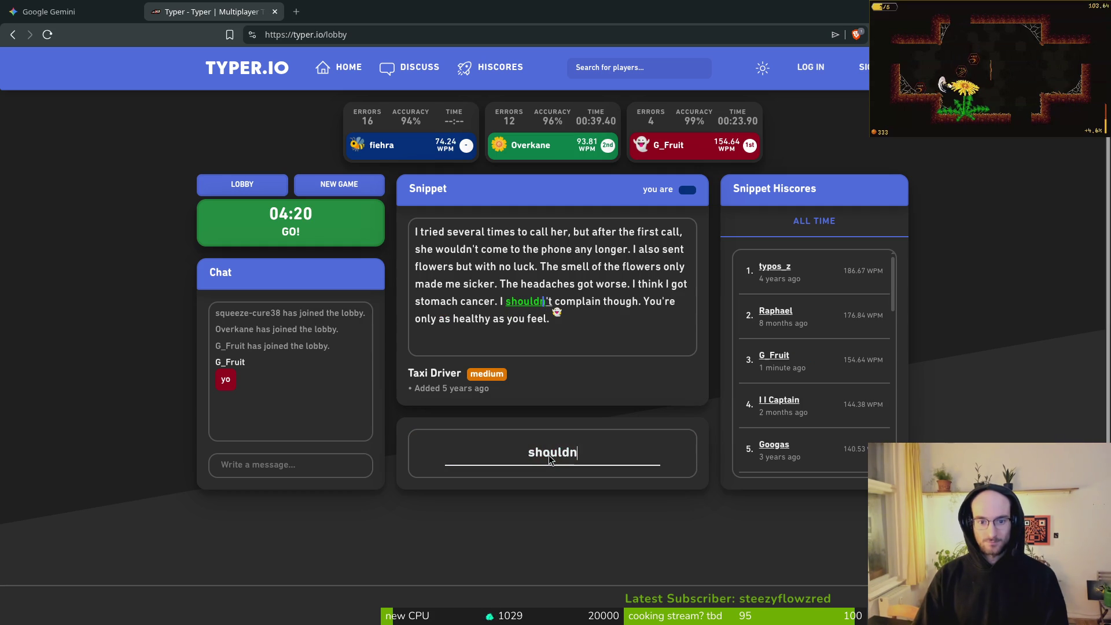
type("'t compal")
key("BackSpace")
key("BackSpace")
type("lain thuo")
key("BackSpace")
key("BackSpace")
type("oug")
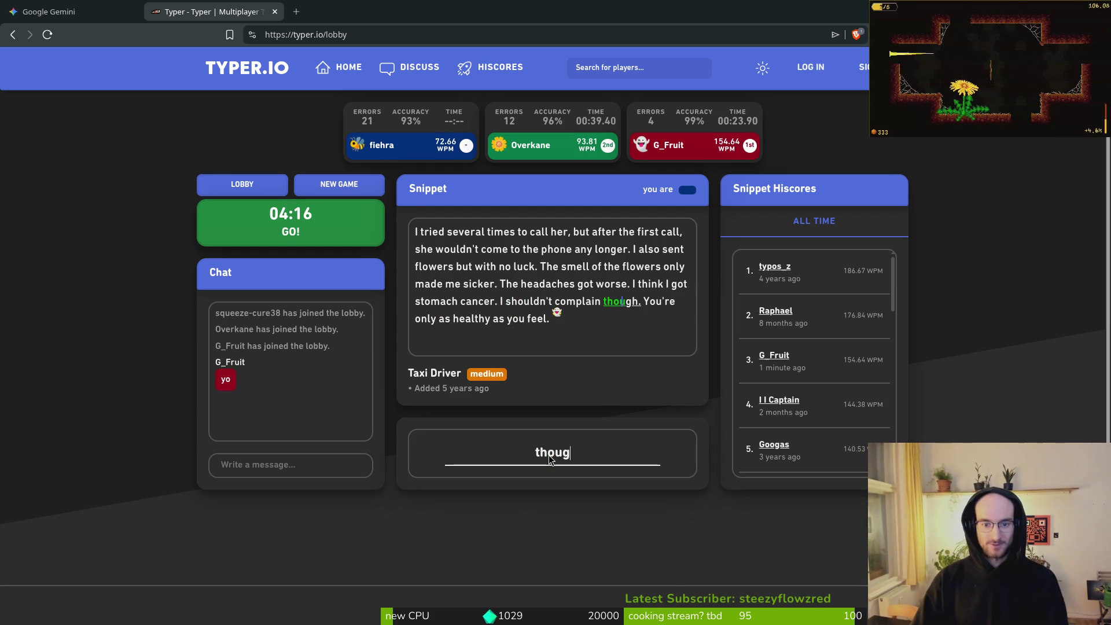
type("h. You'r")
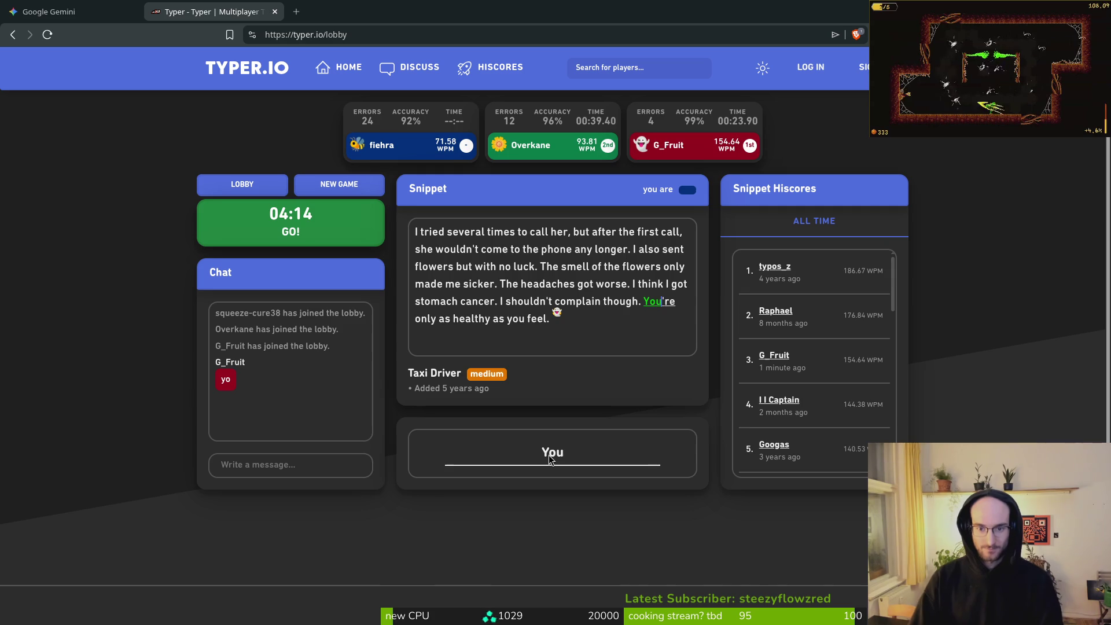
type("e only as h")
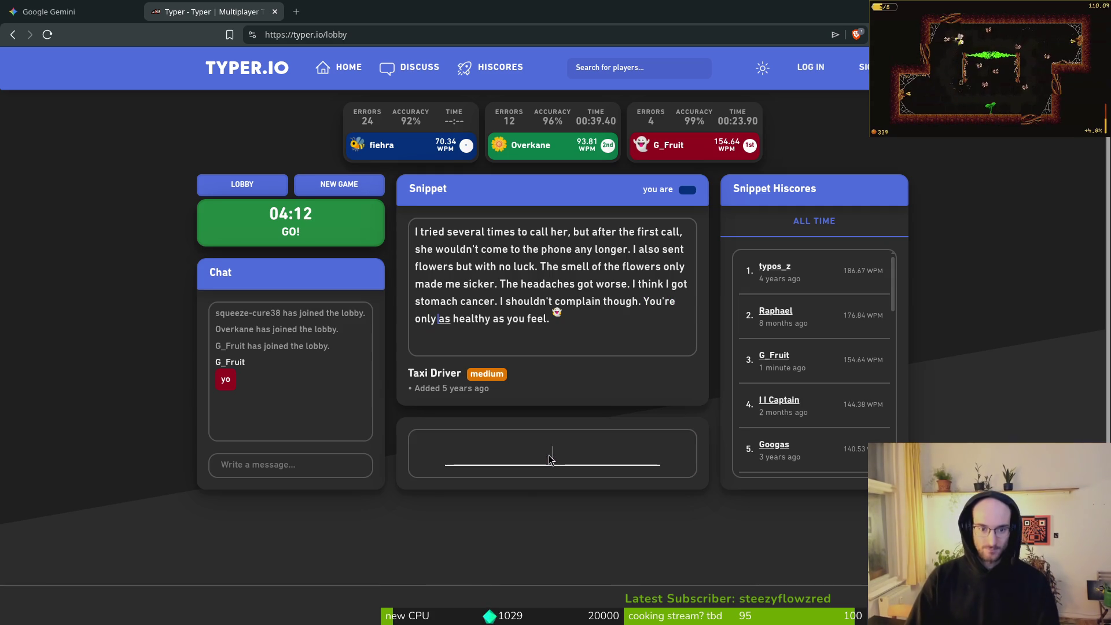
type("ealthy as you fell")
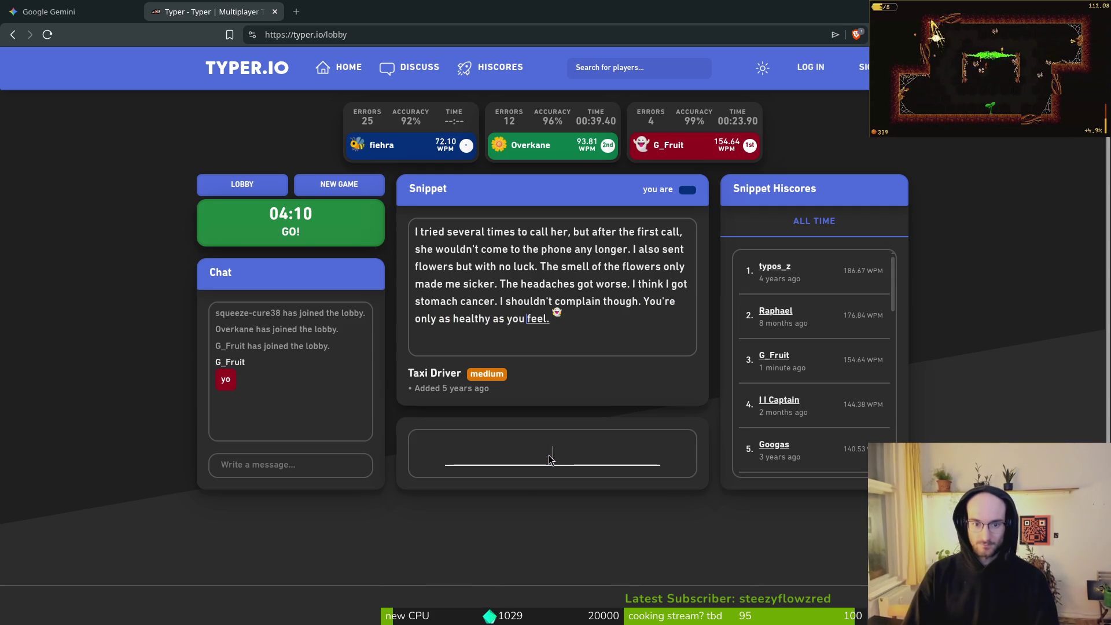
key("BackSpace")
key("BackSpace")
type("el.")
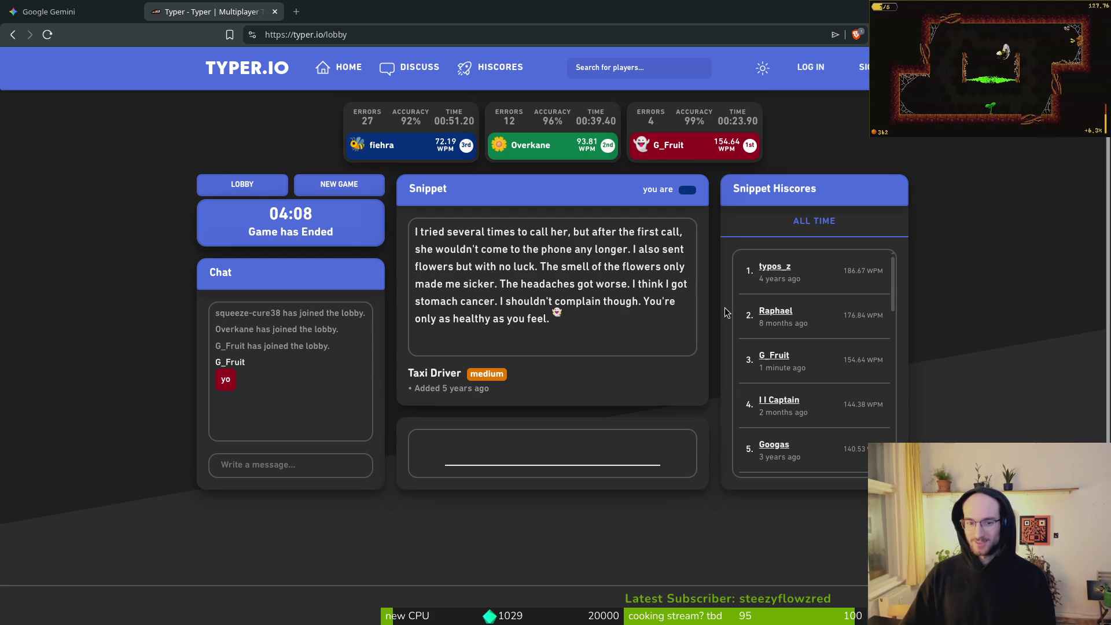
Begin a screenshot of the race results, cancel it, and close the Typer.io tab
key("Print")
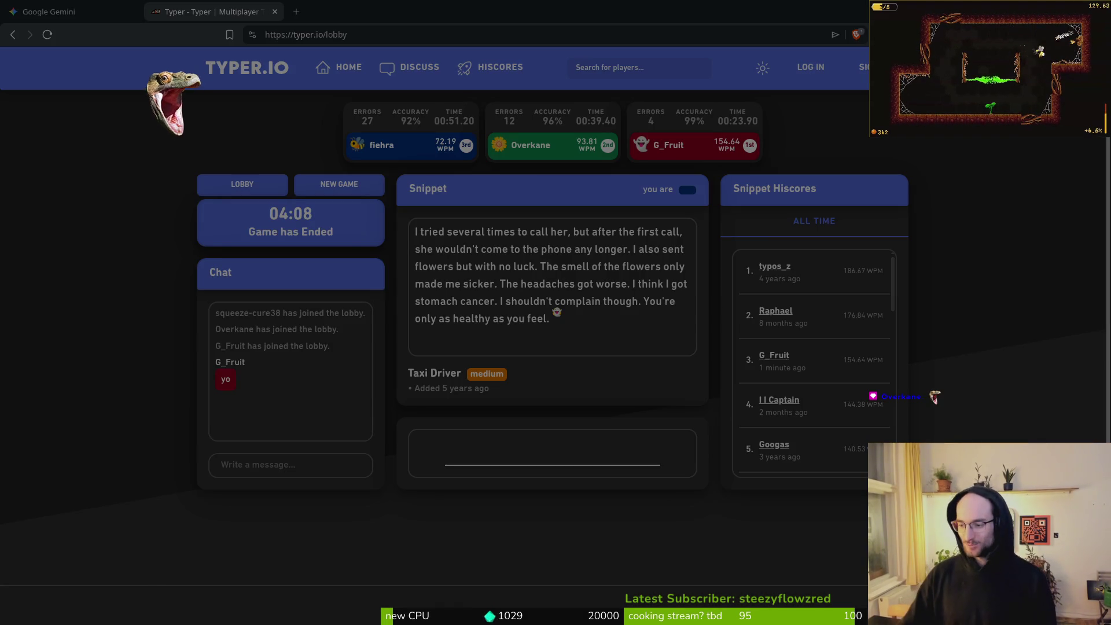
left_click_drag(244, 8, 521, 164)
left_click_drag(340, 90, 300, 166)
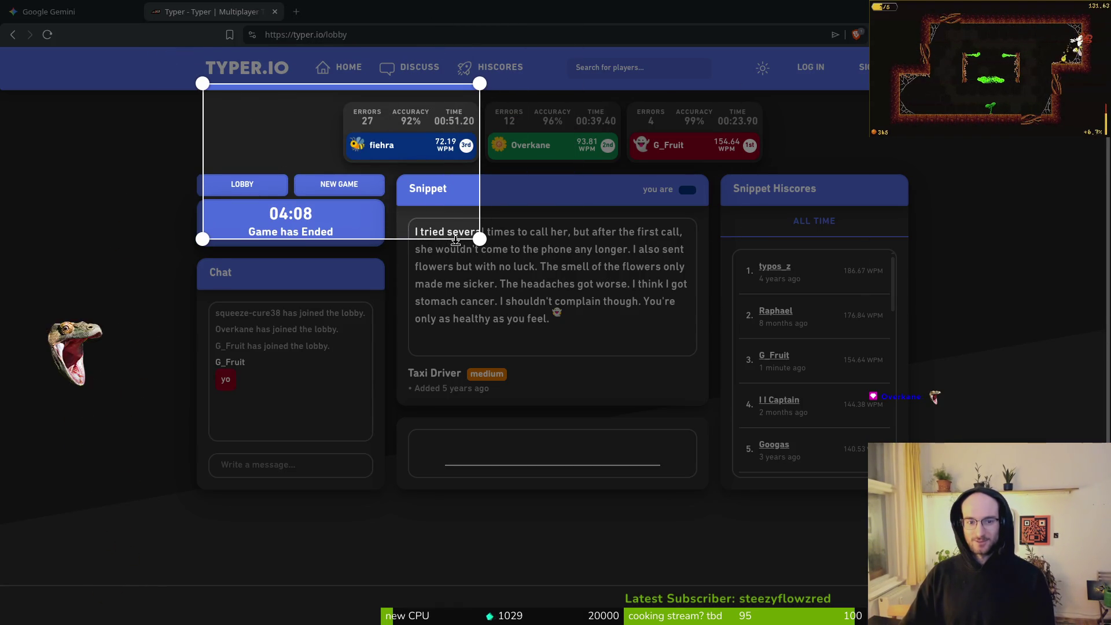
left_click_drag(480, 240, 920, 496)
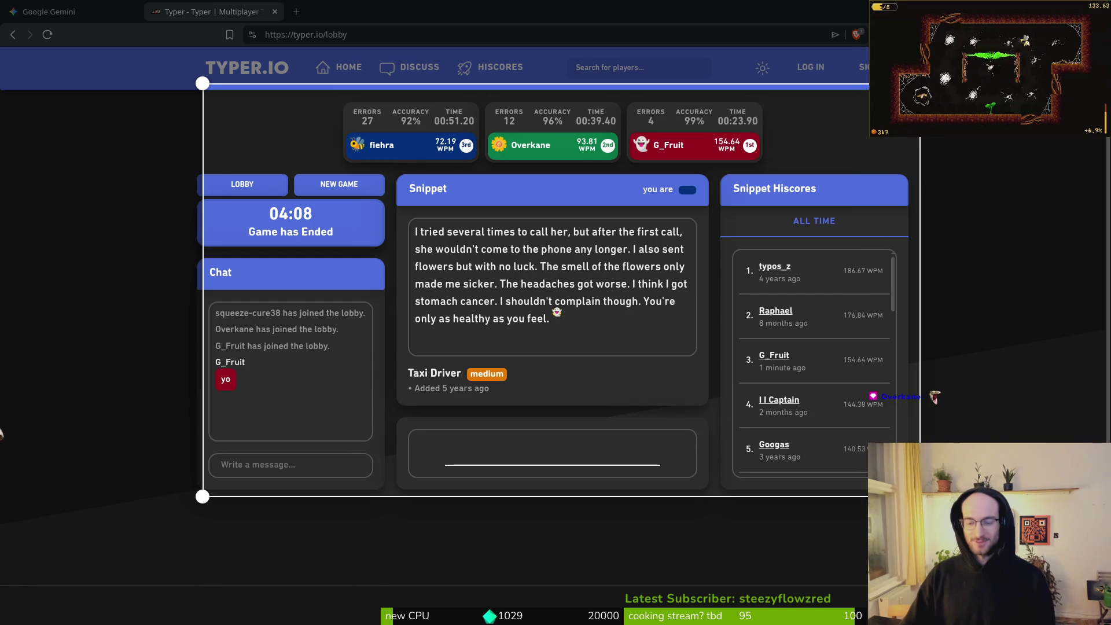
key("Return")
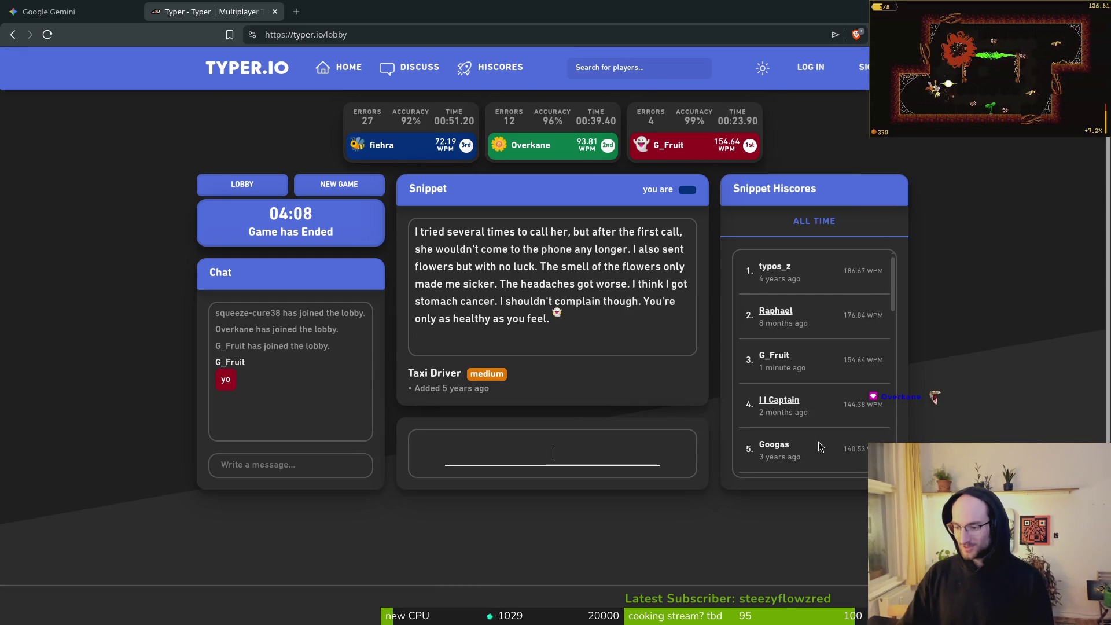
middle_click(183, 11)
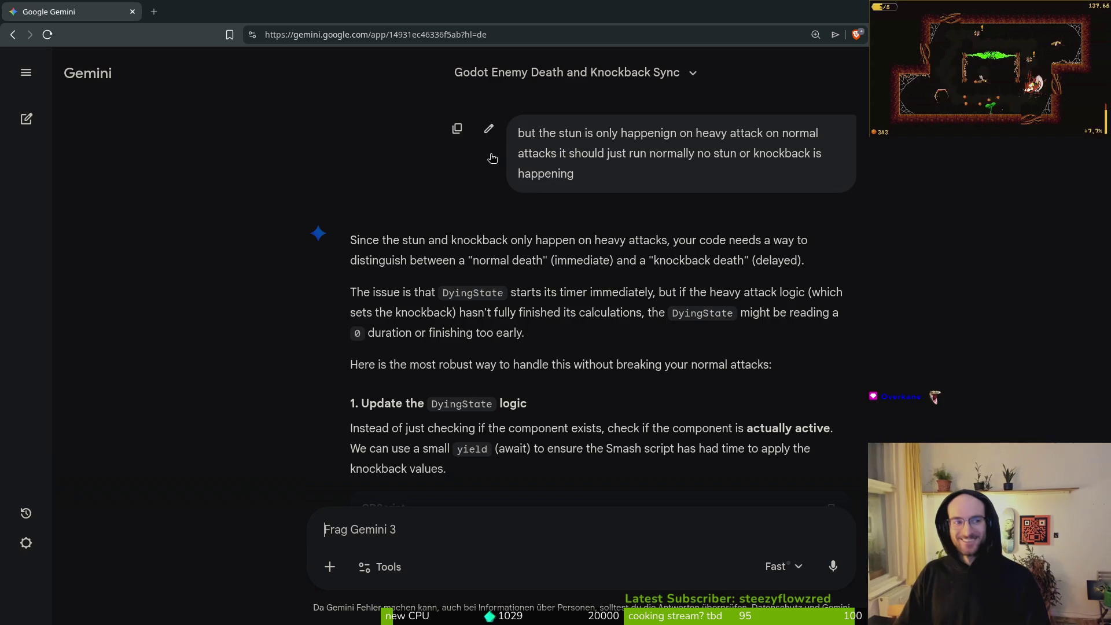
type("disc")
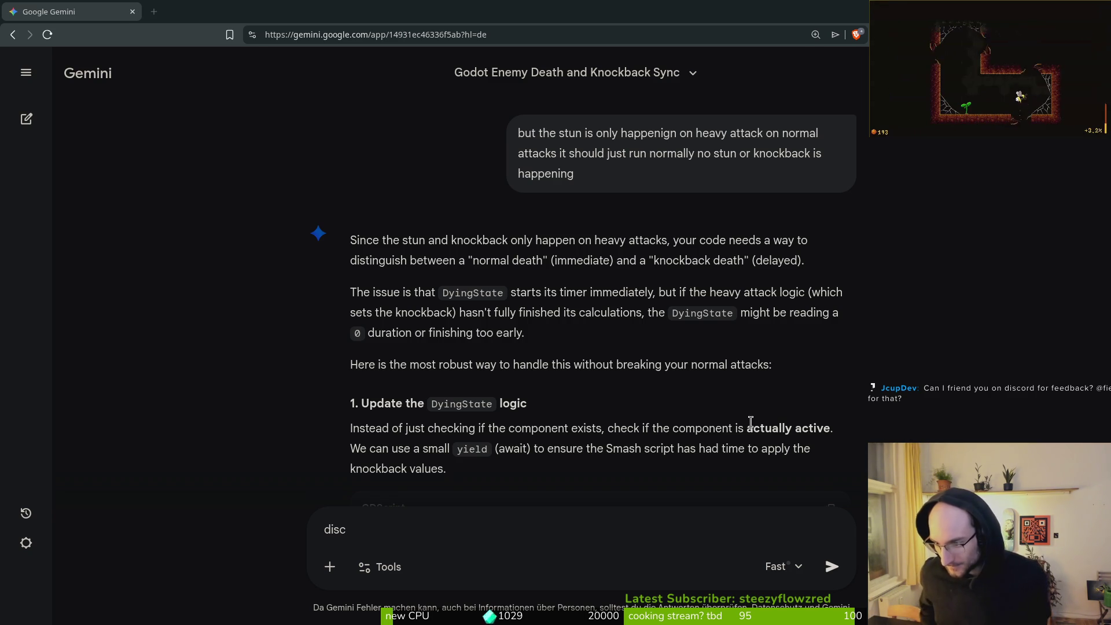
Switch from the browser to the Godot editor showing devlevel.tscn
key("alt+Tab")
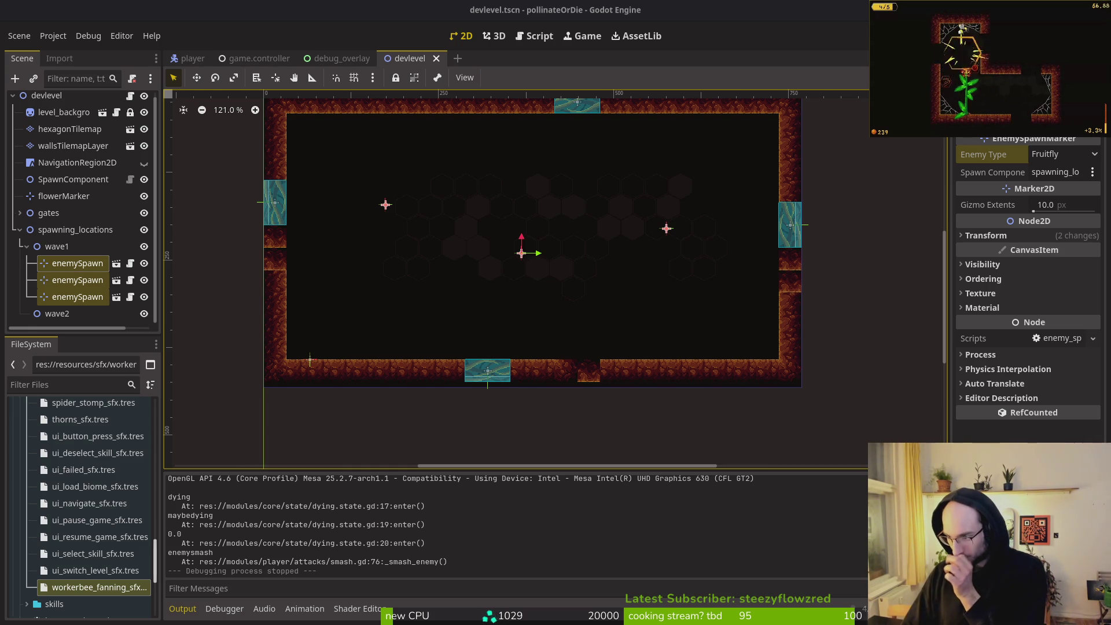
Pause and resume the running game, then return to the Gemini conversation
key("Escape")
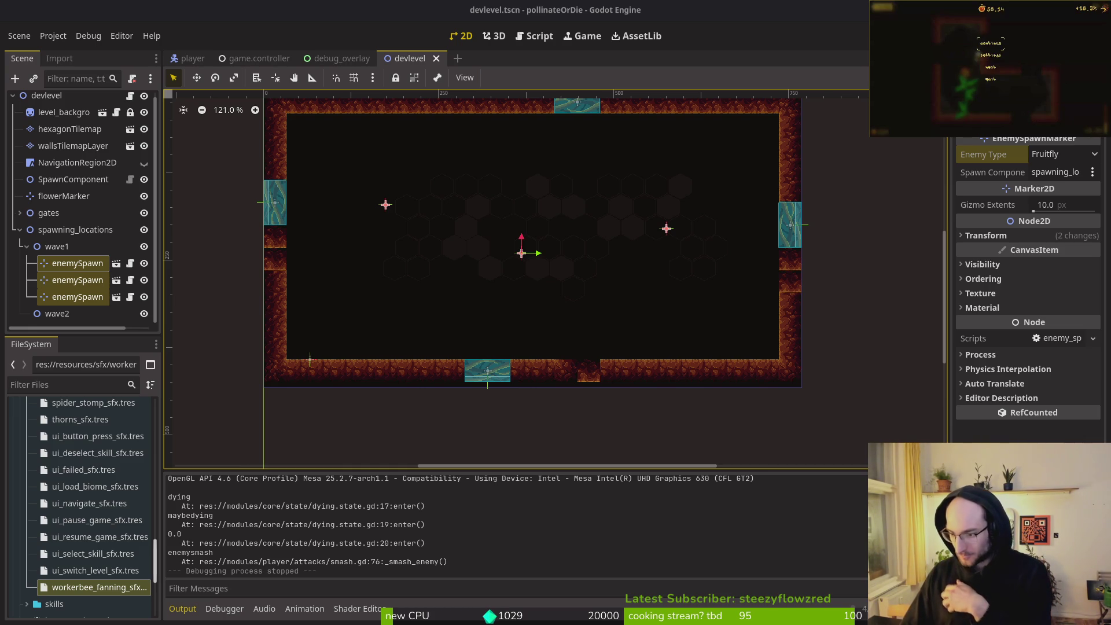
key("Escape")
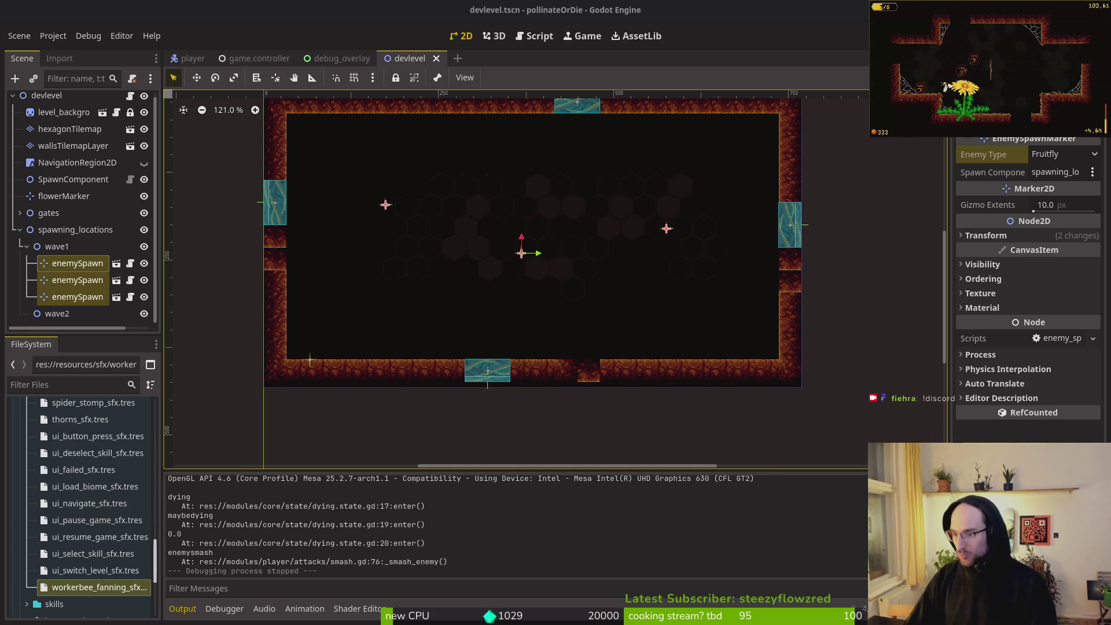
scroll(508, 285, "up", 3)
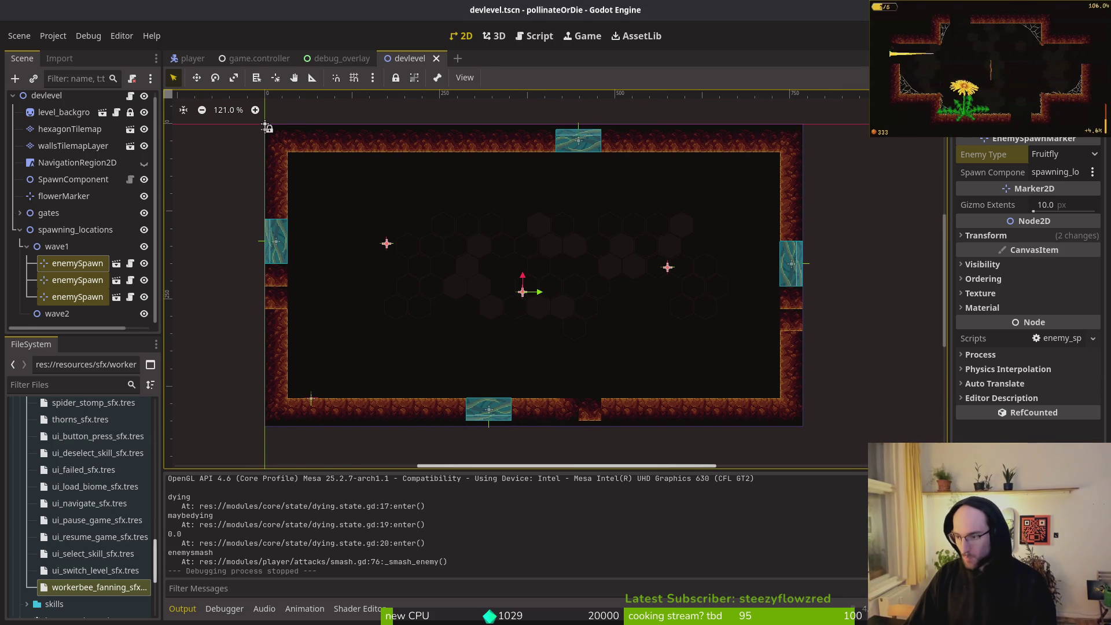
key("alt+Tab")
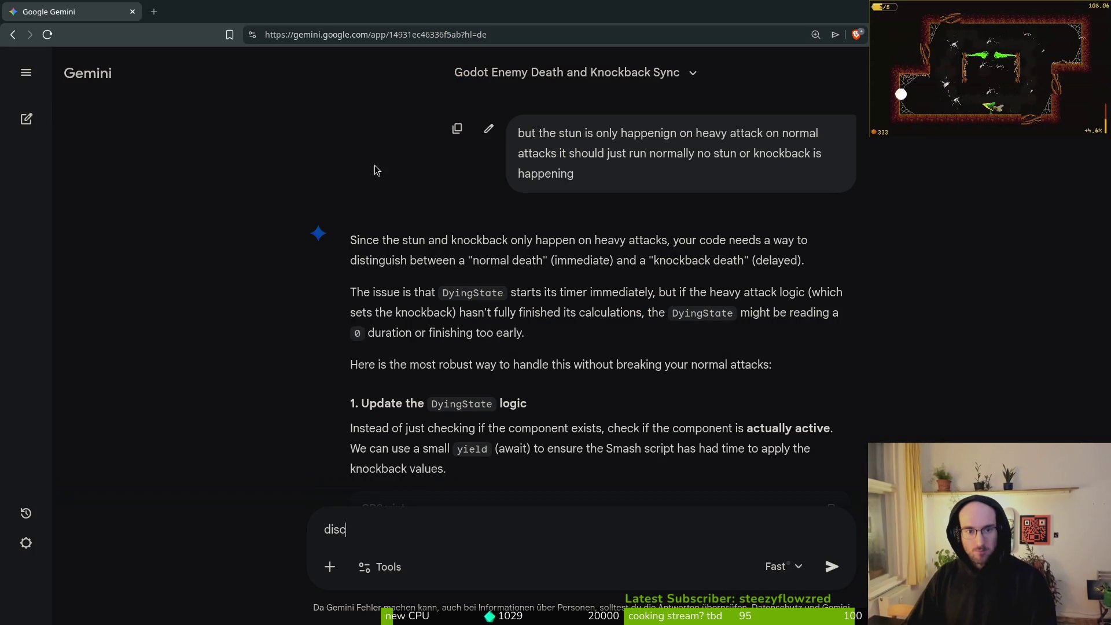
Ask Gemini whether using await physics_frame or set_deferred is too hacky
scroll(328, 424, "down", 3)
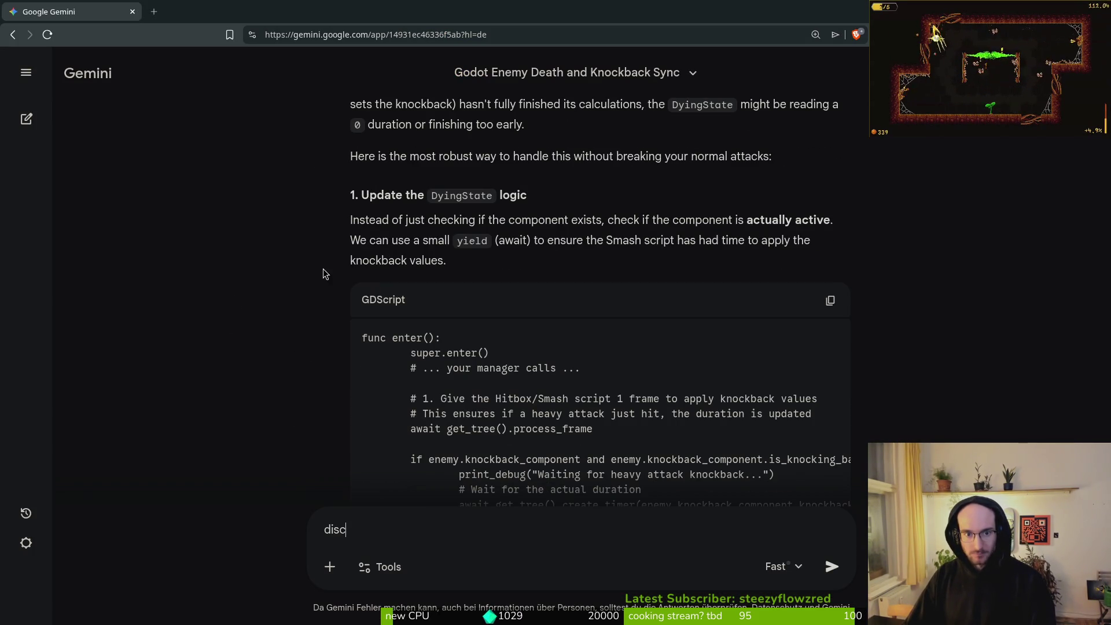
scroll(323, 278, "down", 3)
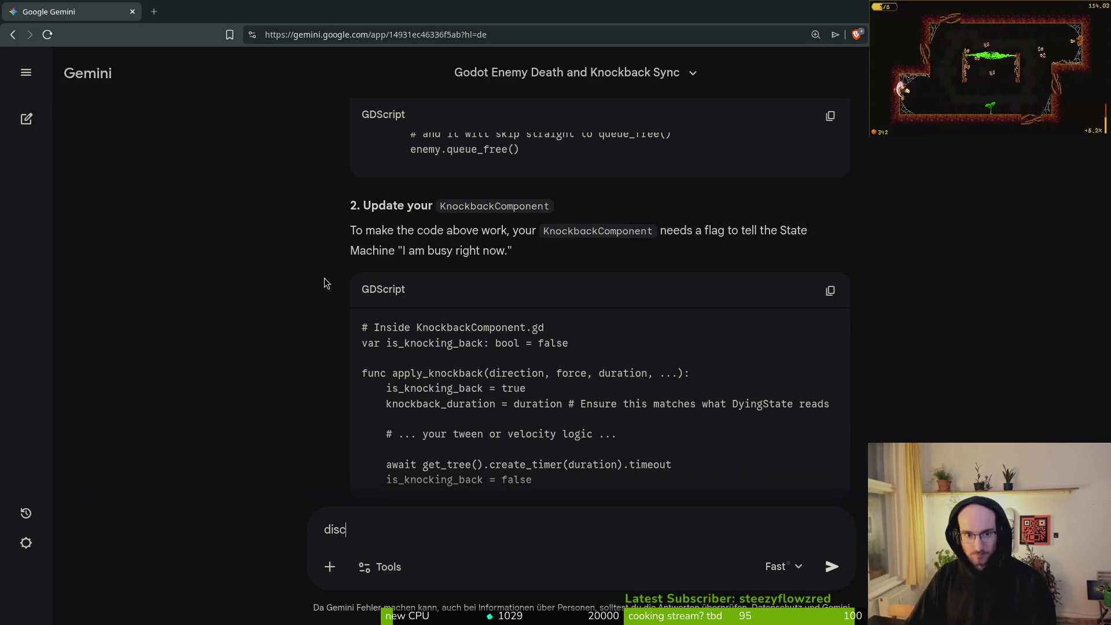
key("BackSpace")
key("BackSpace")
key("BackSpace")
type("what if i")
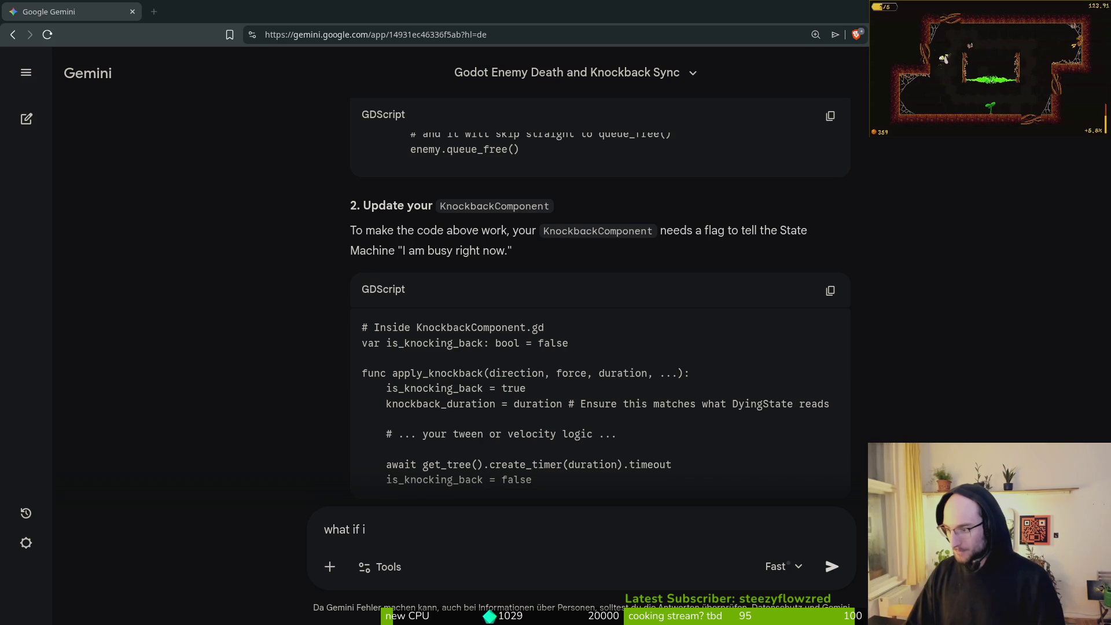
type("w")
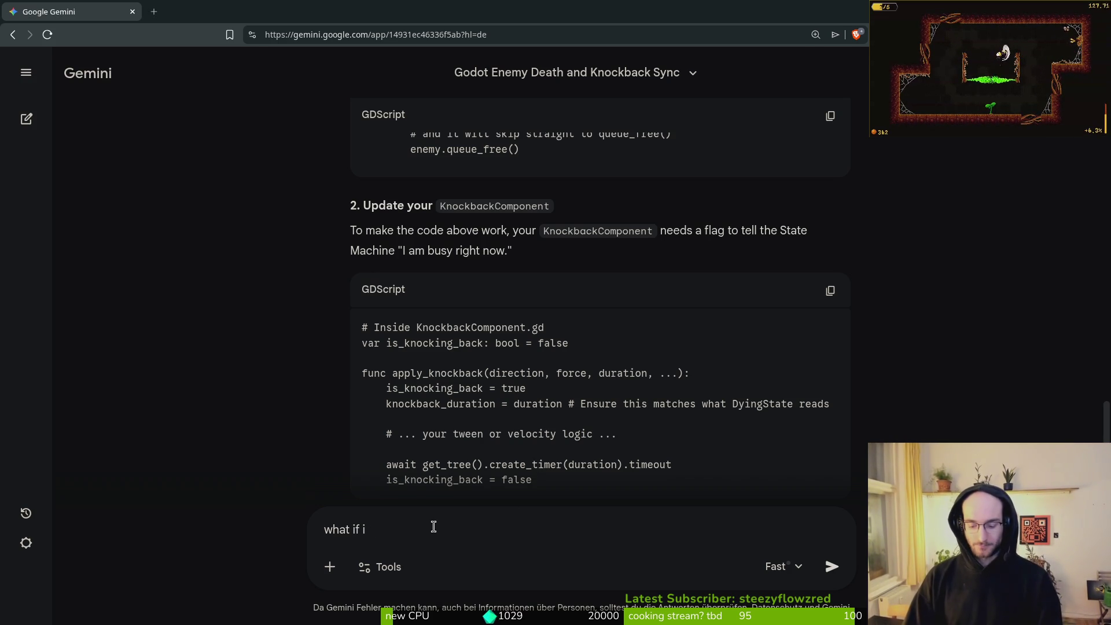
type("o using waait physics fa")
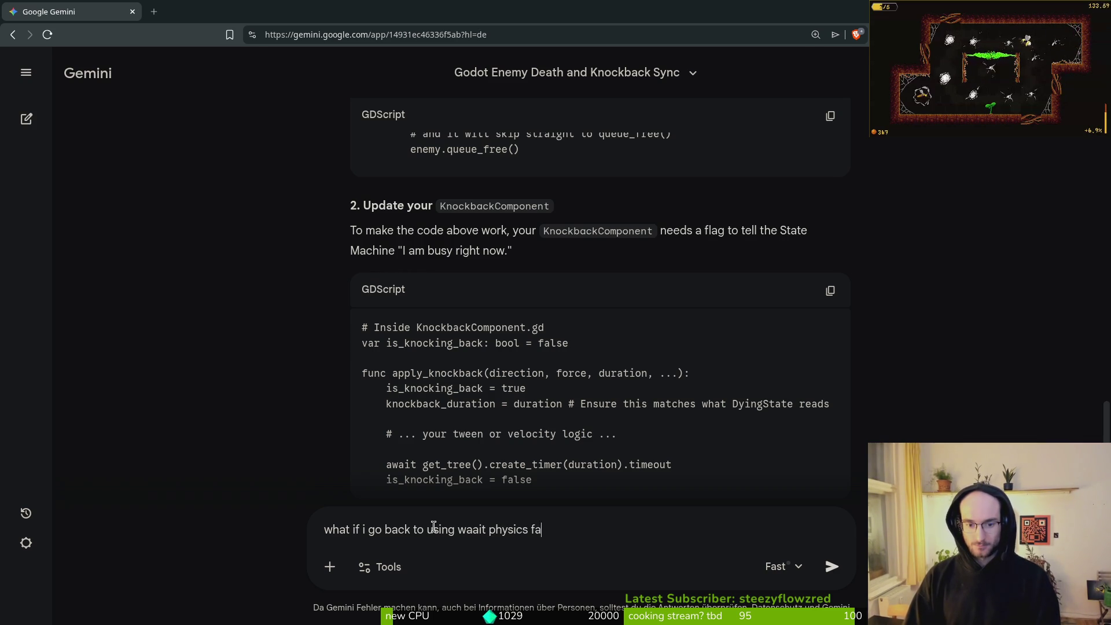
type("rme to push it to end or o")
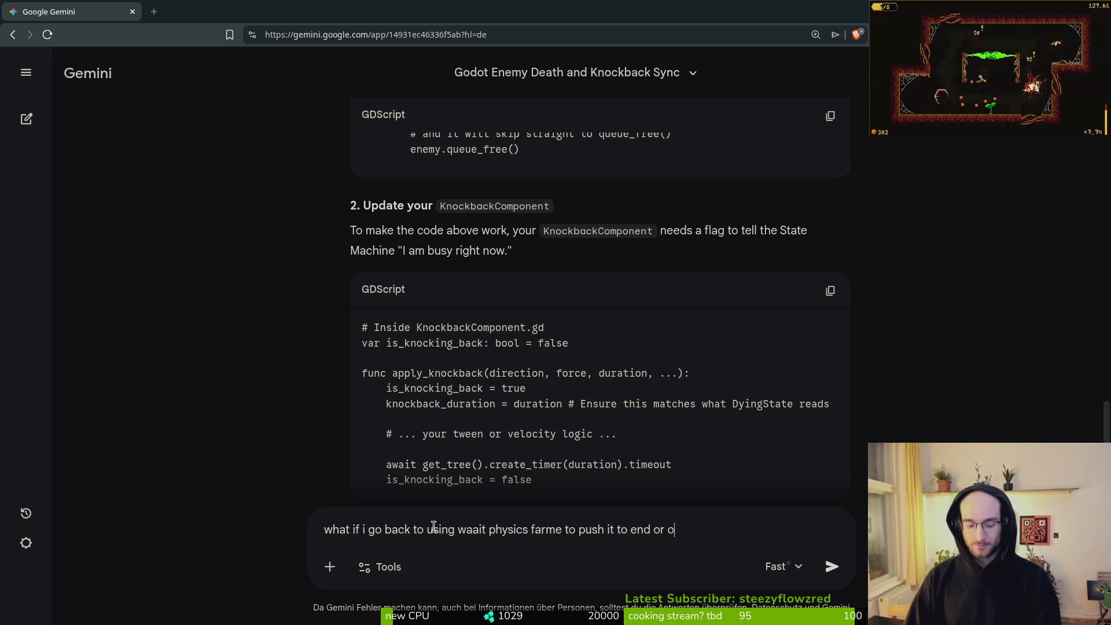
key("BackSpace")
type("use setef")
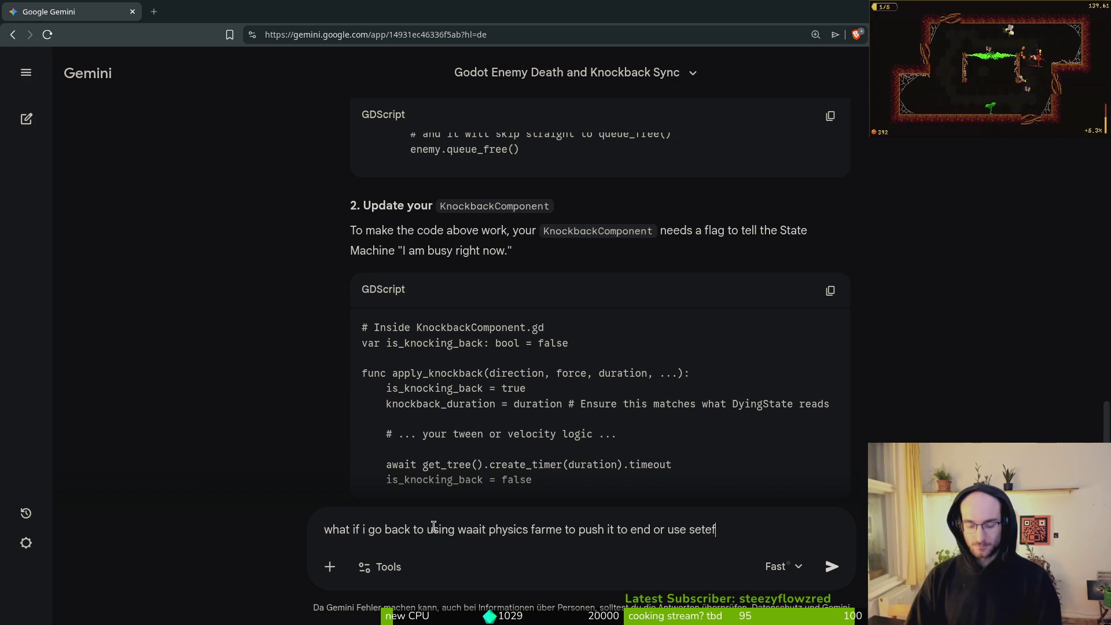
type(".")
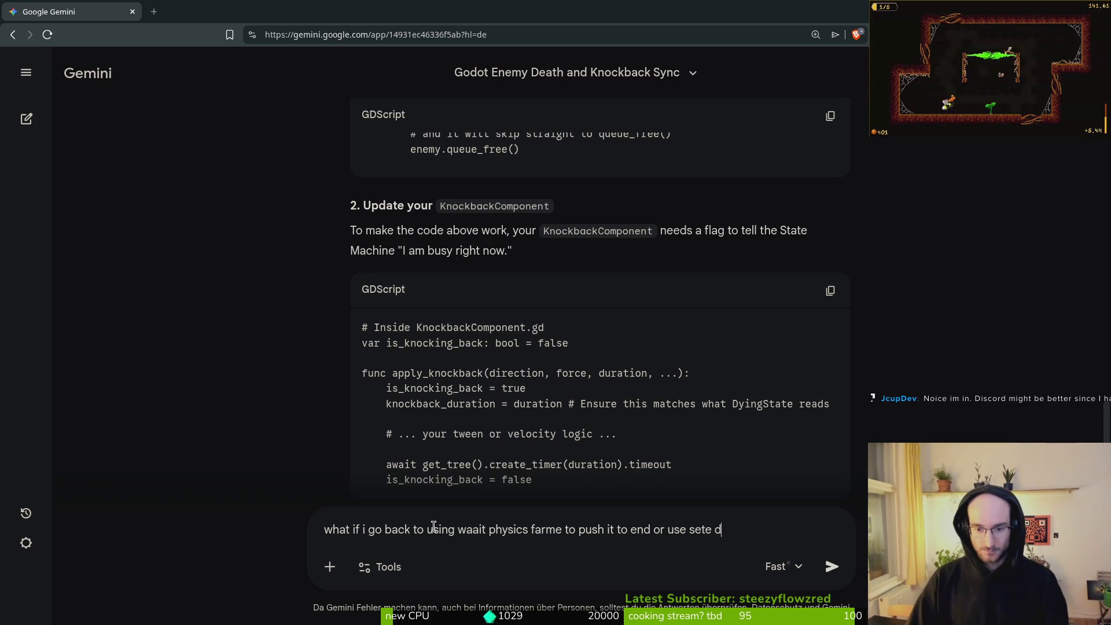
type("ed.")
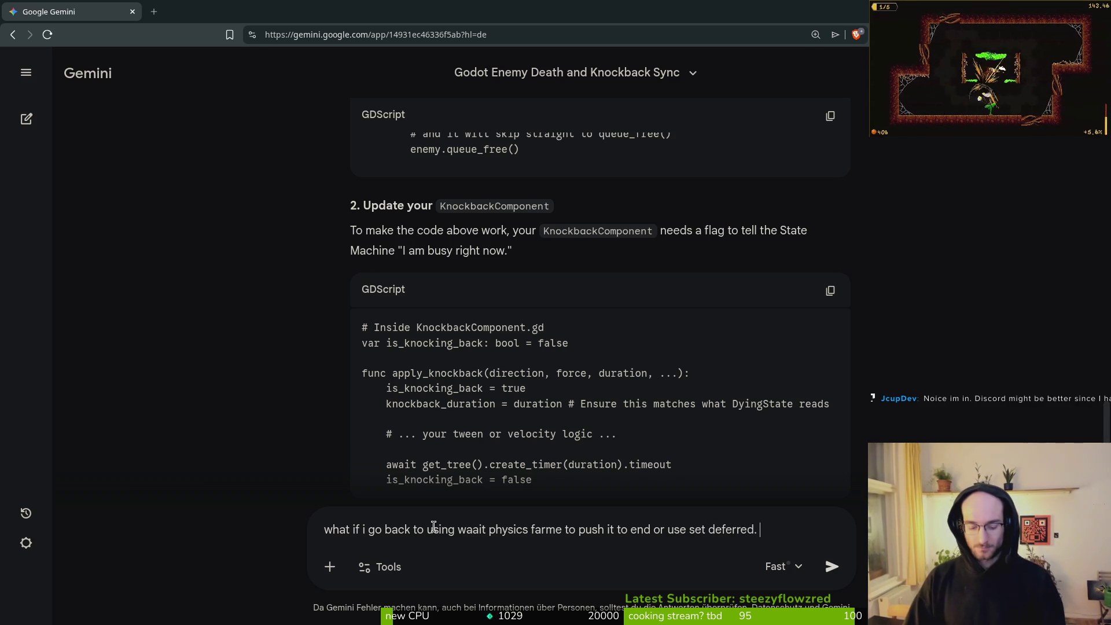
type(" not t")
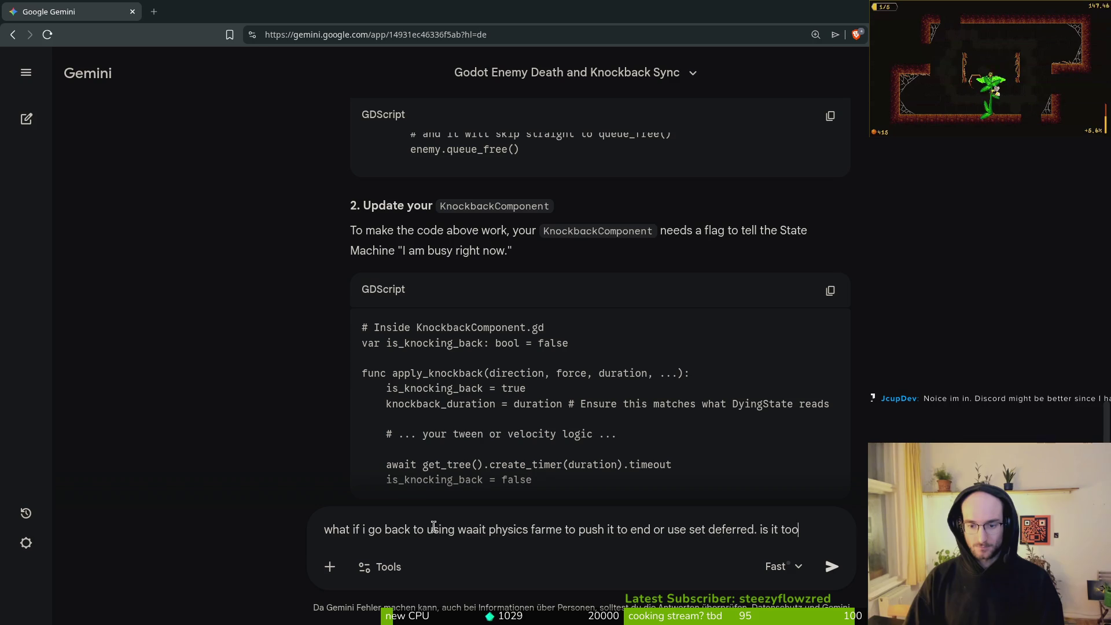
type("cky?")
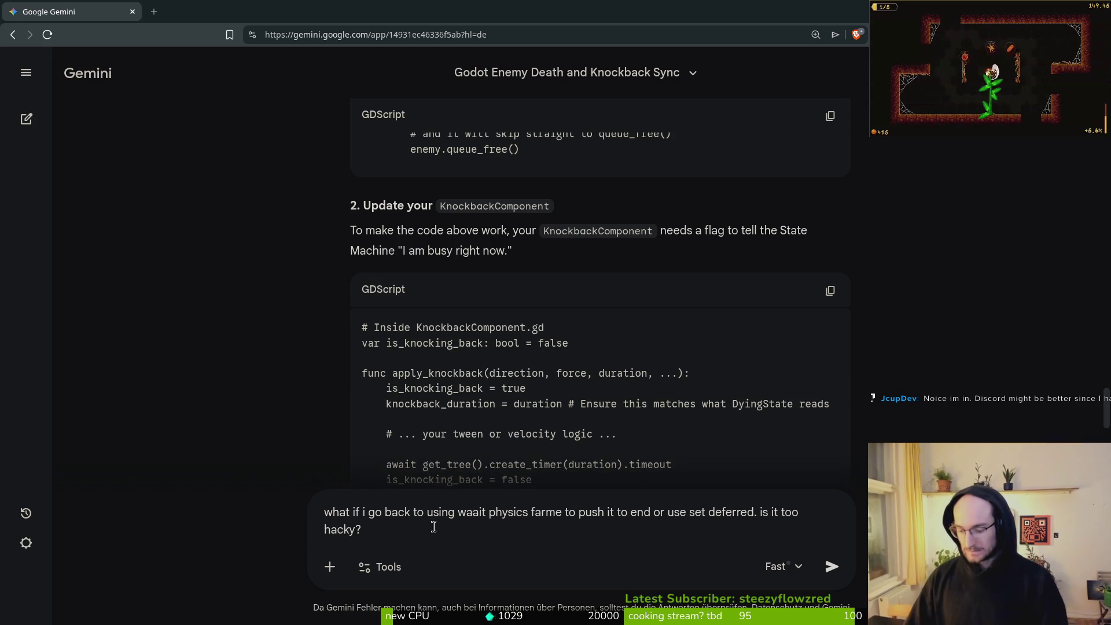
key("Return")
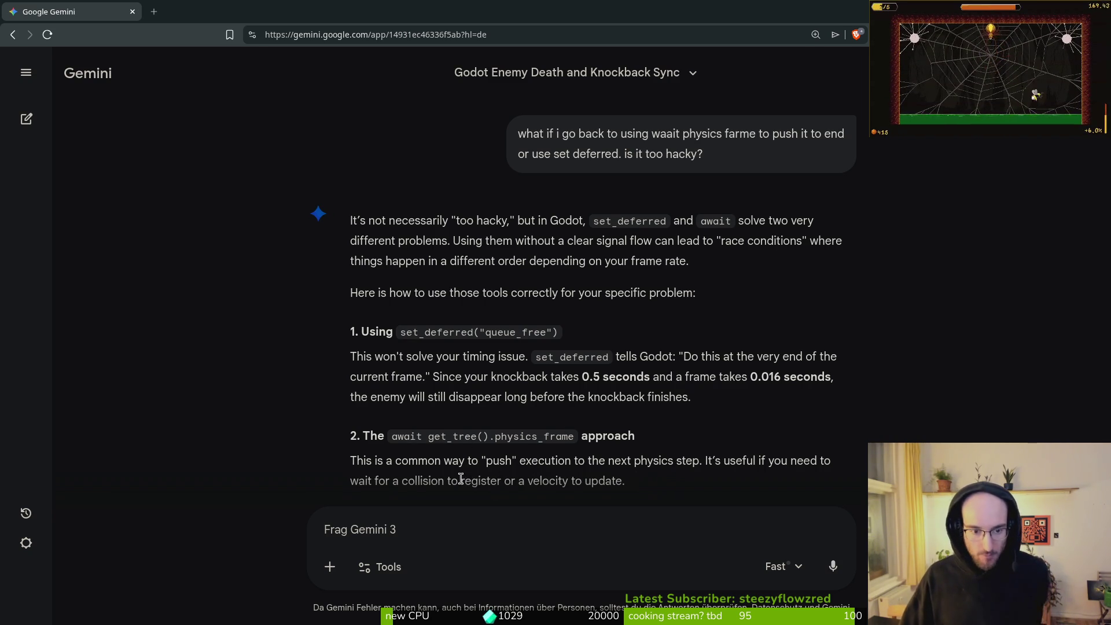
Read down Gemini's reply through the 'Proper way' State Chaining and Summary sections
scroll(460, 472, "down", 2)
scroll(437, 461, "down", 2)
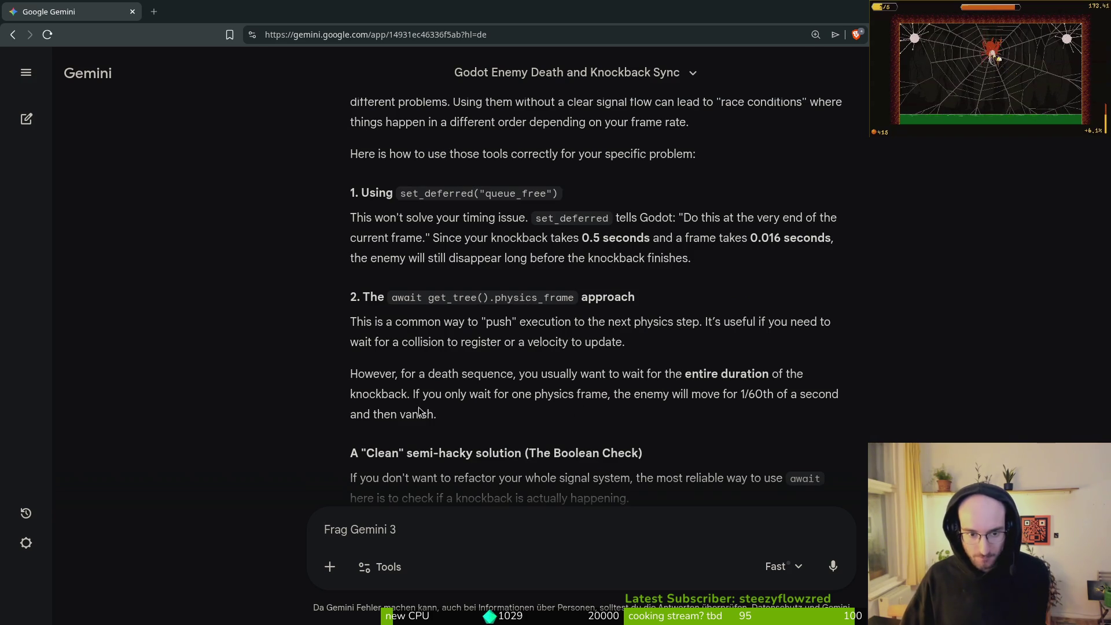
scroll(578, 400, "down", 2)
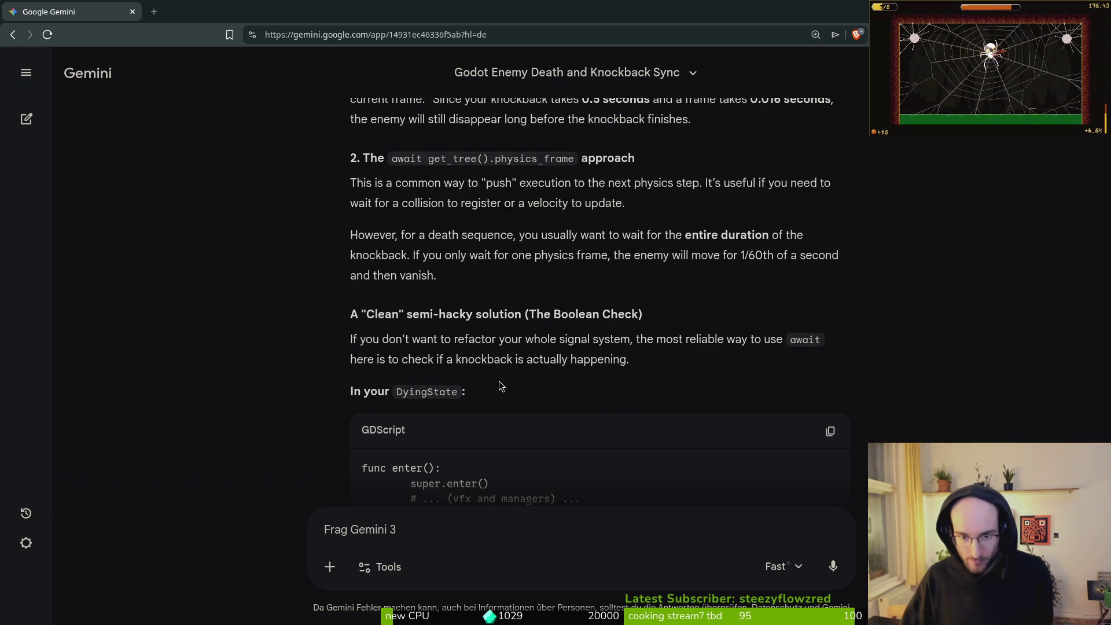
scroll(473, 356, "down", 2)
scroll(472, 356, "down", 3)
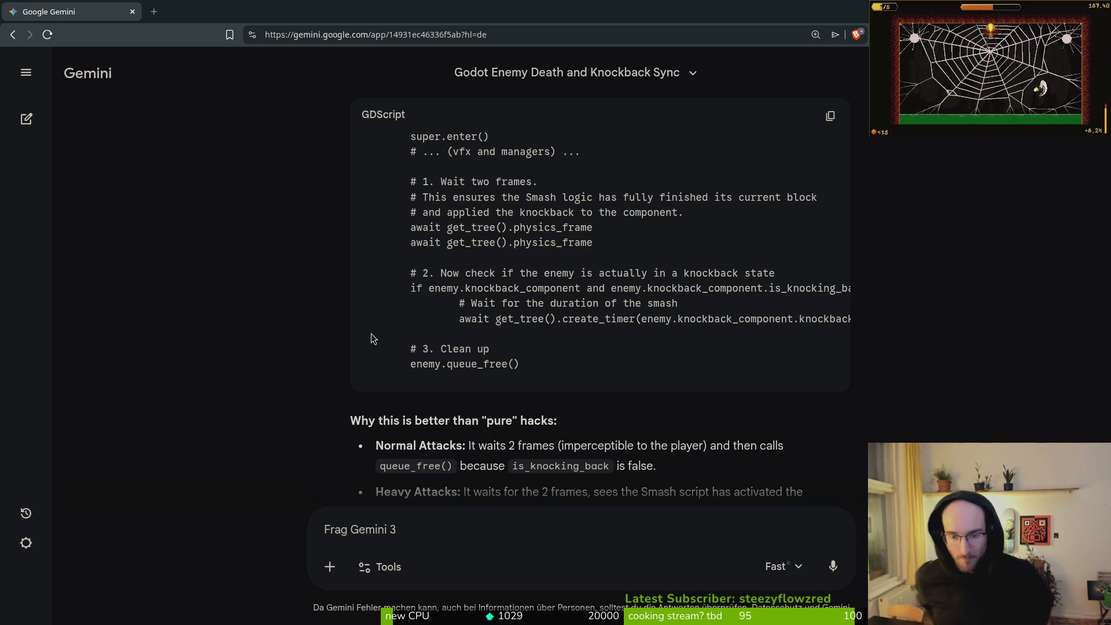
scroll(320, 172, "down", 2)
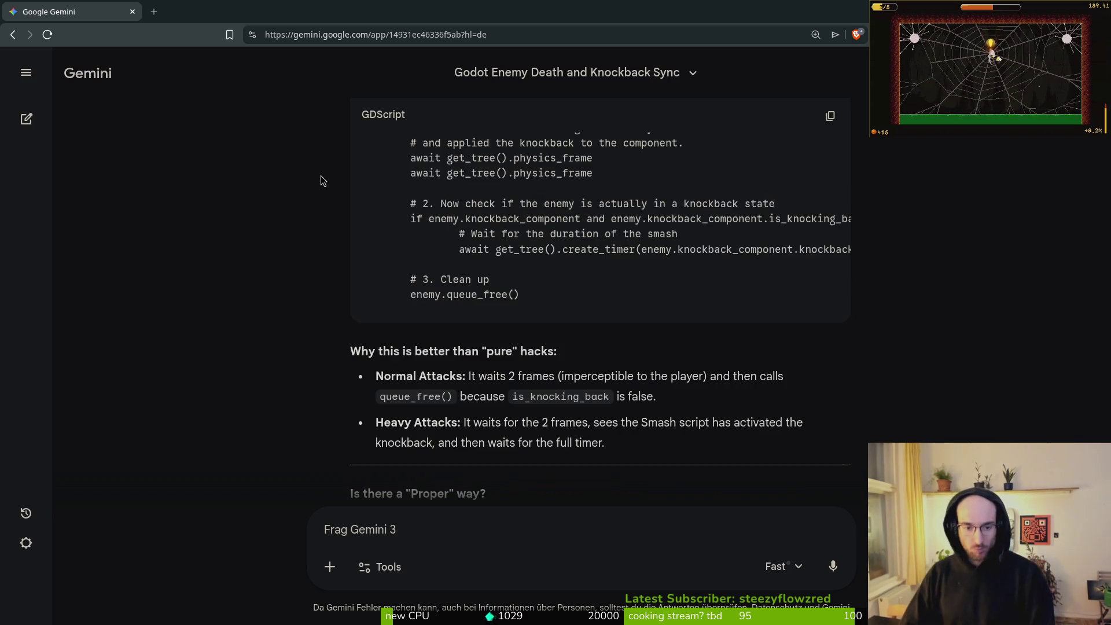
scroll(306, 422, "down", 3)
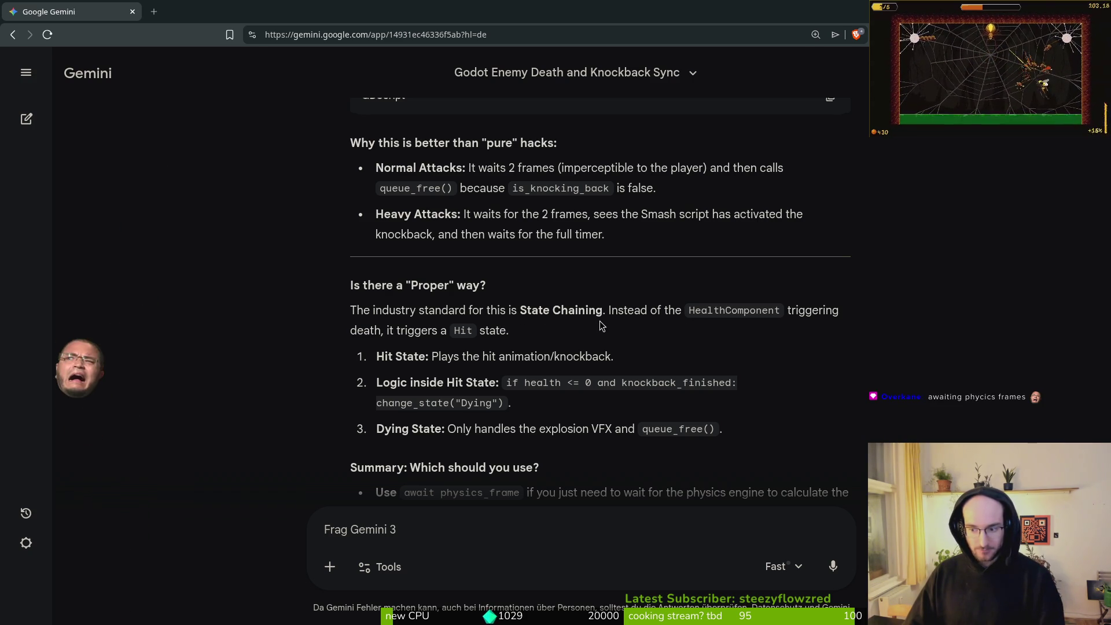
scroll(353, 344, "down", 1)
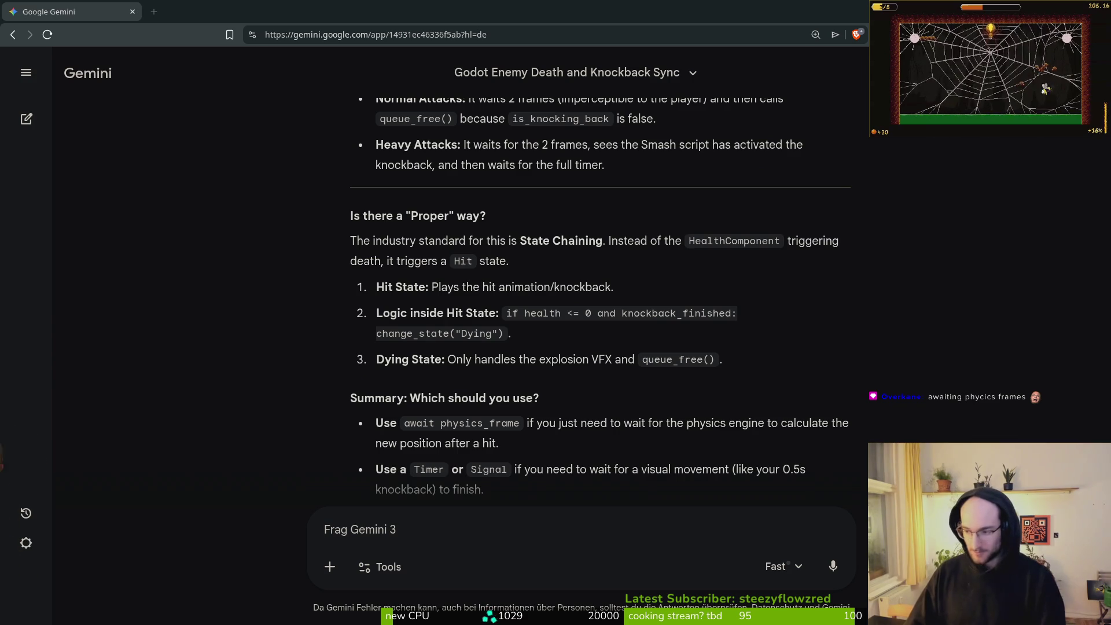
Return to smash.gd in Neovim at the 420-strength knockback code
key("alt+Tab")
scroll(526, 498, "down", 10)
scroll(477, 386, "down", 4)
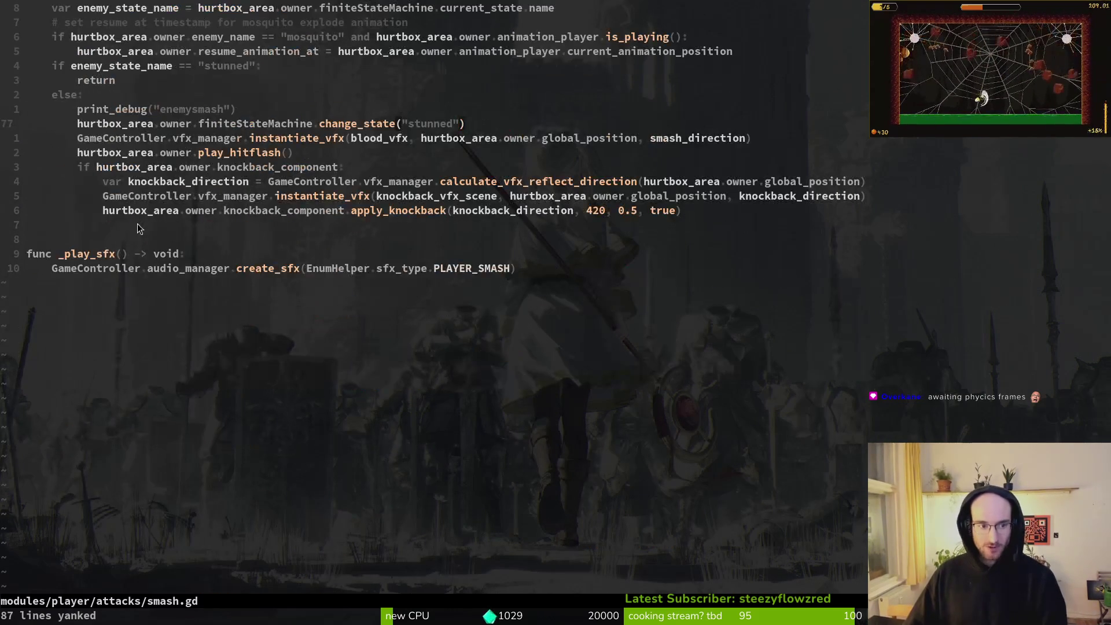
Restore the removed await lines and knockback check in enemy.gd's start_dying, then save it
key("ctrl+o")
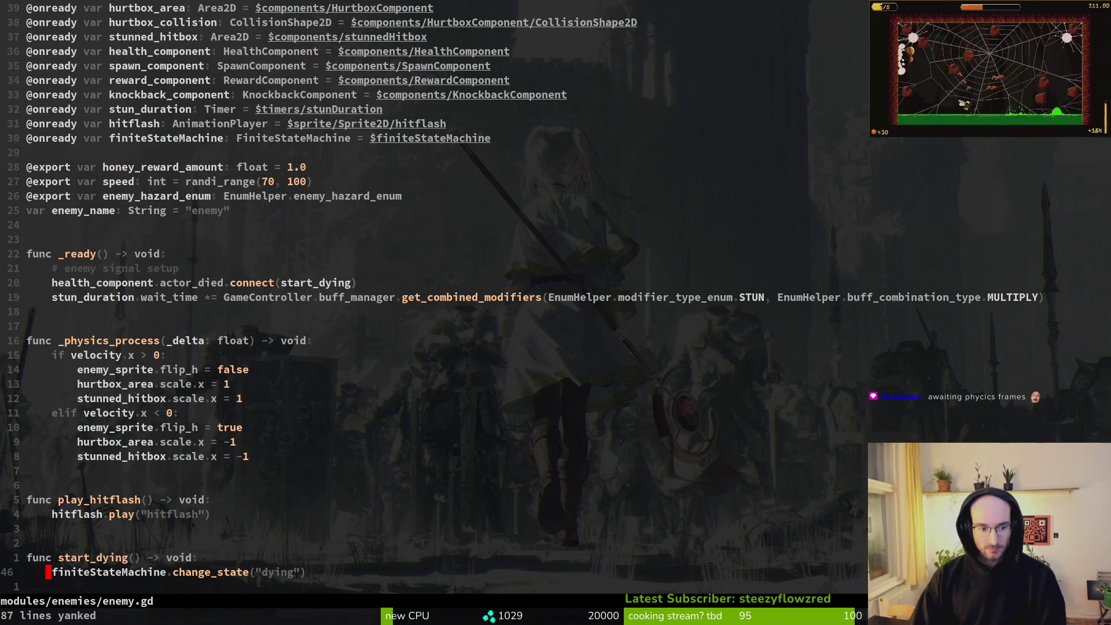
key("u")
key("u")
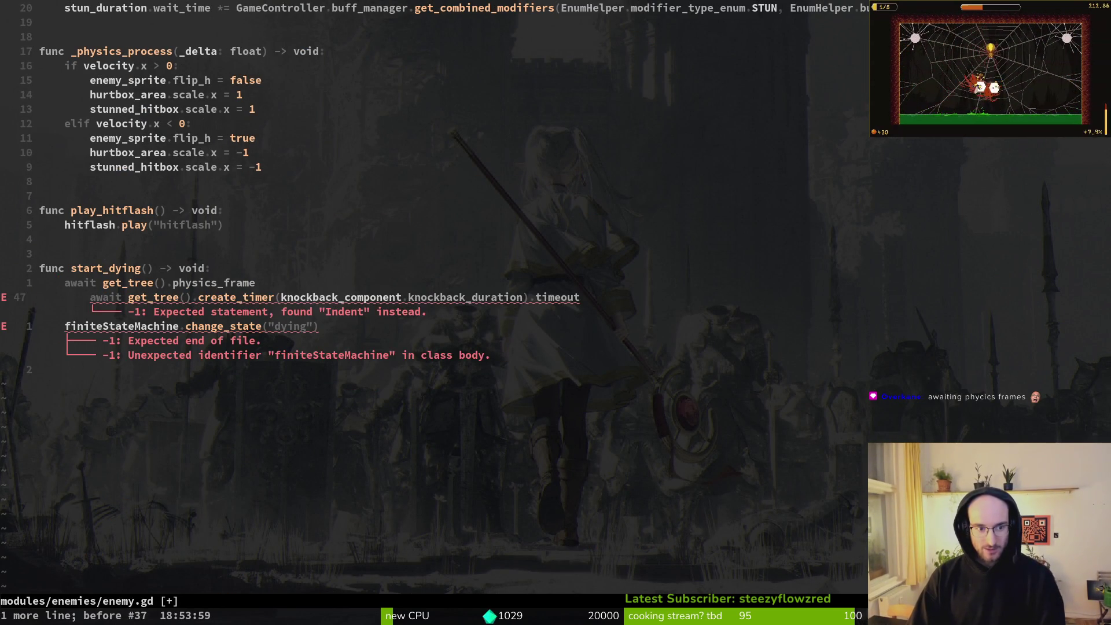
key("ctrl+r")
type(":w")
key("Return")
In dying.state.gd, delete the print_debug("dying") through await lines and save the script
key("space")
key("f")
key("f")
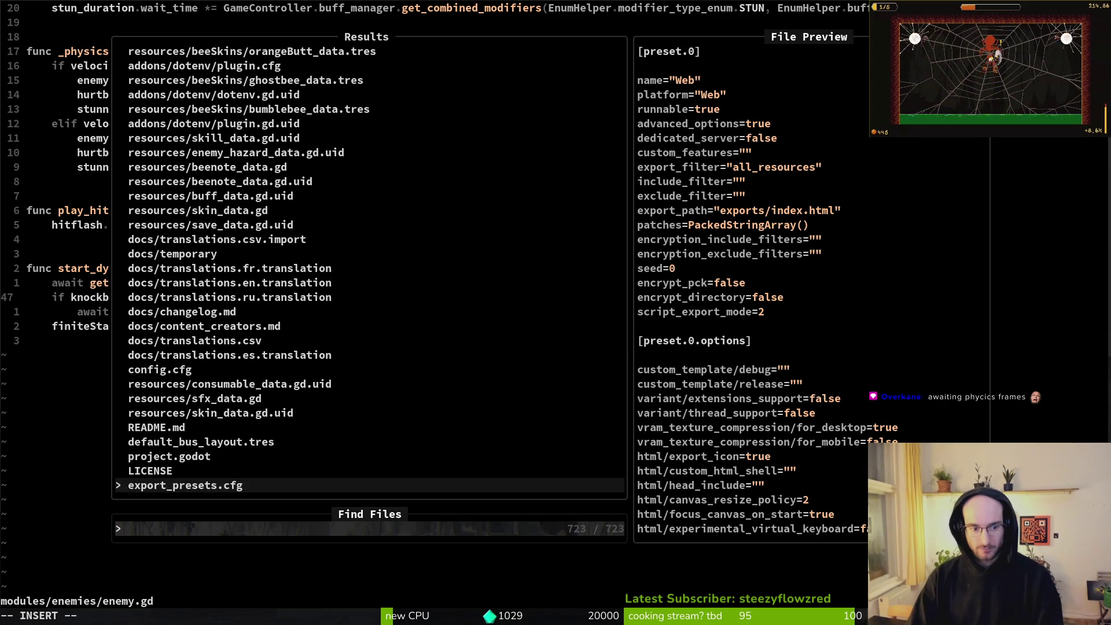
type("dying")
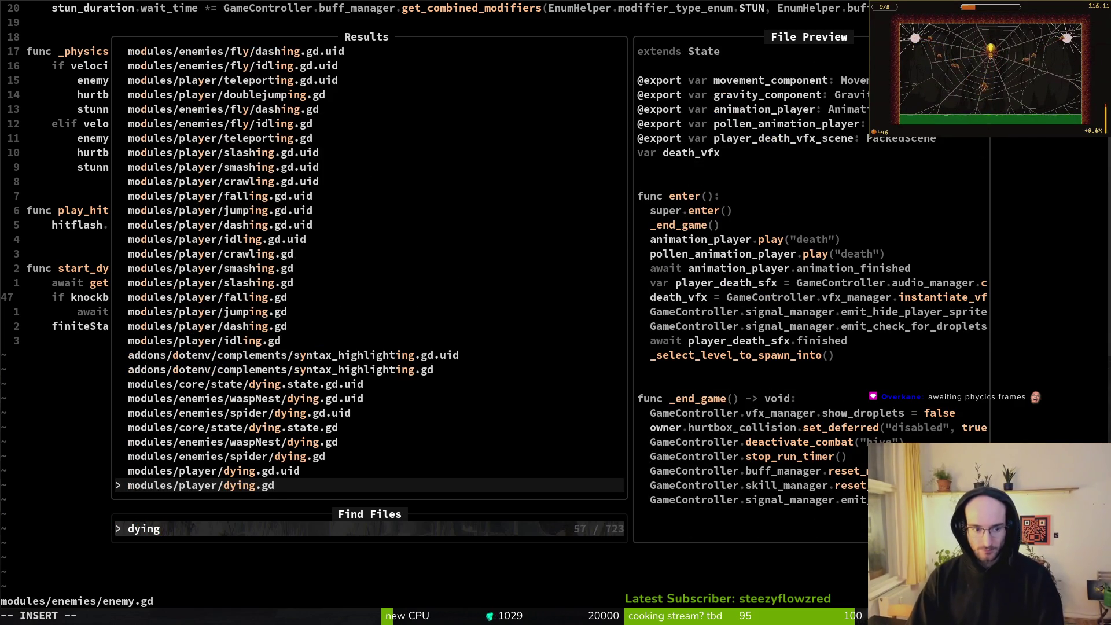
type(".state")
key("Return")
key("j")
key("j")
key("j")
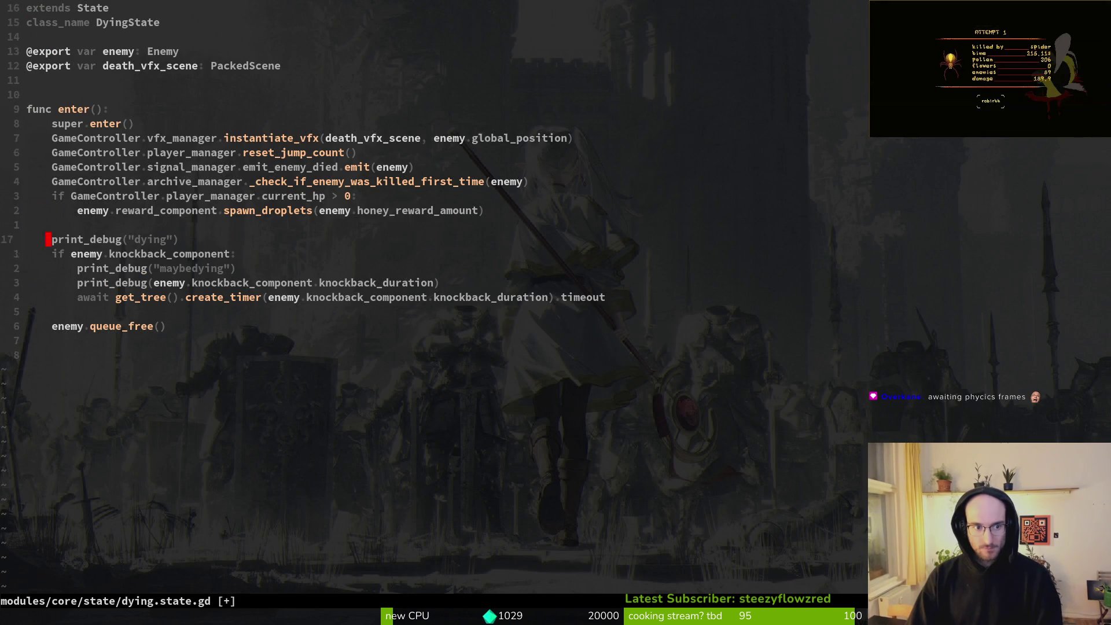
key("shift+v")
key("j")
key("j")
key("j")
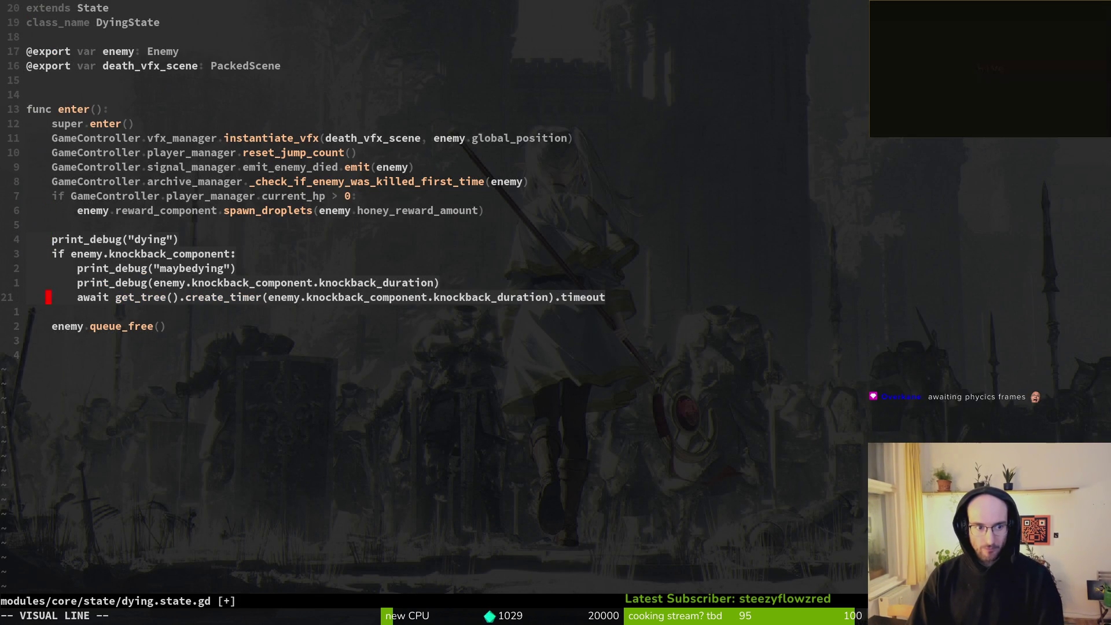
type("d:w")
key("Return")
key("alt+Tab")
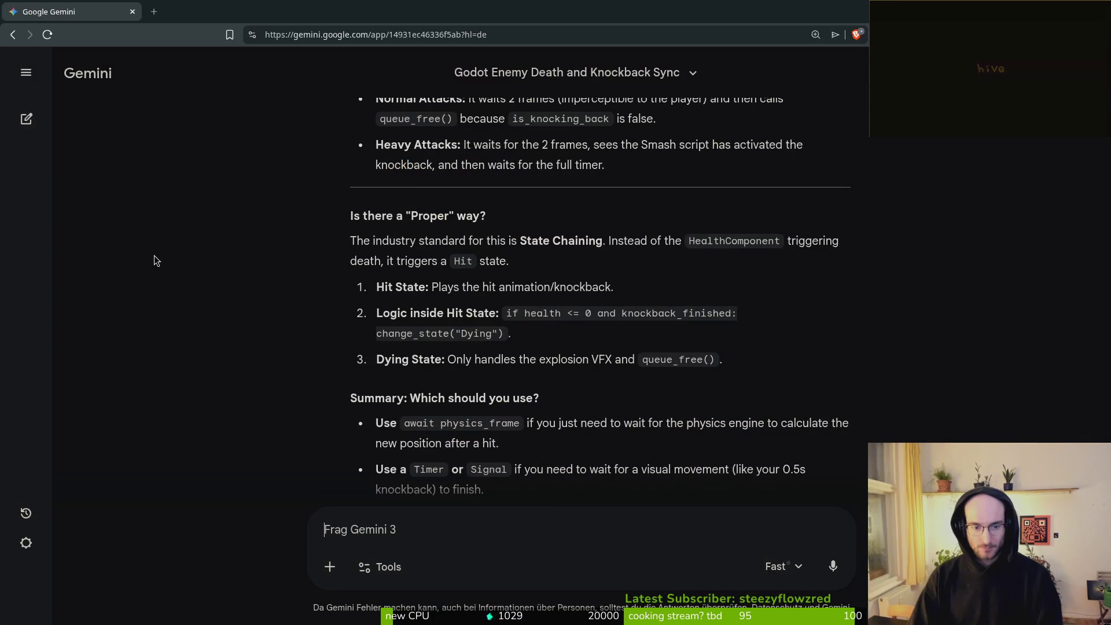
key("alt+Tab")
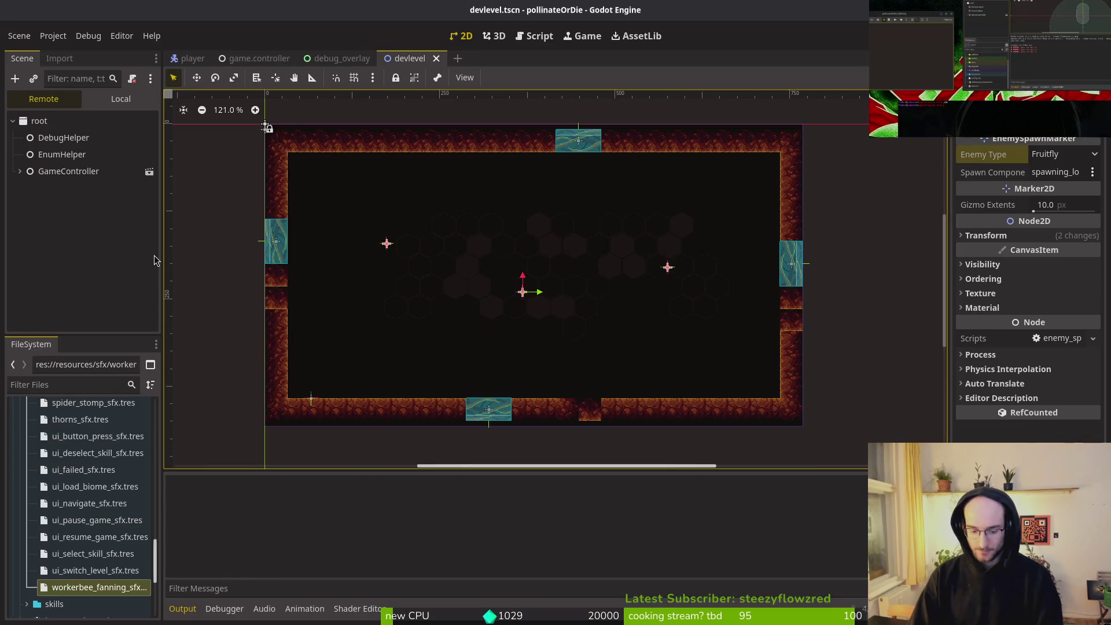
Run the game, continue the saved run, and fight enemies in the hive level
key("F5")
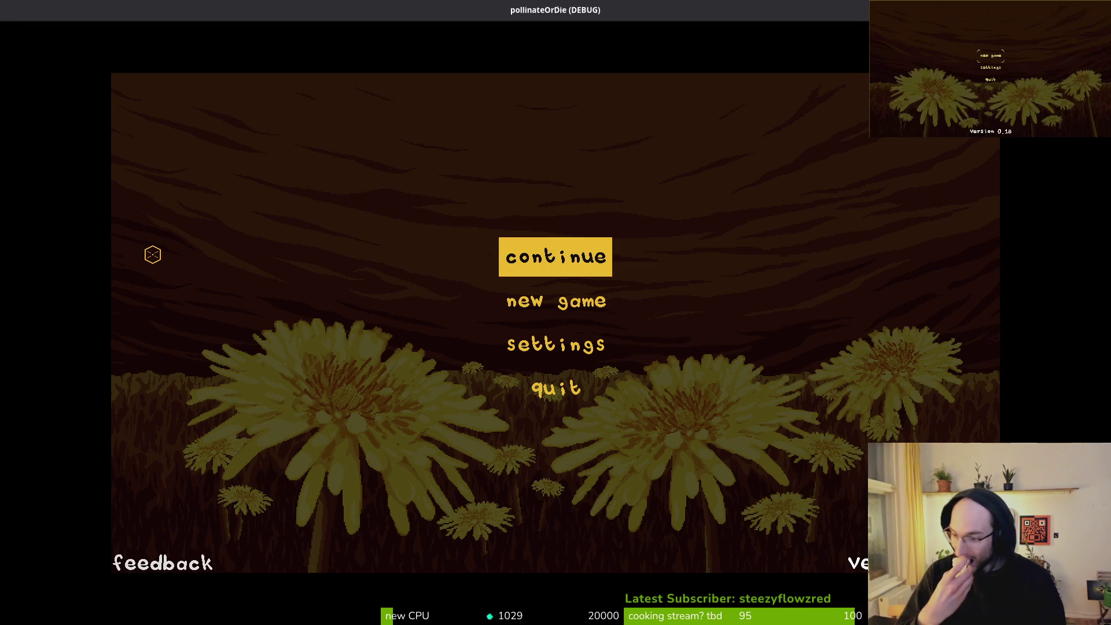
key("Return")
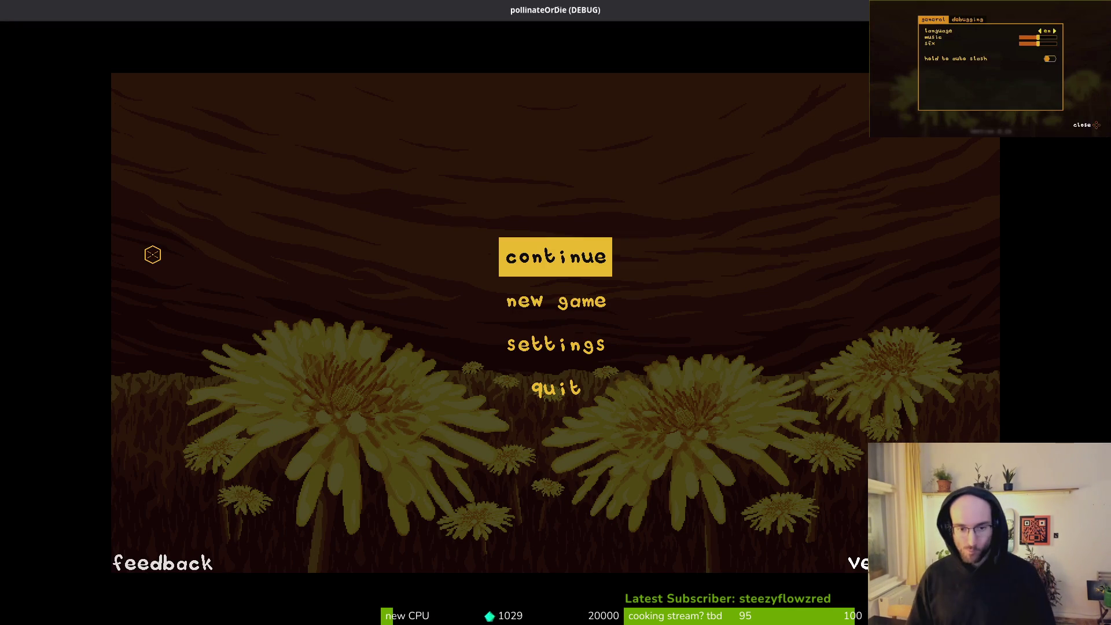
key("Return")
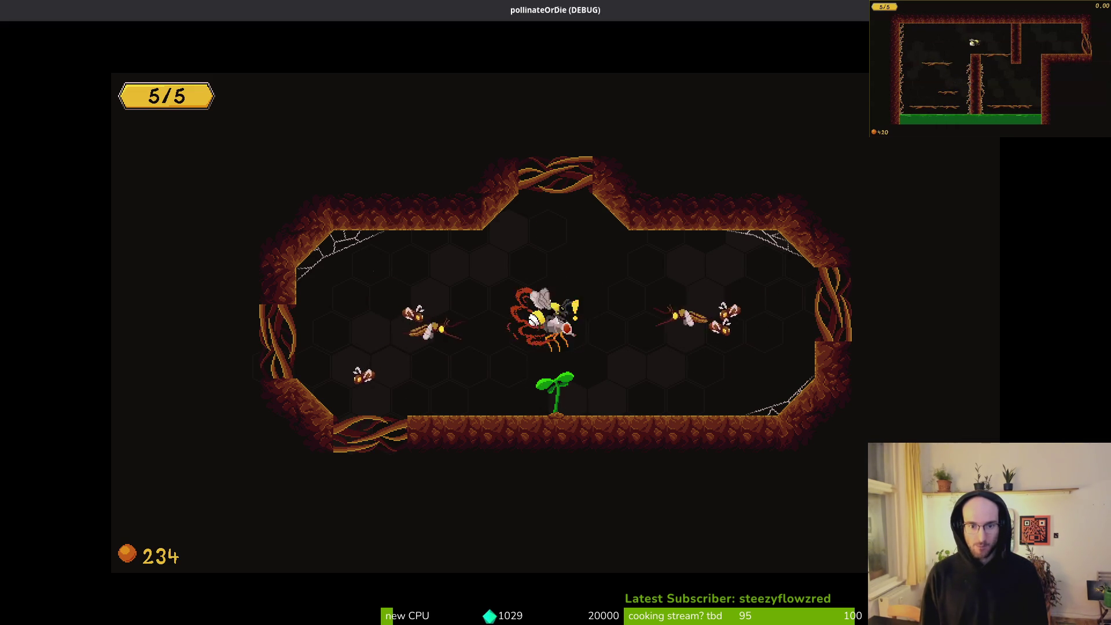
key("Left")
key("Down")
key("Right")
key("Right")
key("Up")
key("Down")
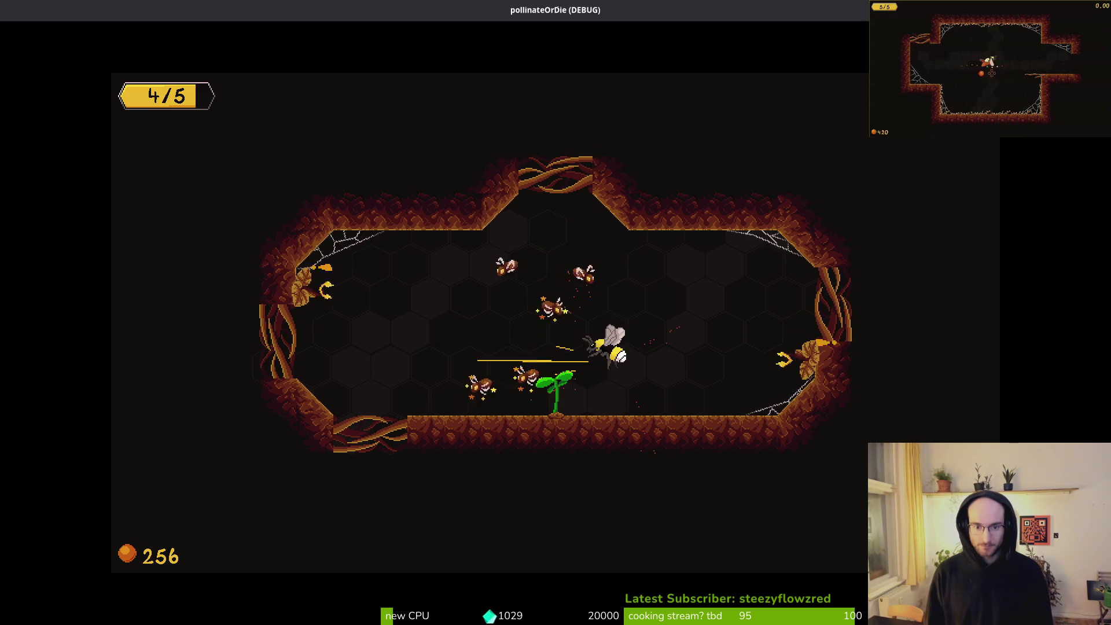
key("Up")
key("Right")
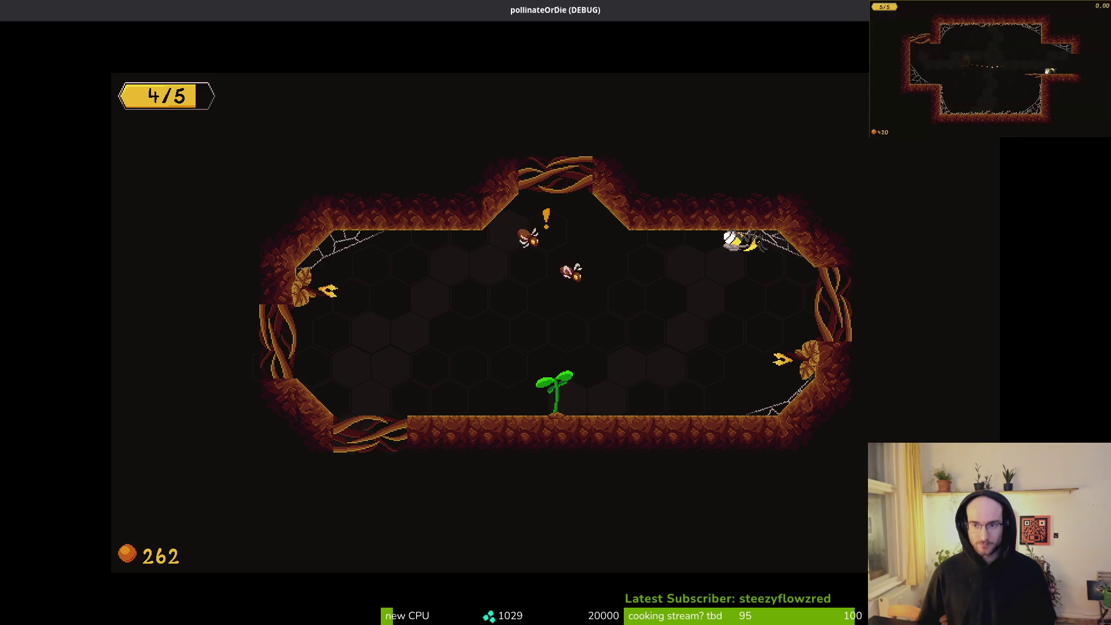
Restore the game window to a smaller size and stop the debug session
double_click(308, 13)
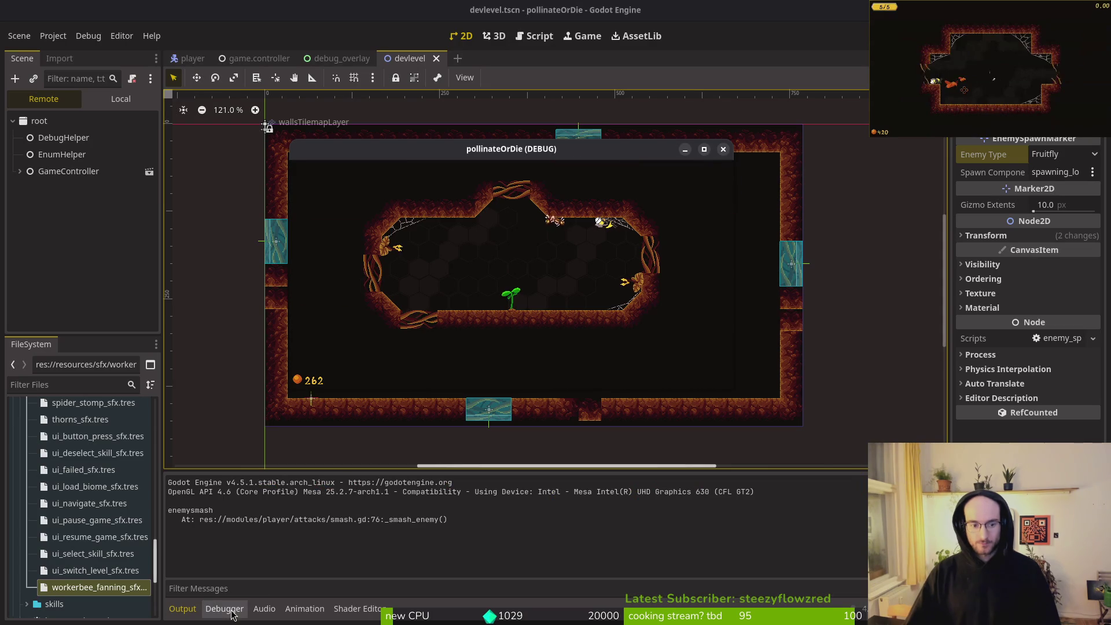
key("F8")
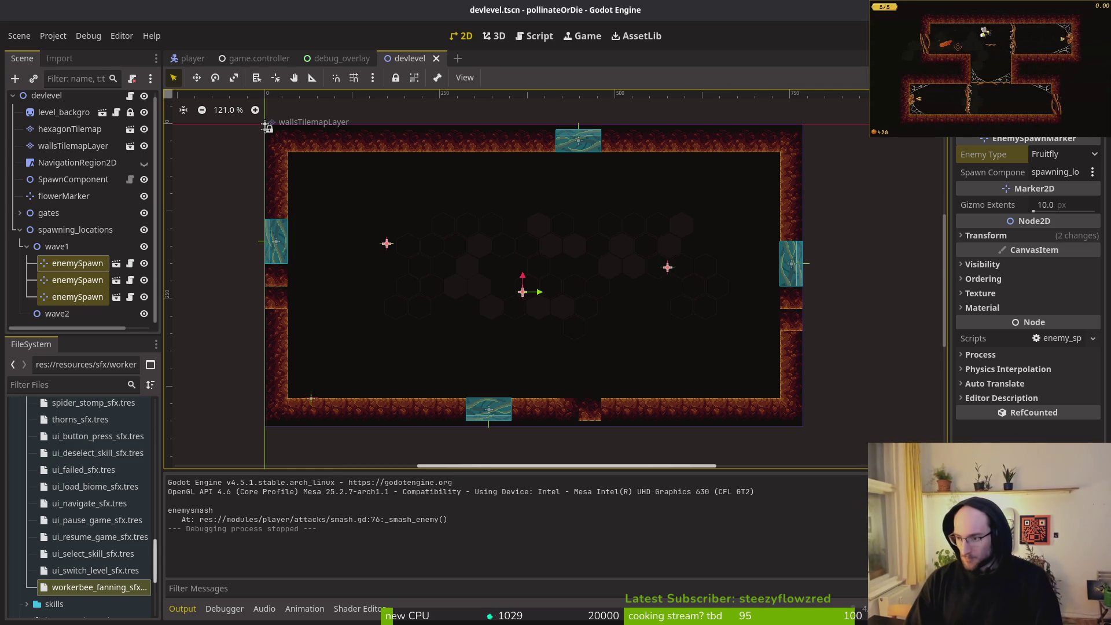
key("alt+Tab")
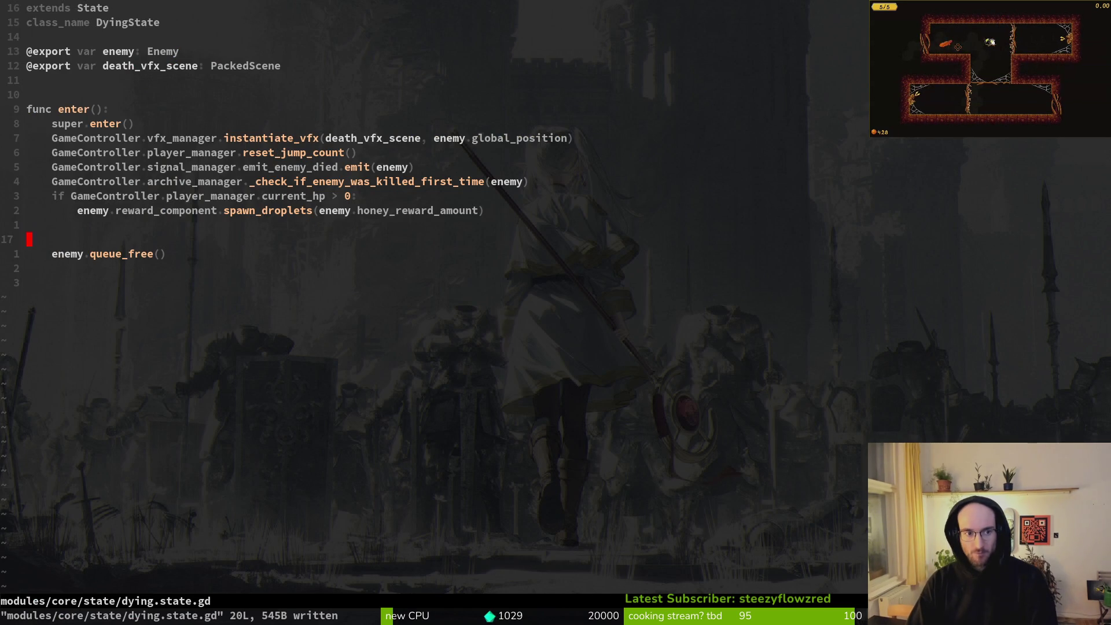
Delete the blank lines above enemy.queue_free() in the dying state script and save
key("d")
key("d")
key("d")
type(":w")
key("Return")
Comment in enemy.gd that the await lets the stun smash register before the dying state frees the enemy, and save
key("ctrl+o")
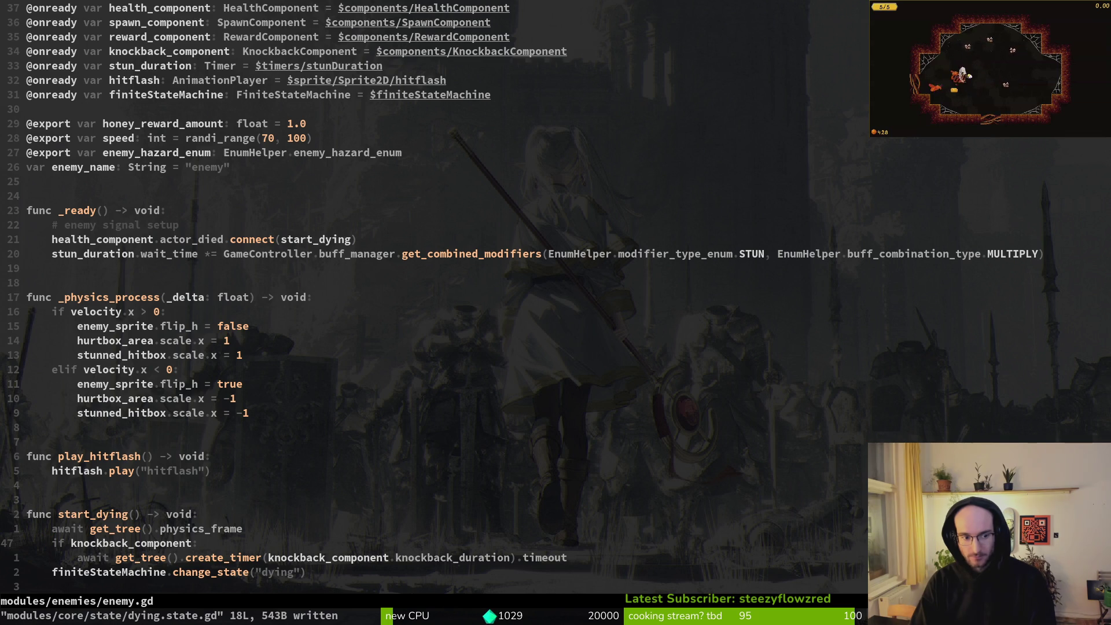
type(":wkko")
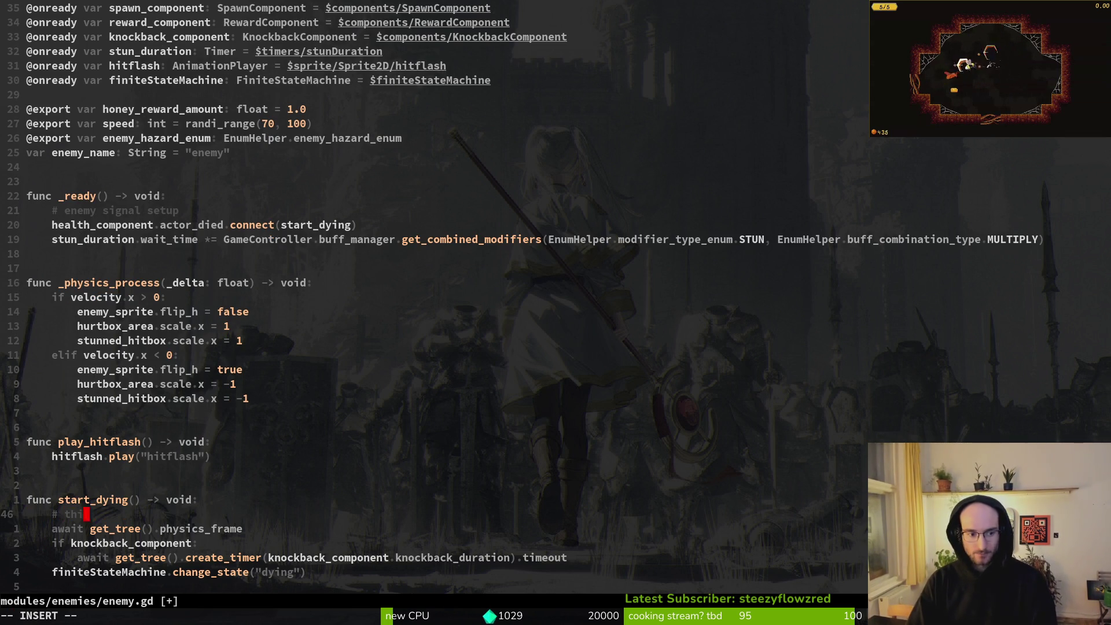
type("await is f")
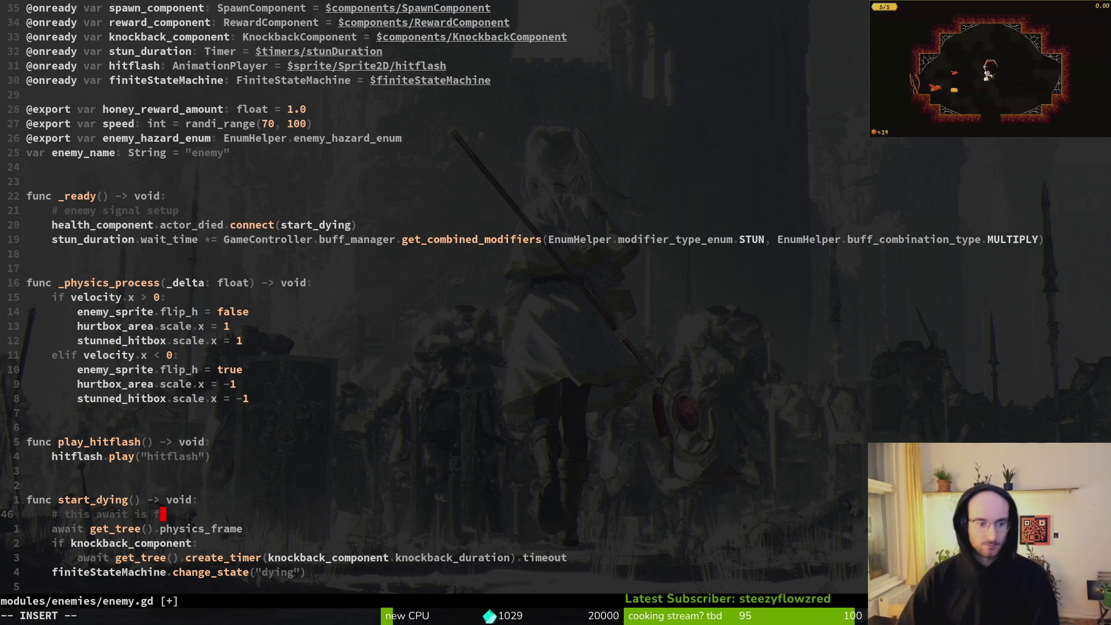
type("or the stun ")
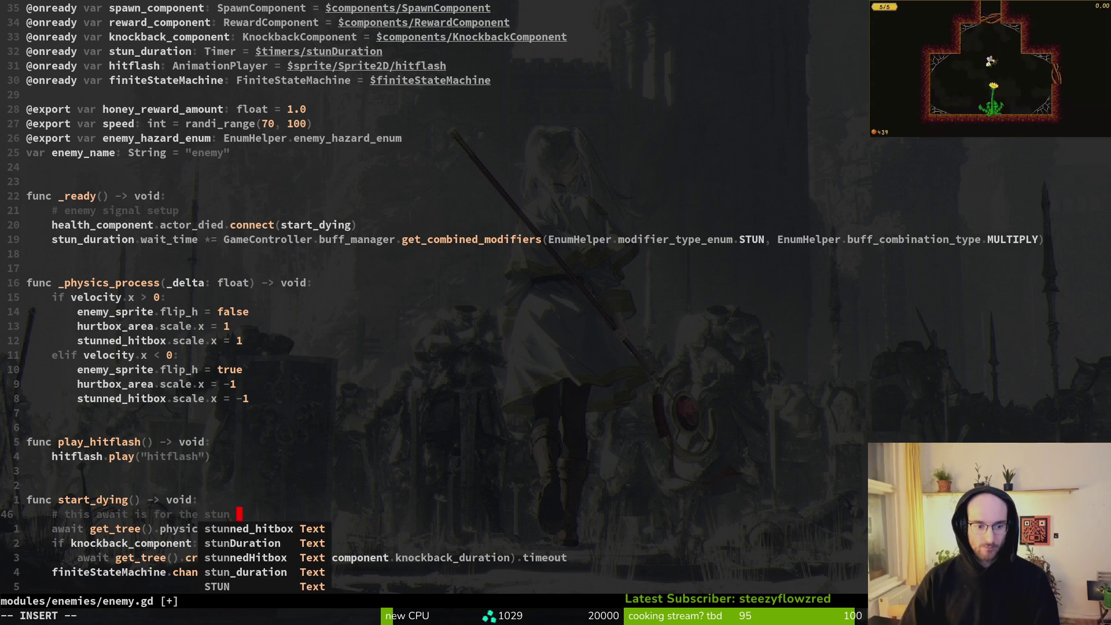
type("smash to registe")
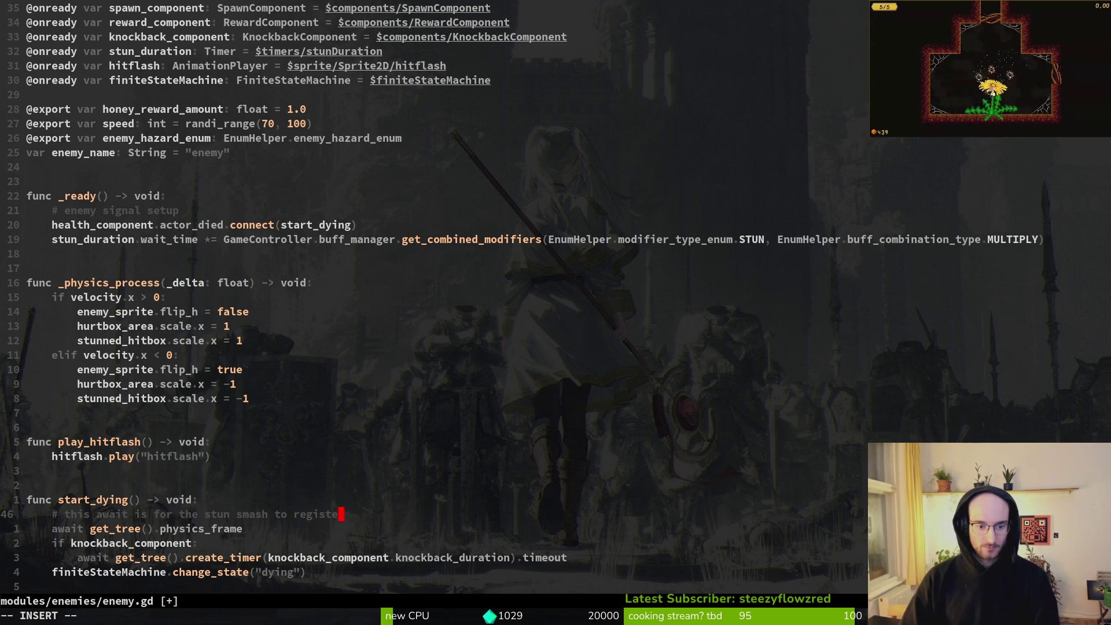
type("r before the d")
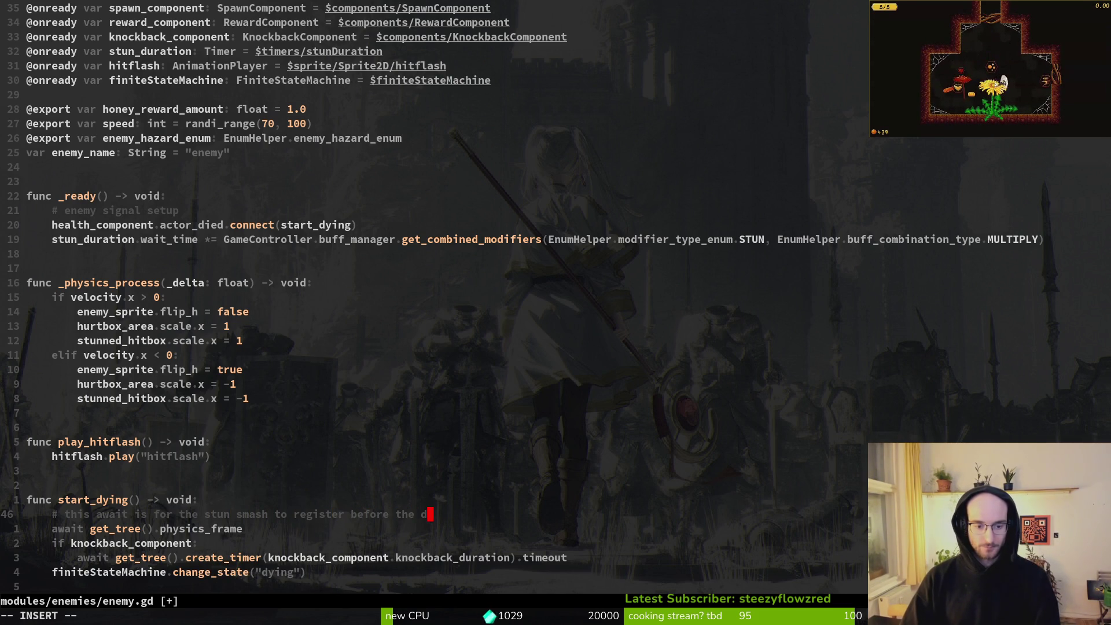
type("ying state que f")
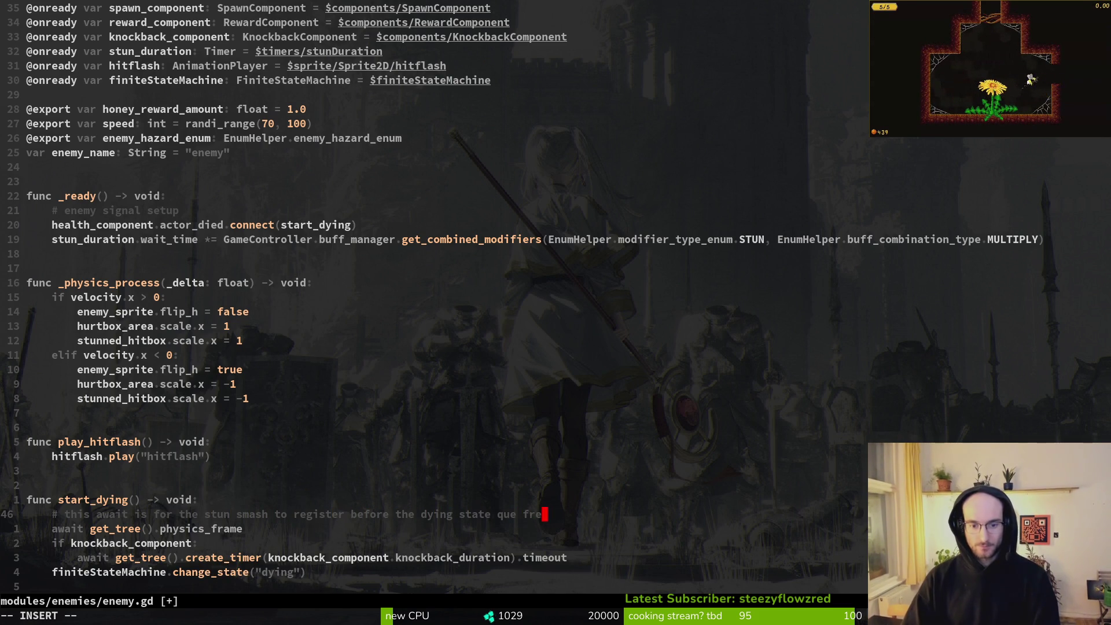
key("BackSpace")
type("fre")
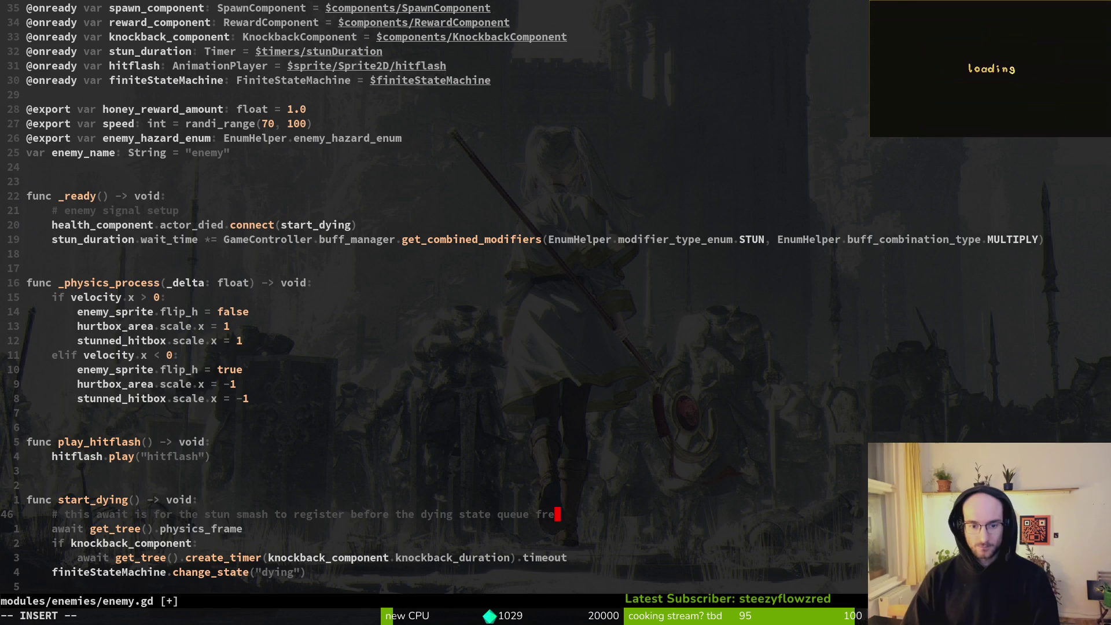
key("Escape")
type(":w")
key("Return")
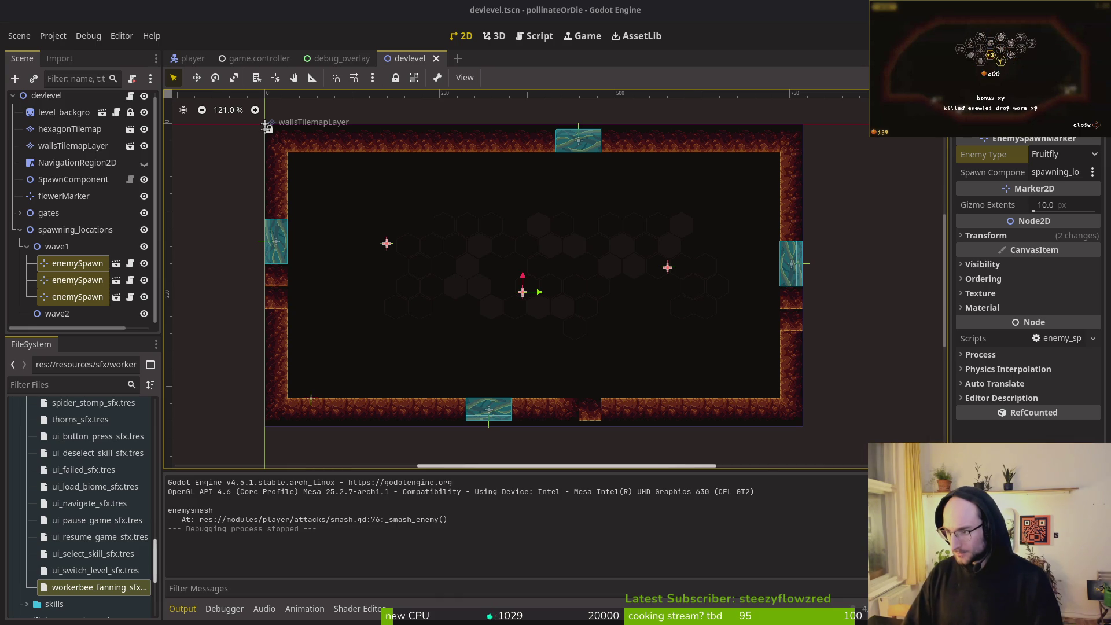
key("alt+Tab")
left_click(688, 347)
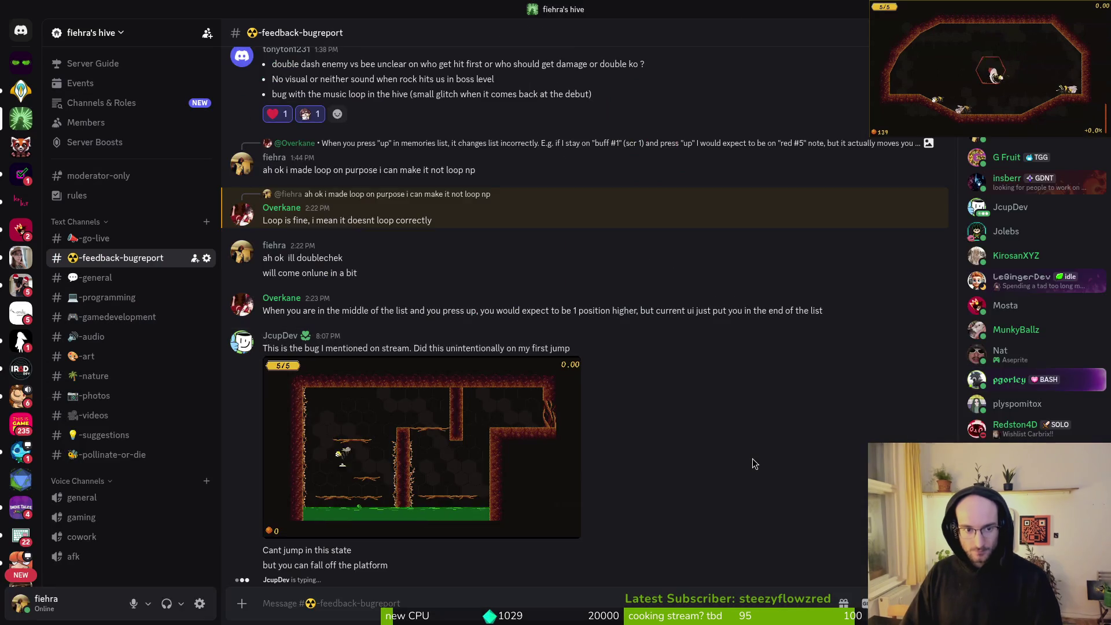
Watch the bug-report clip fullscreen, pause it, then open the pollinate or die GitLab project
key("f")
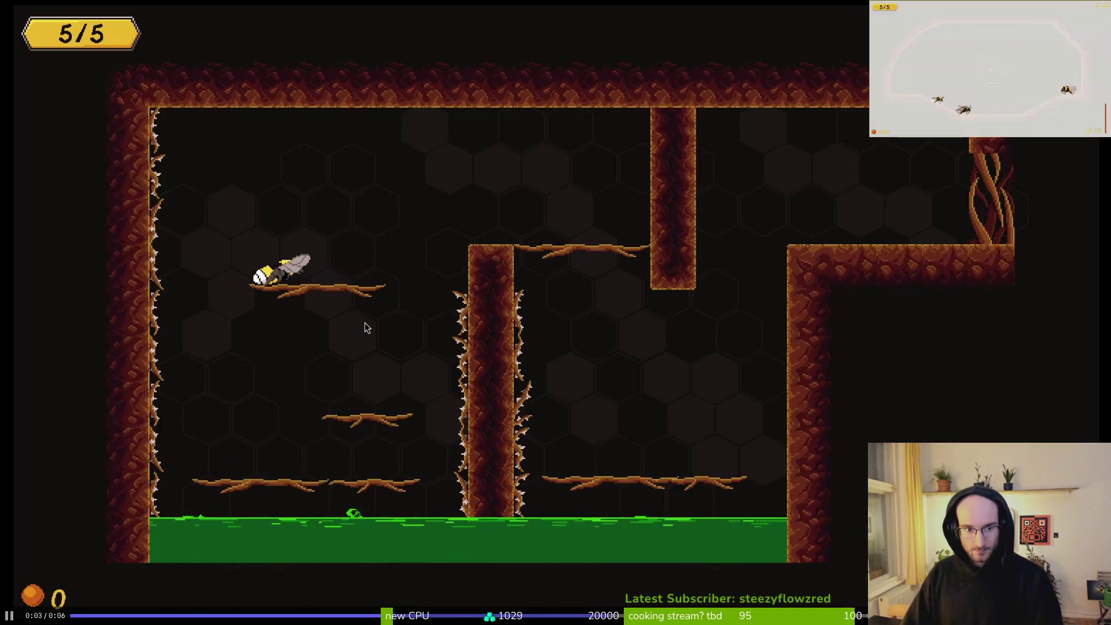
left_click(334, 300)
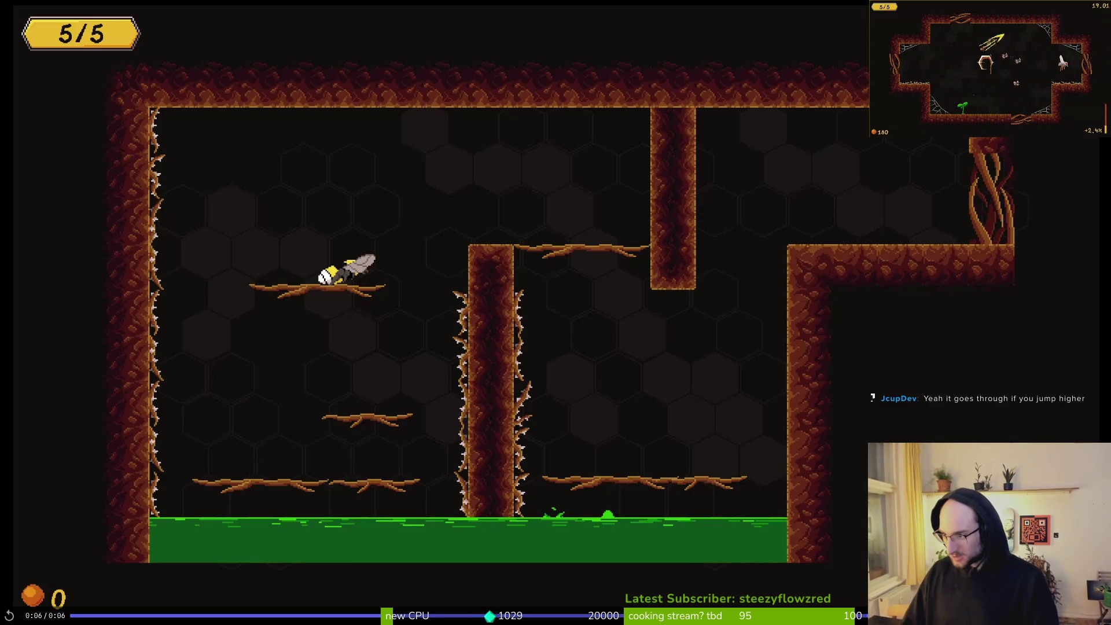
key("alt+Tab")
left_click_drag(565, 40, 647, 40)
left_click(442, 337)
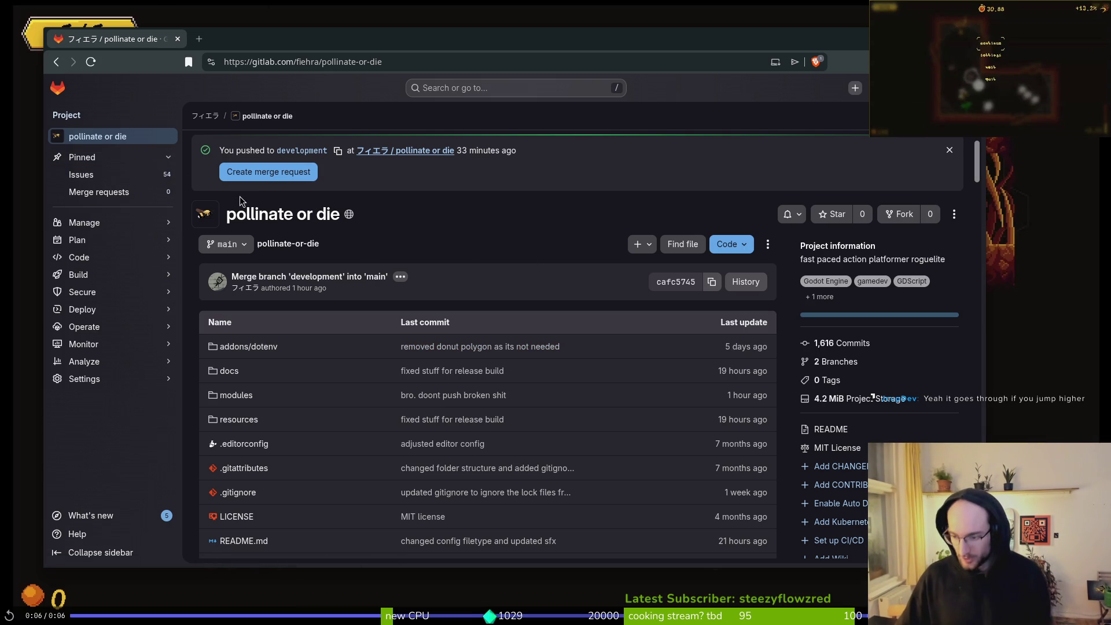
Start a new issue in the project titled 'hitting surface while jumping doesnt leave state'
left_click(107, 174)
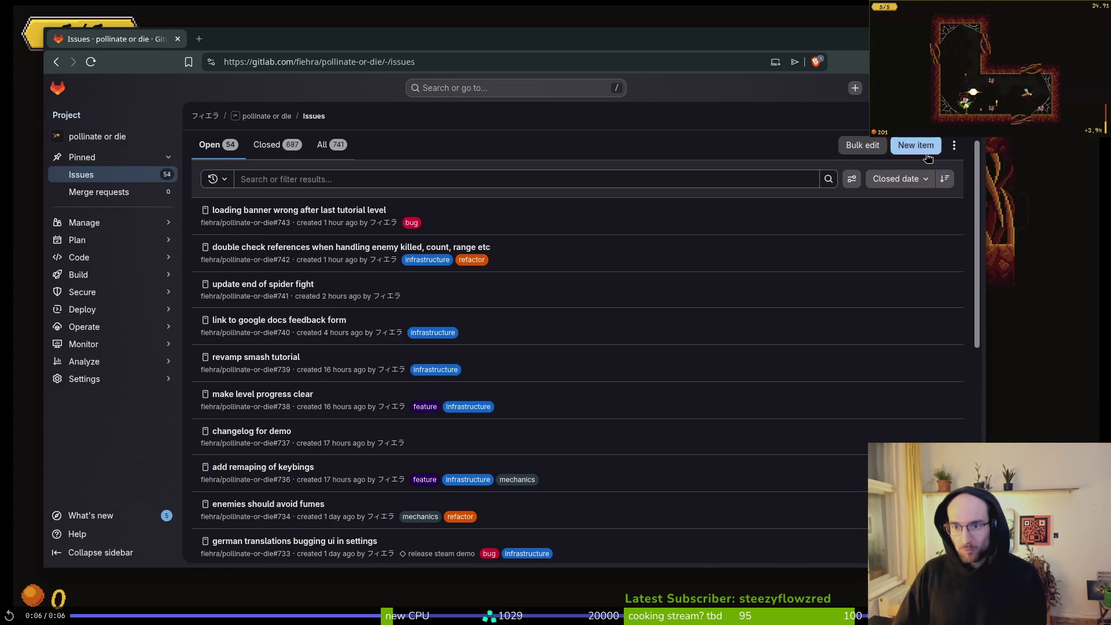
left_click(915, 146)
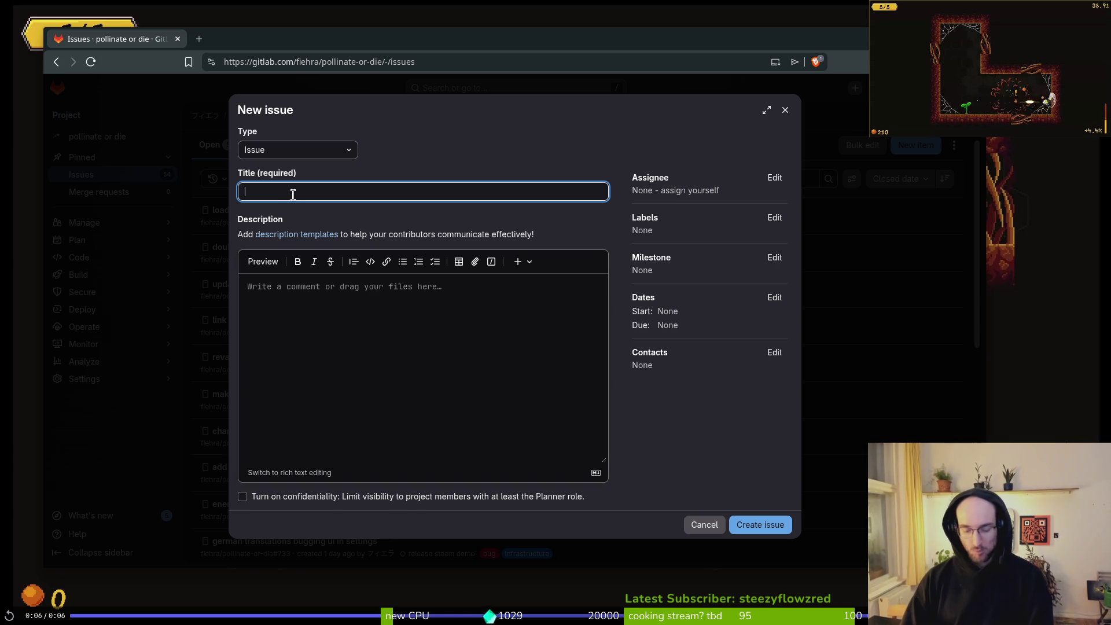
type("Al")
key("BackSpace")
key("BackSpace")
type("hitting wa")
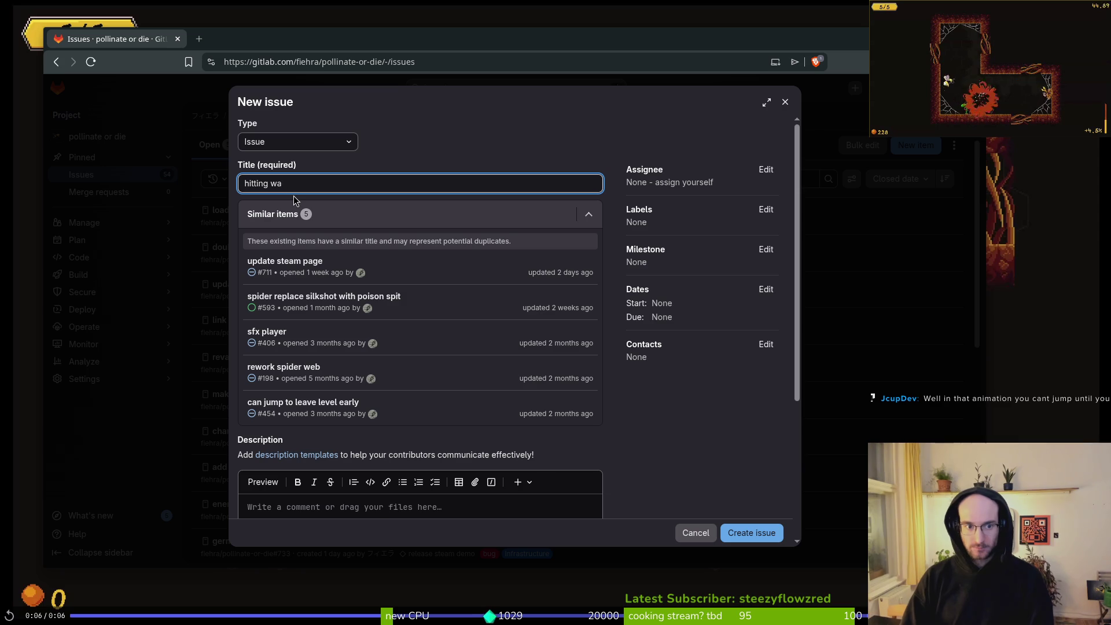
type("ll or while jumping doesnt leave state")
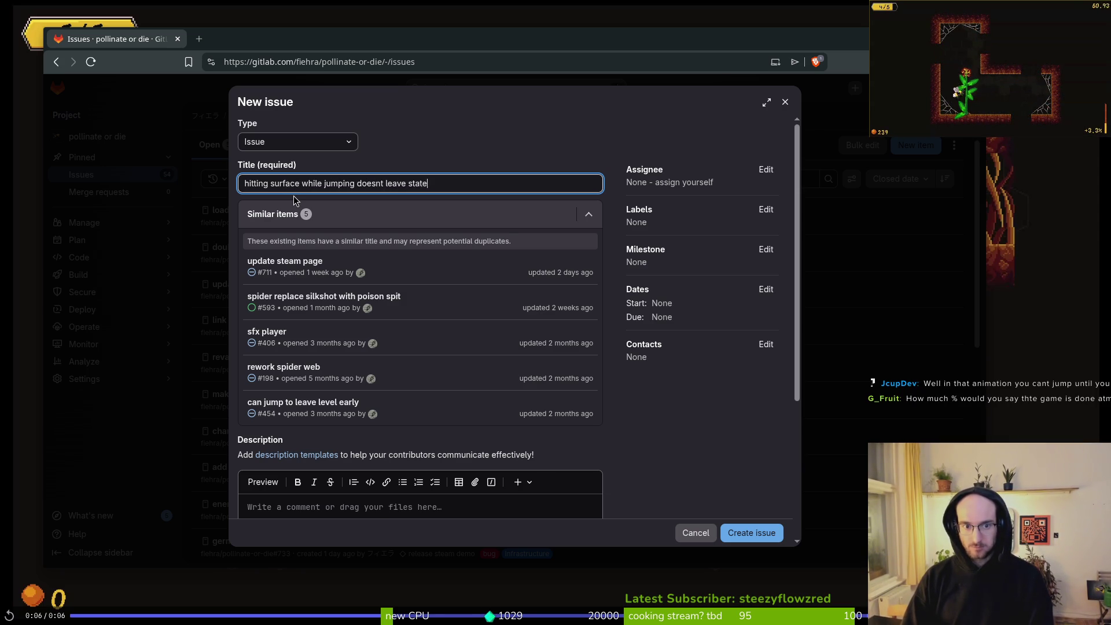
left_click(847, 474)
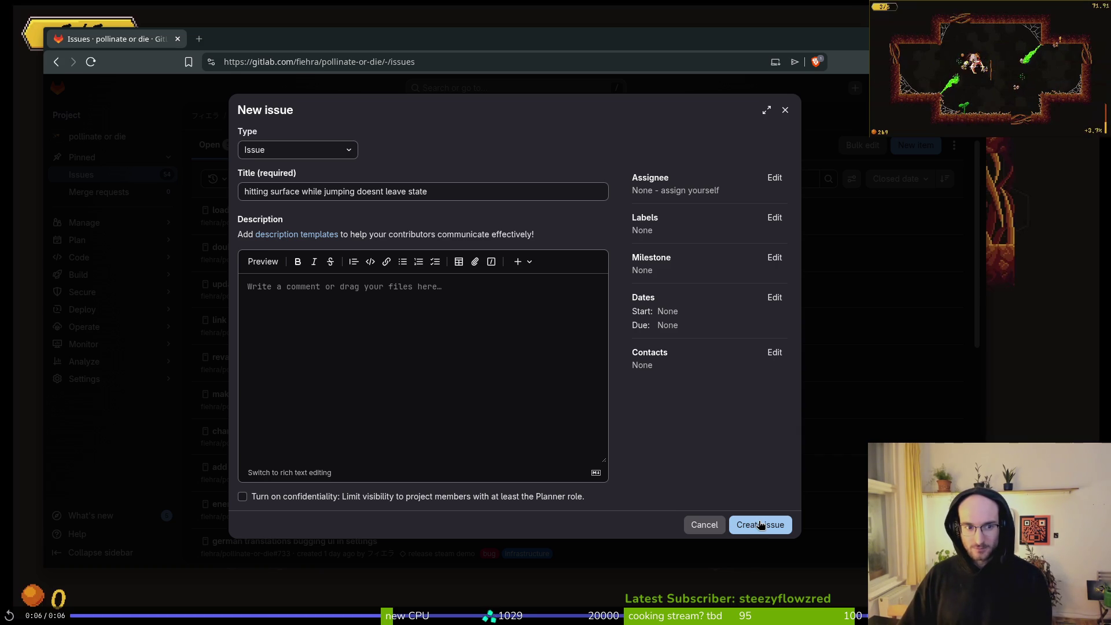
Add the bug label to the issue and submit it
left_click(774, 217)
left_click(671, 324)
left_click(722, 513)
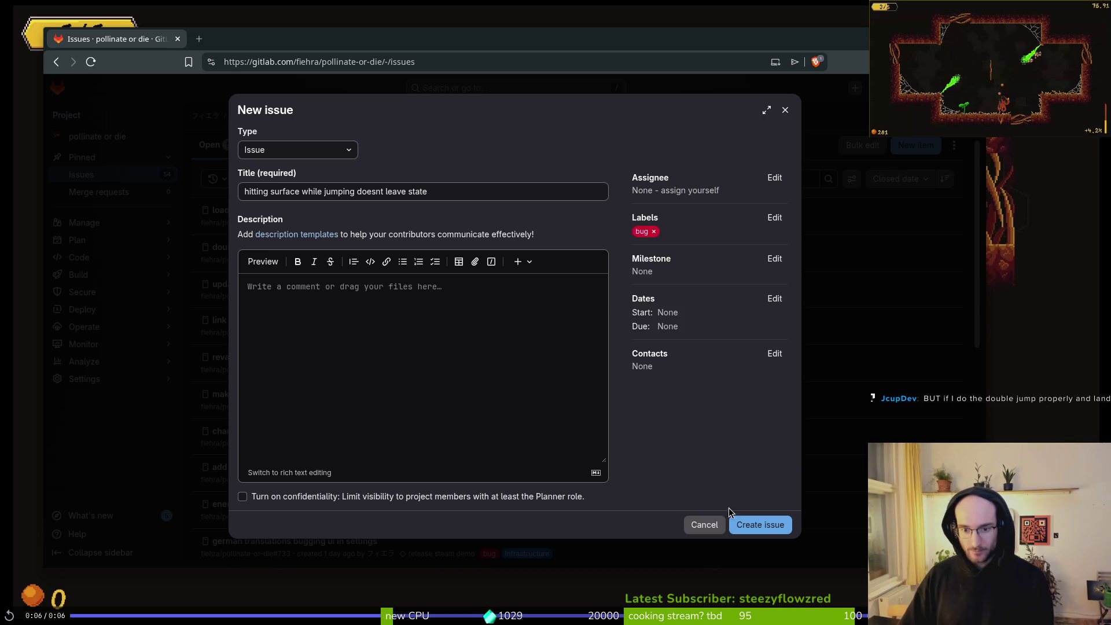
left_click(754, 530)
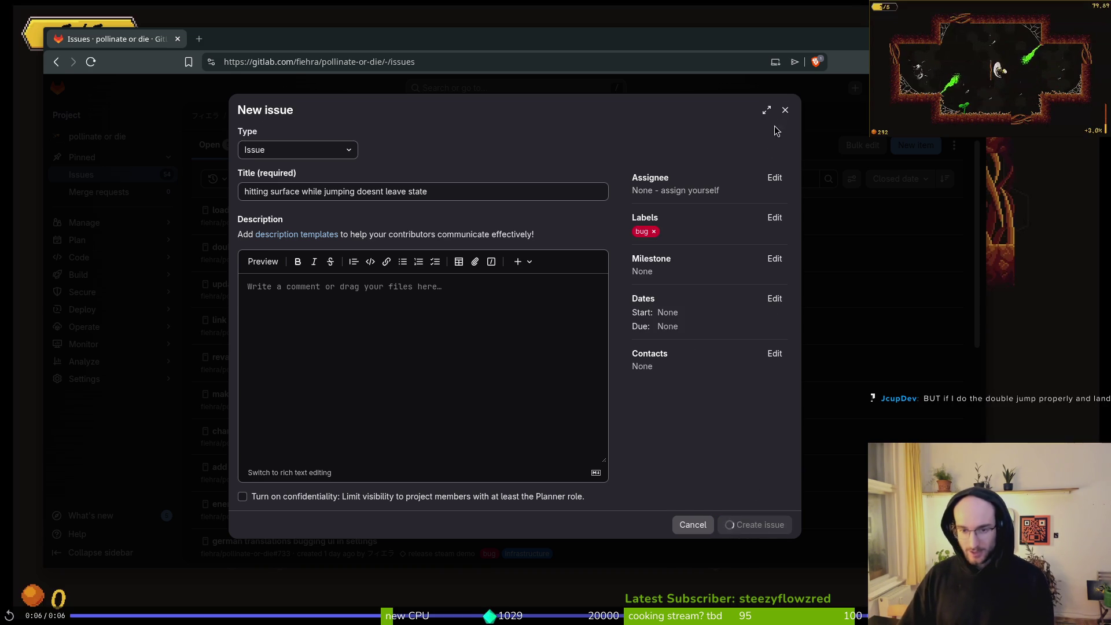
Open jumping.gd in Neovim with the project file finder and locate the velocity check
key("alt+Tab")
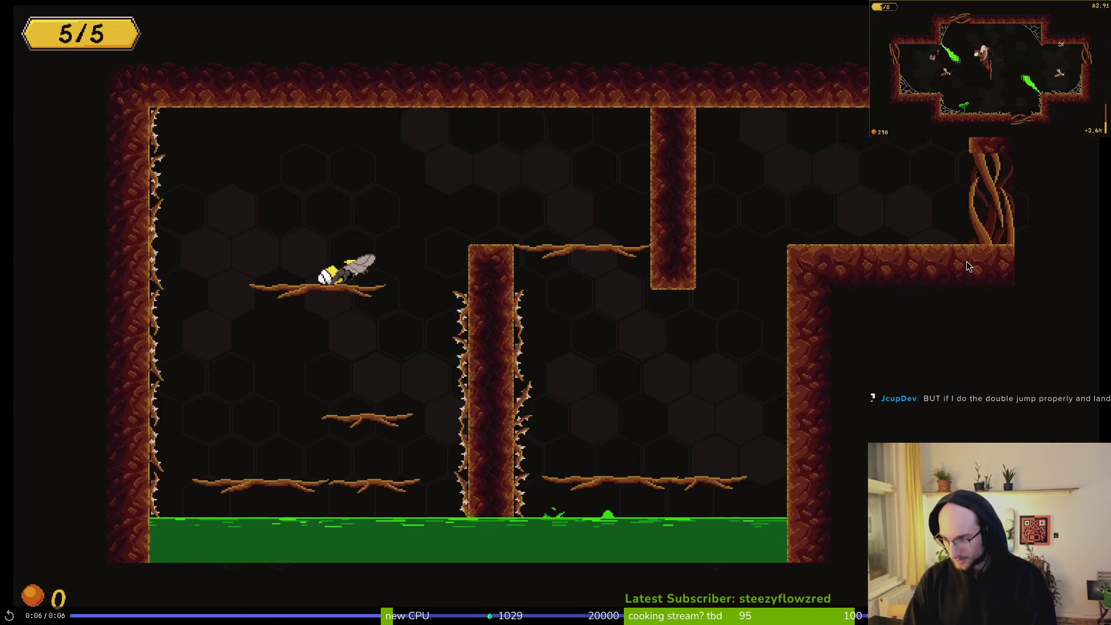
key("alt+Tab")
key("space")
key("f")
key("f")
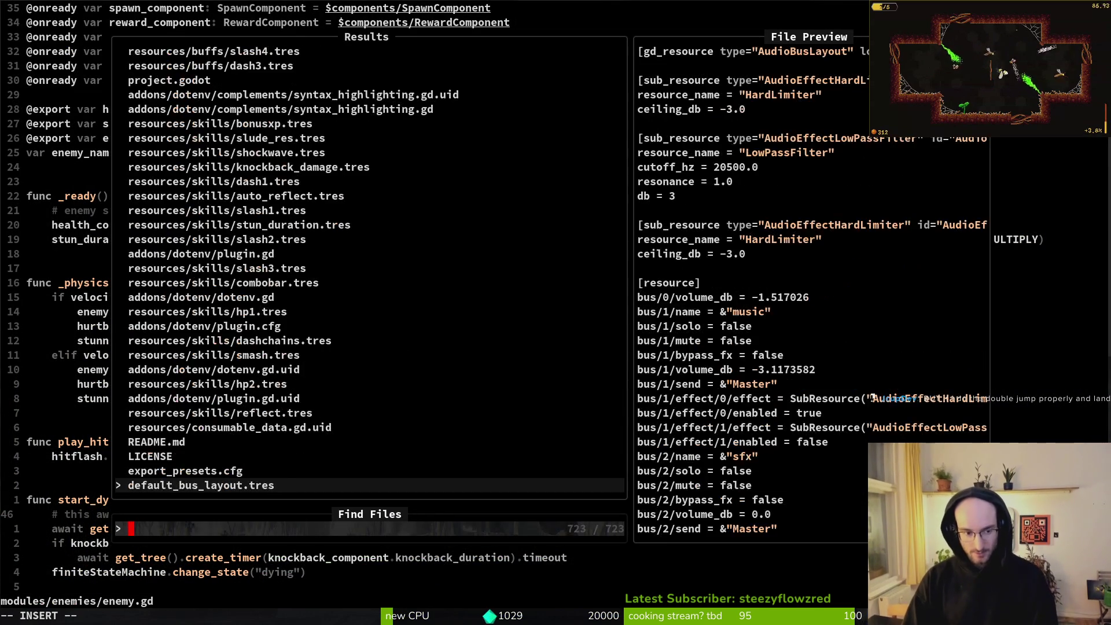
type("jumping")
key("Return")
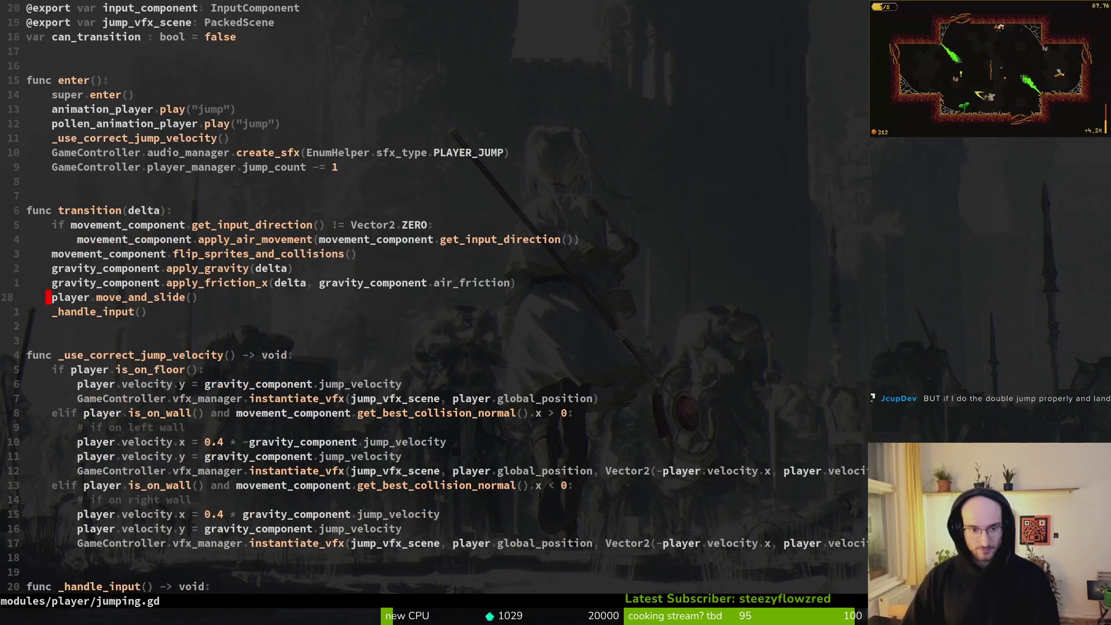
scroll(149, 354, "down", 1)
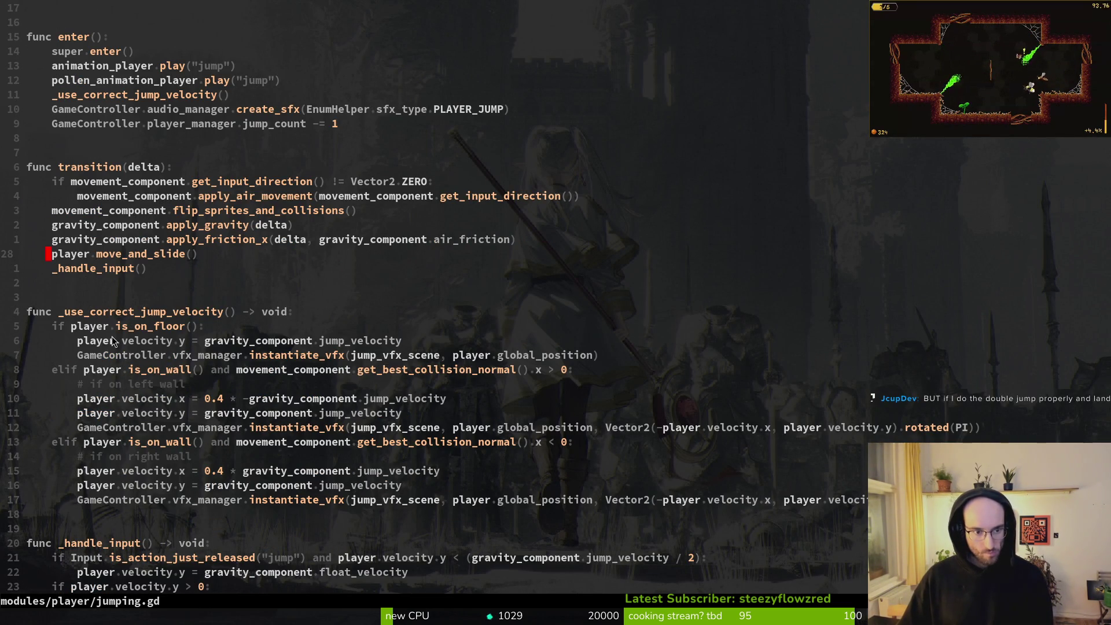
scroll(140, 400, "down", 2)
scroll(180, 200, "up", 3)
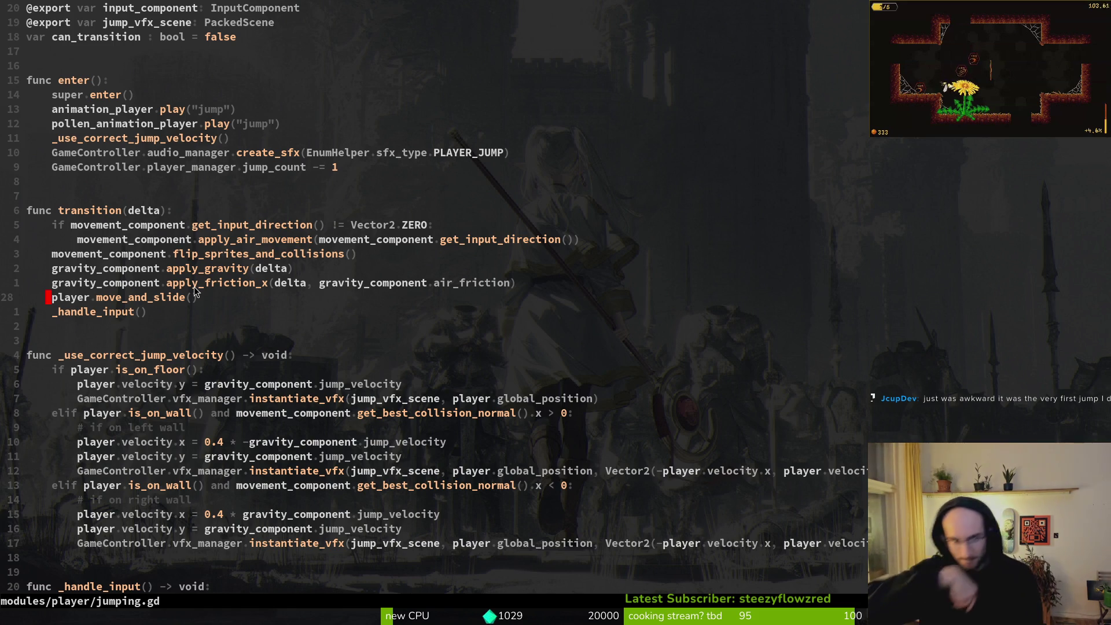
key("Escape")
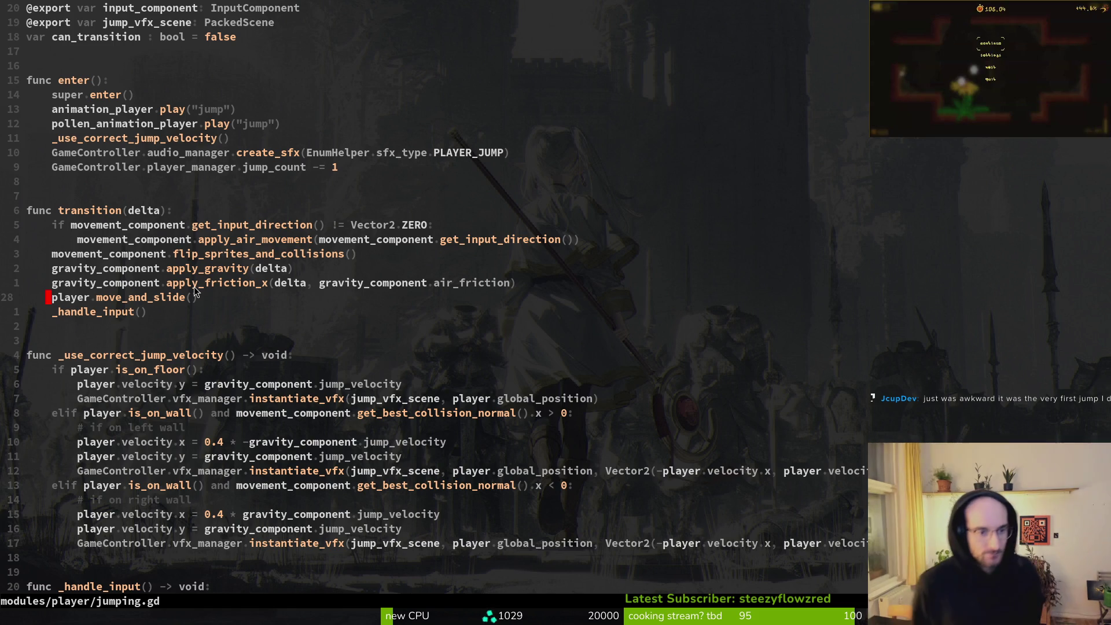
key("Escape")
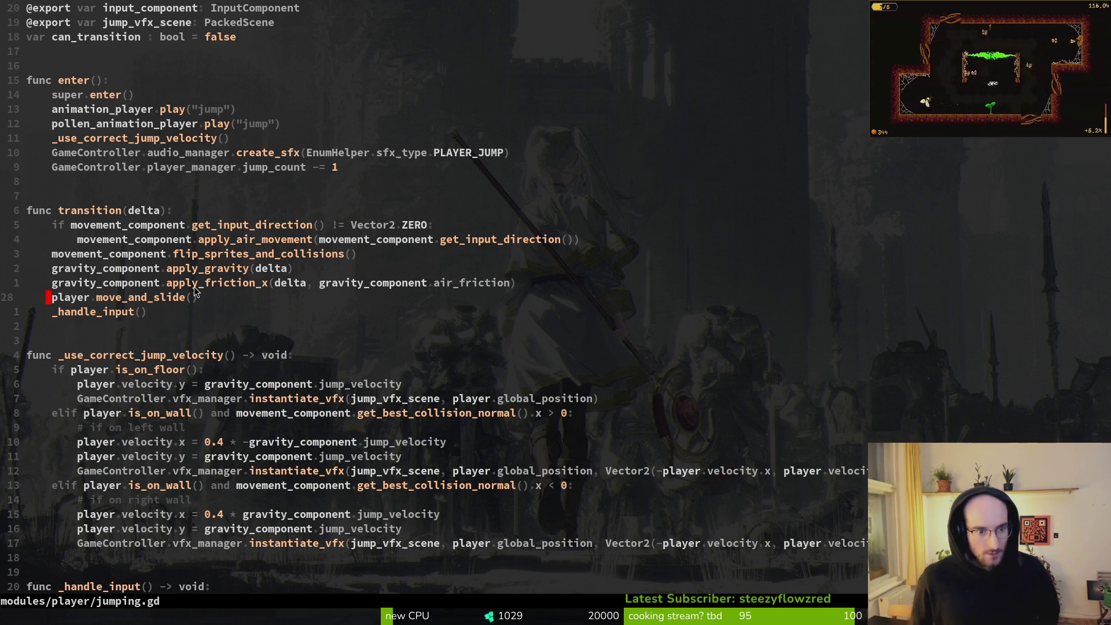
scroll(492, 269, "down", 6)
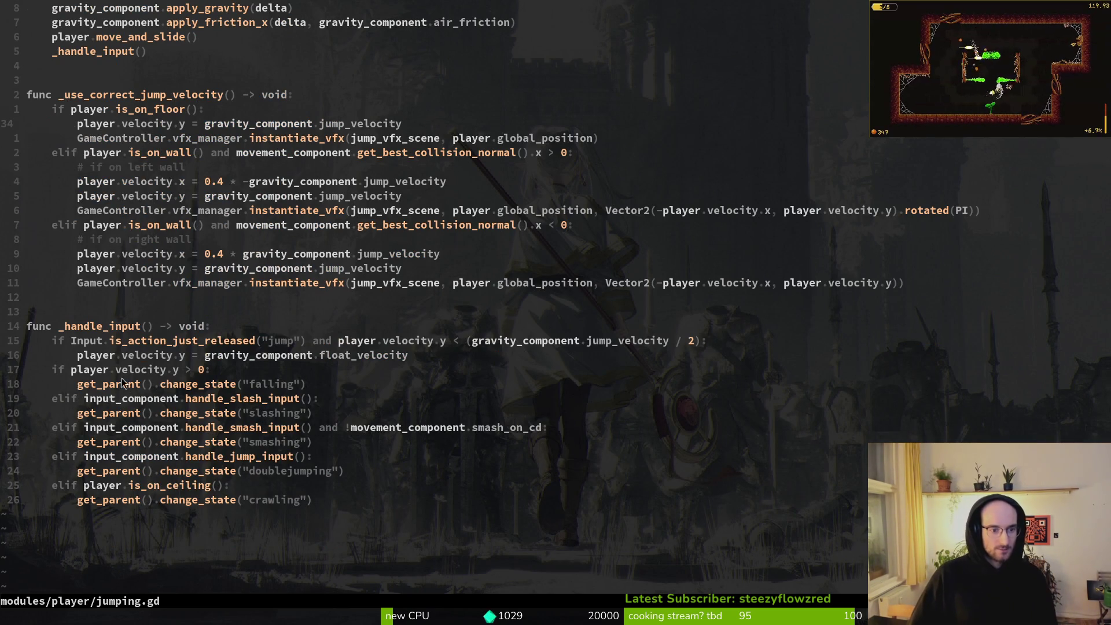
Change the falling check from velocity.y > 0 to >= 0 and save jumping.gd
mouse_move(52, 373)
left_mouse_down()
mouse_move(304, 384)
mouse_move(43, 378)
left_mouse_up()
left_click(198, 373)
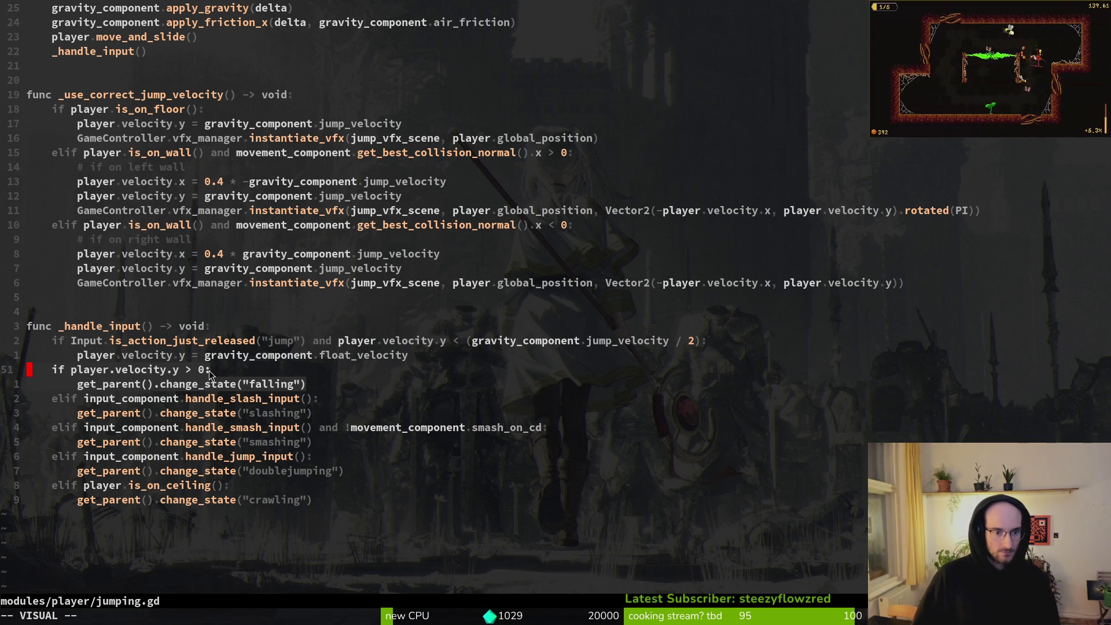
left_click(186, 371)
type("a")
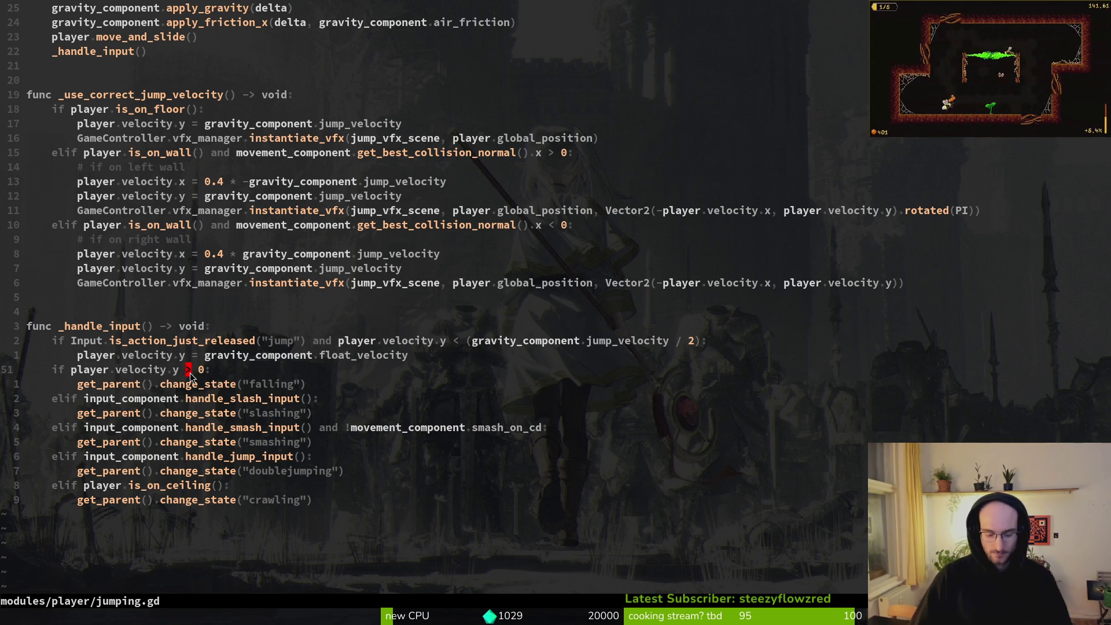
type("=")
key("Escape")
type(":write")
key("Return")
key("alt+Tab")
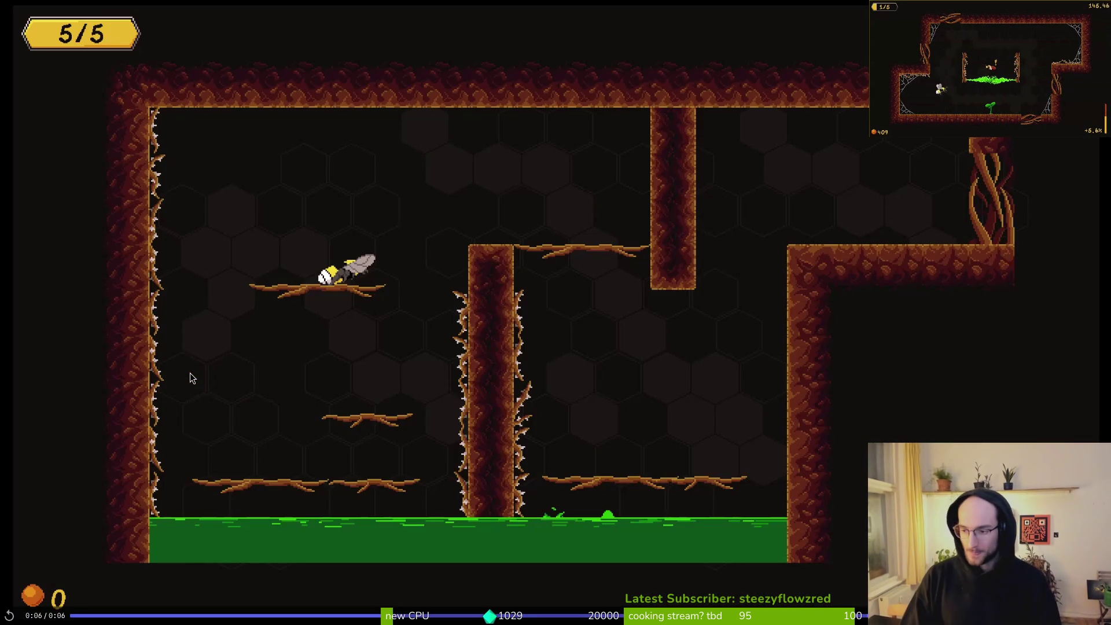
Relaunch the game into the hive, quit to the main menu, and start a new game
key("F5")
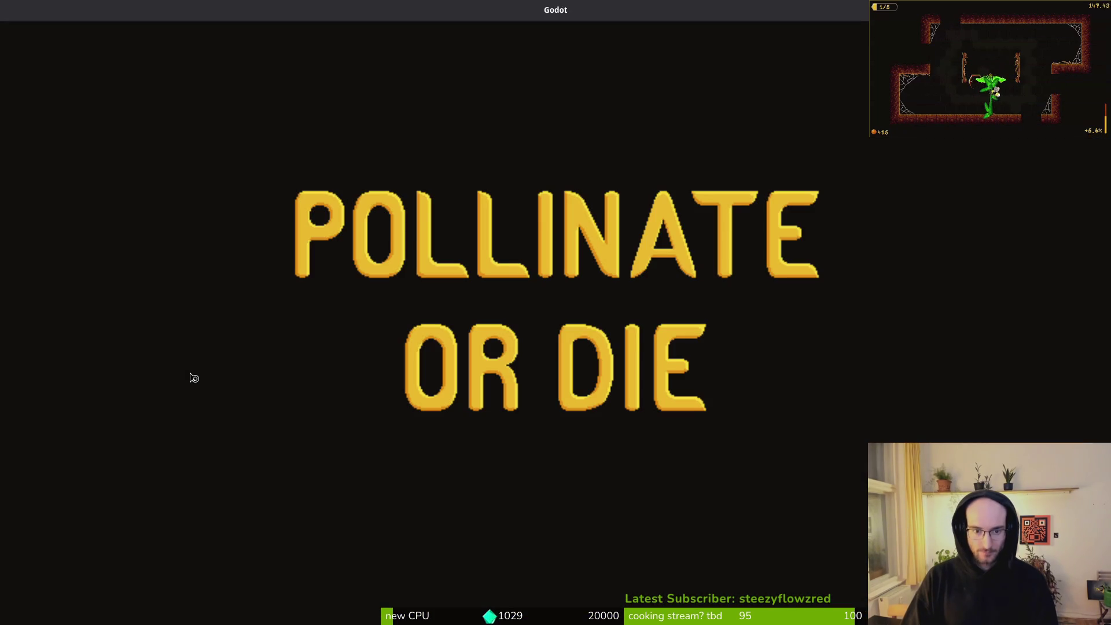
key("Return")
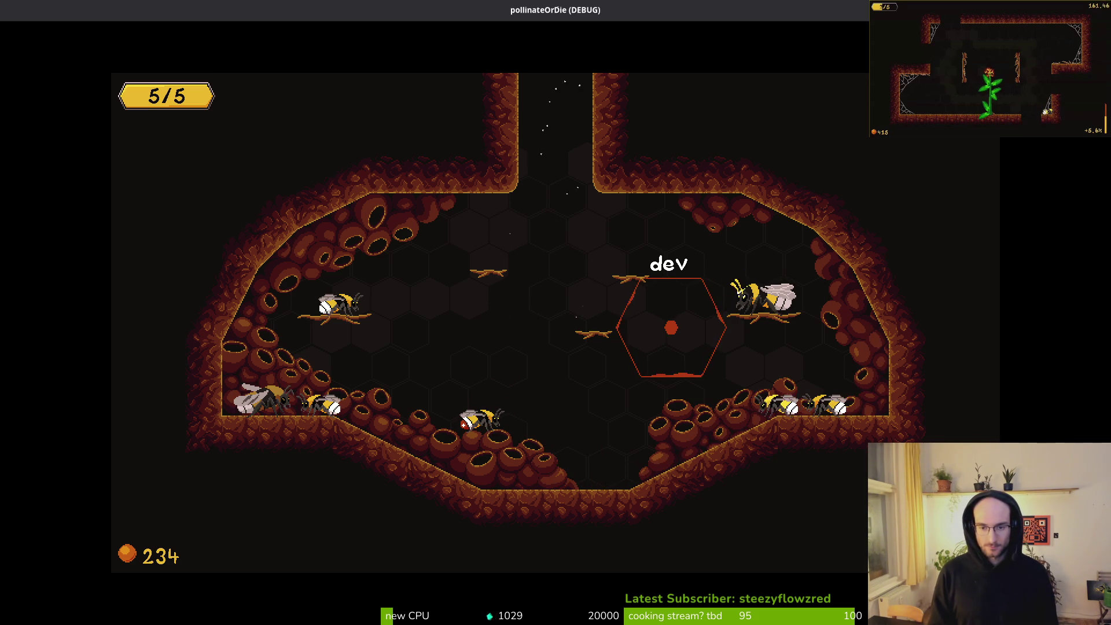
key("Escape")
key("Down")
key("Down")
key("Escape")
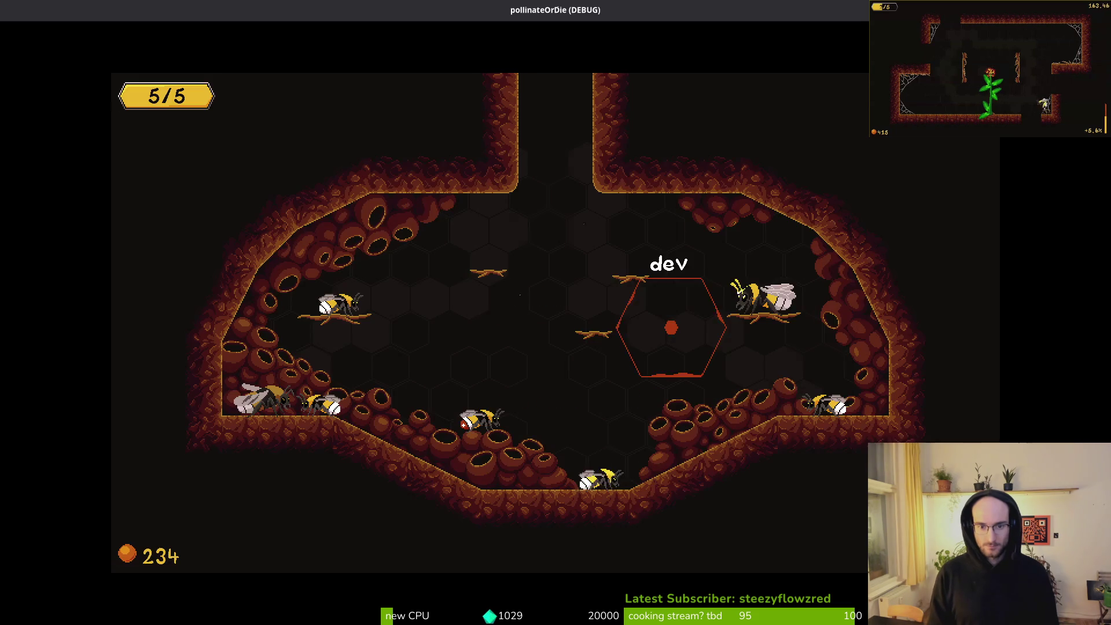
key("Escape")
key("Down")
key("Down")
key("Return")
key("Left")
key("Return")
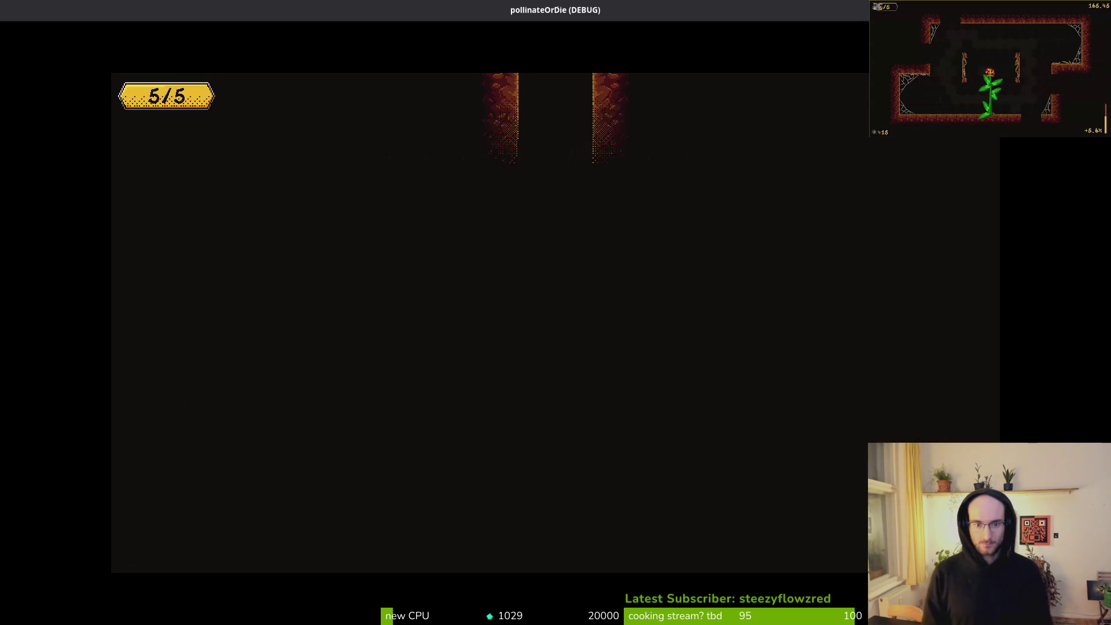
key("Return")
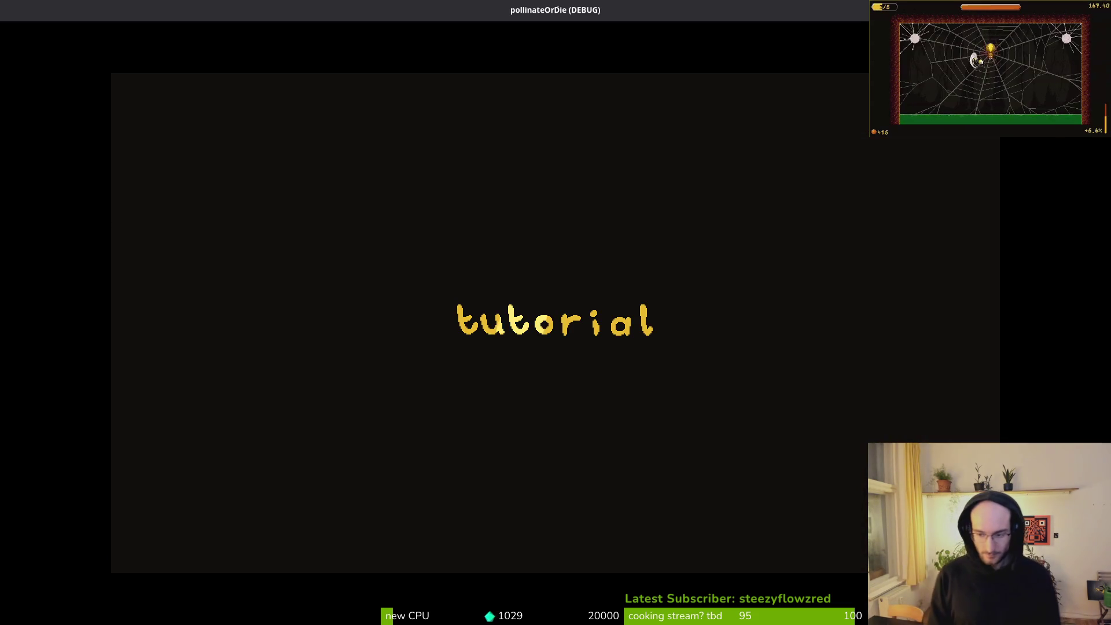
Hop the bee between the lower, middle and upper branches, dropping off and jumping back up
key("Right")
key("space")
key("Left")
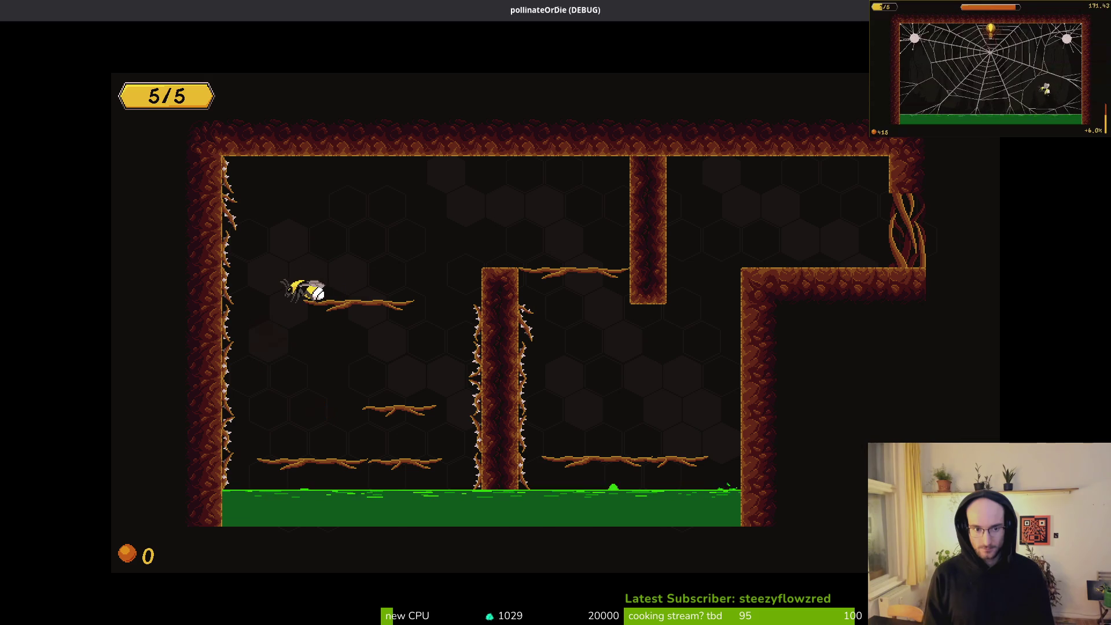
key("Right")
key("Left")
key("Right")
key("space")
key("Left")
key("Right")
key("Left")
key("Right")
key("space")
key("Left")
key("Right")
key("space")
Keep jumping and steering mid-air between the lower and upper branches to test landings
key("space")
key("Left")
key("Right")
key("space")
key("Left")
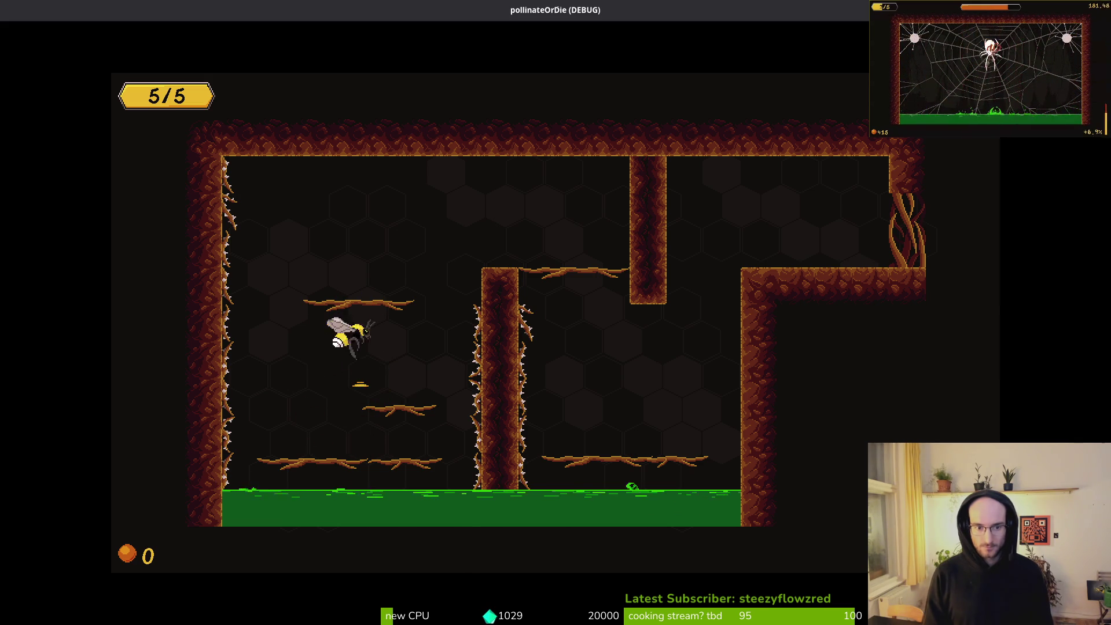
key("Right")
key("space")
key("Left")
key("space")
key("Right")
key("Right")
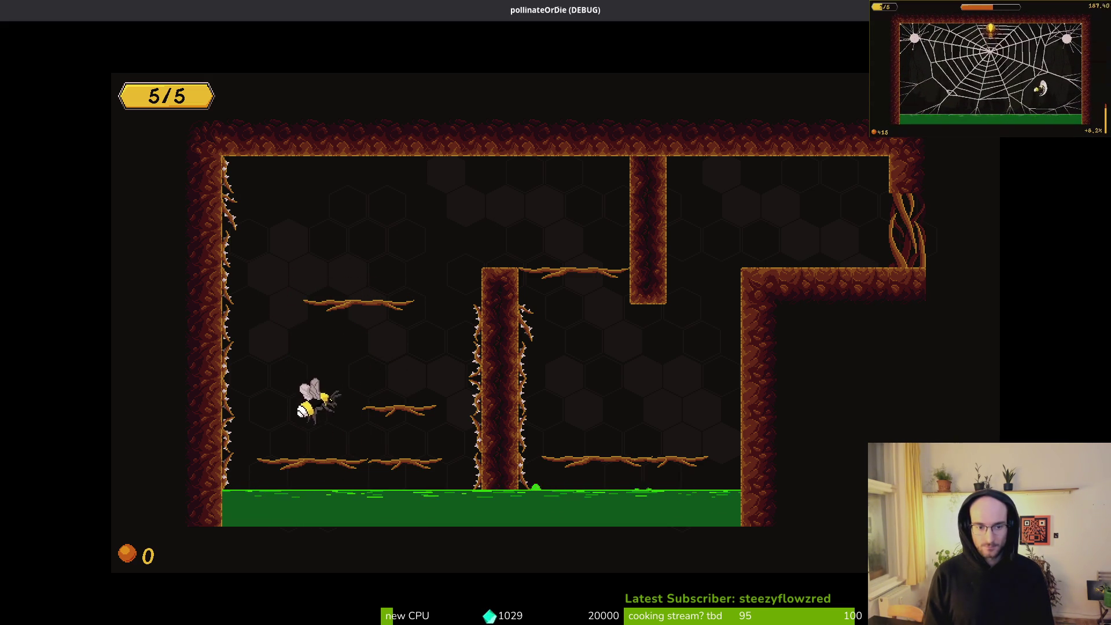
key("space")
key("Right")
key("space")
key("Left")
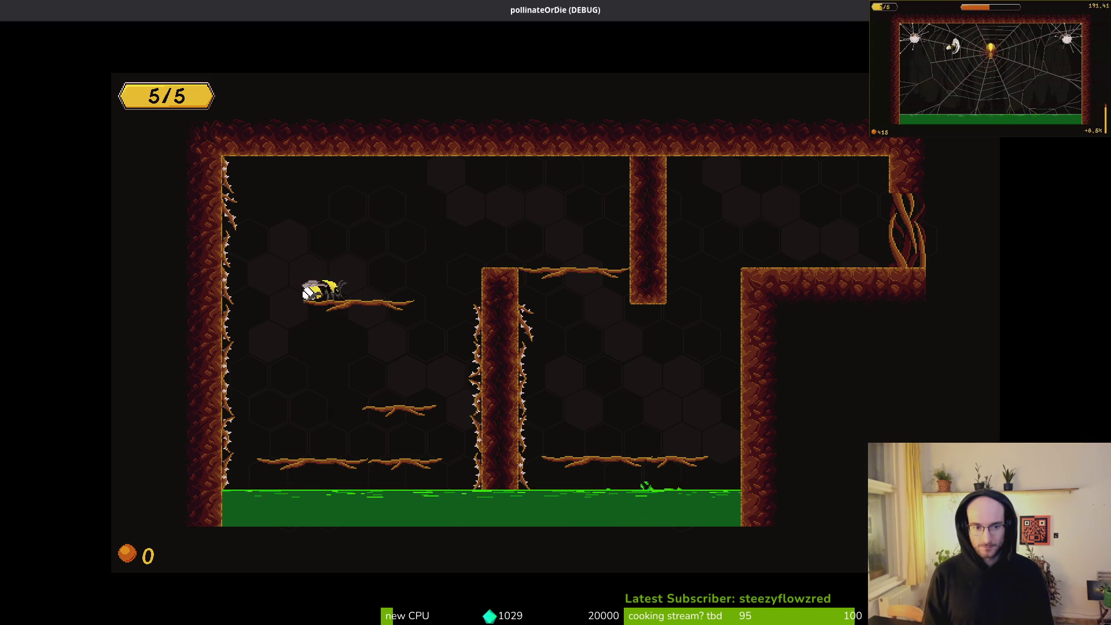
key("Right")
key("space")
key("Left")
key("space")
key("Left")
key("space")
key("Right")
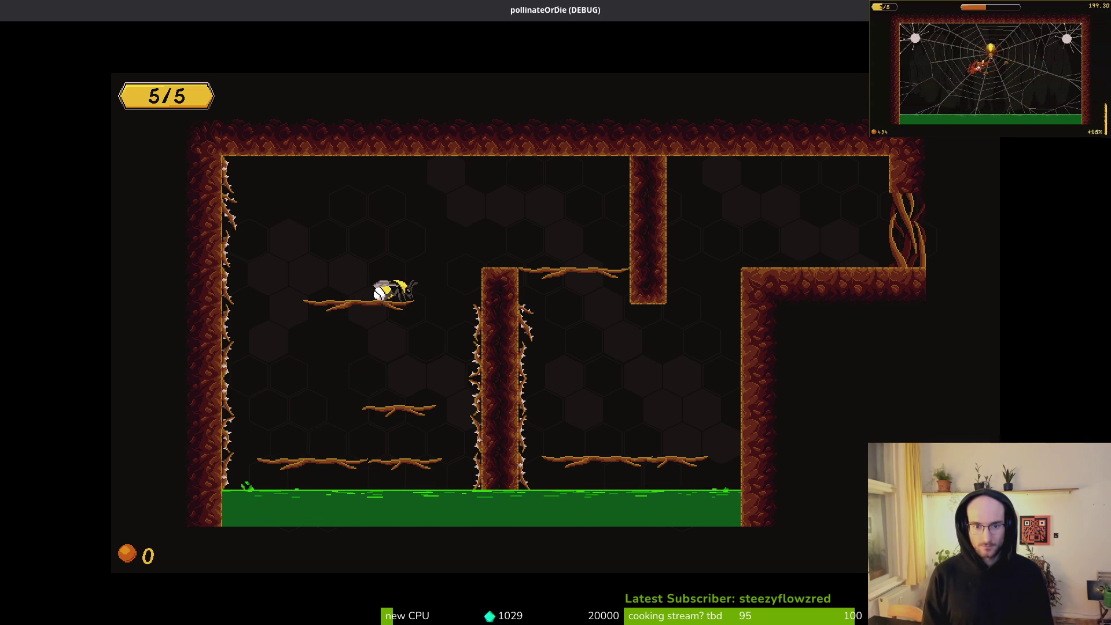
Jump from the upper-left and middle branches onto the pillar top and the right branch
key("Right")
key("space")
key("Right")
key("Left")
key("space")
key("Right")
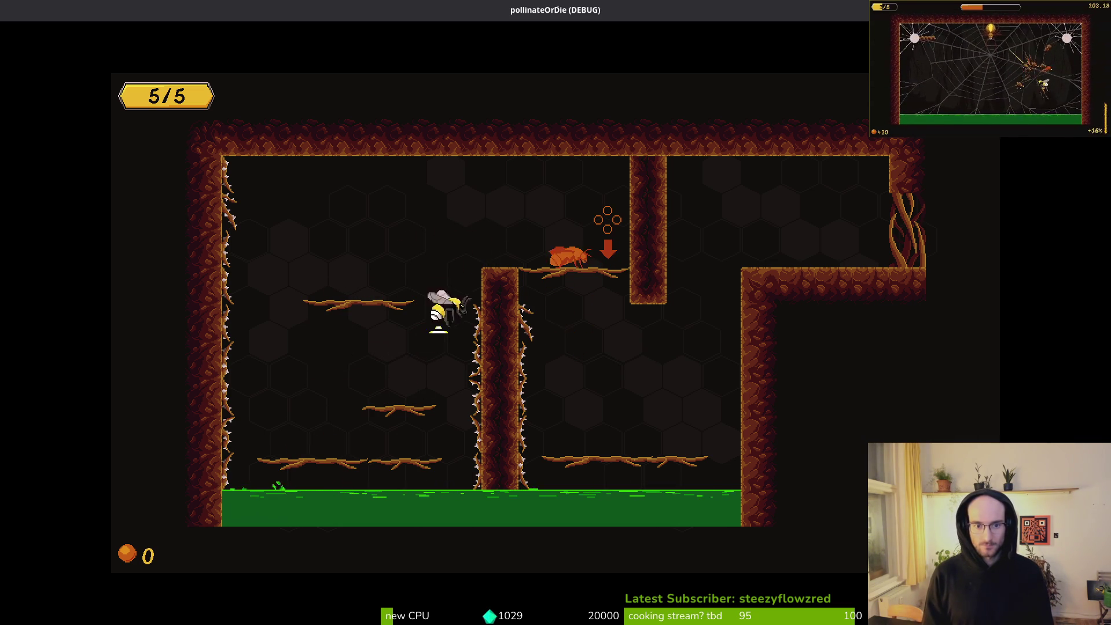
key("Left")
key("Left")
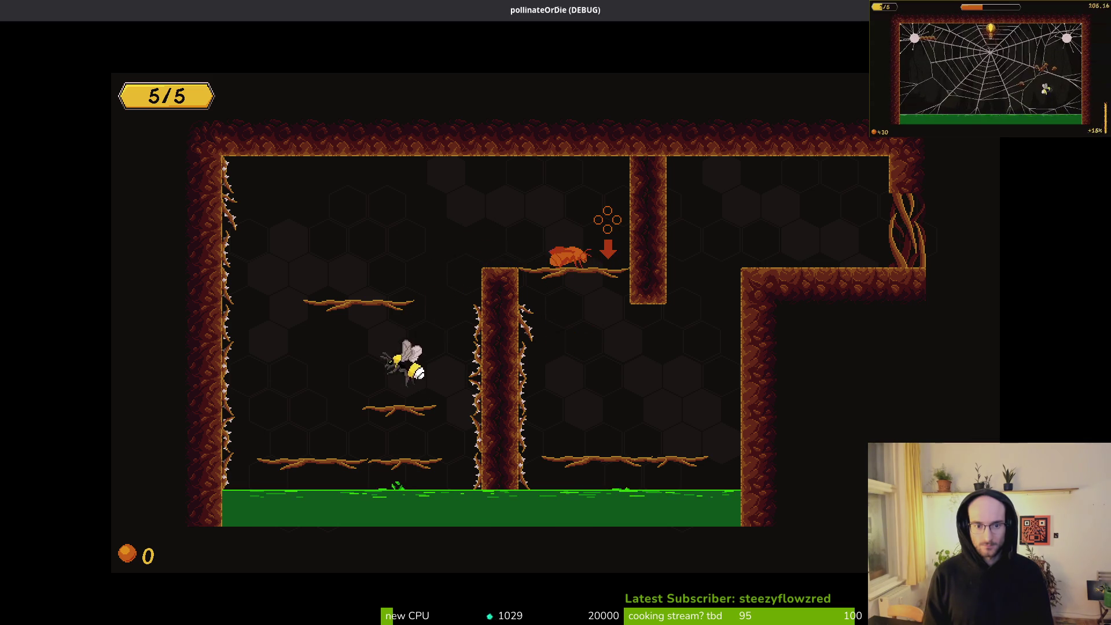
key("space")
key("Right")
key("Left")
key("Left")
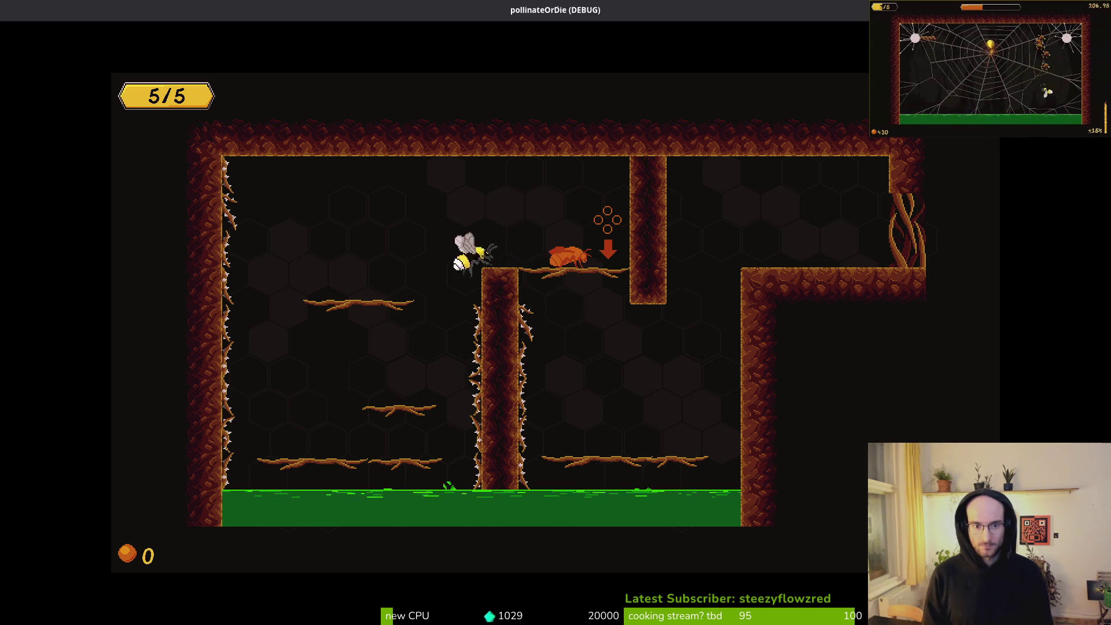
key("space")
key("Right")
key("Right")
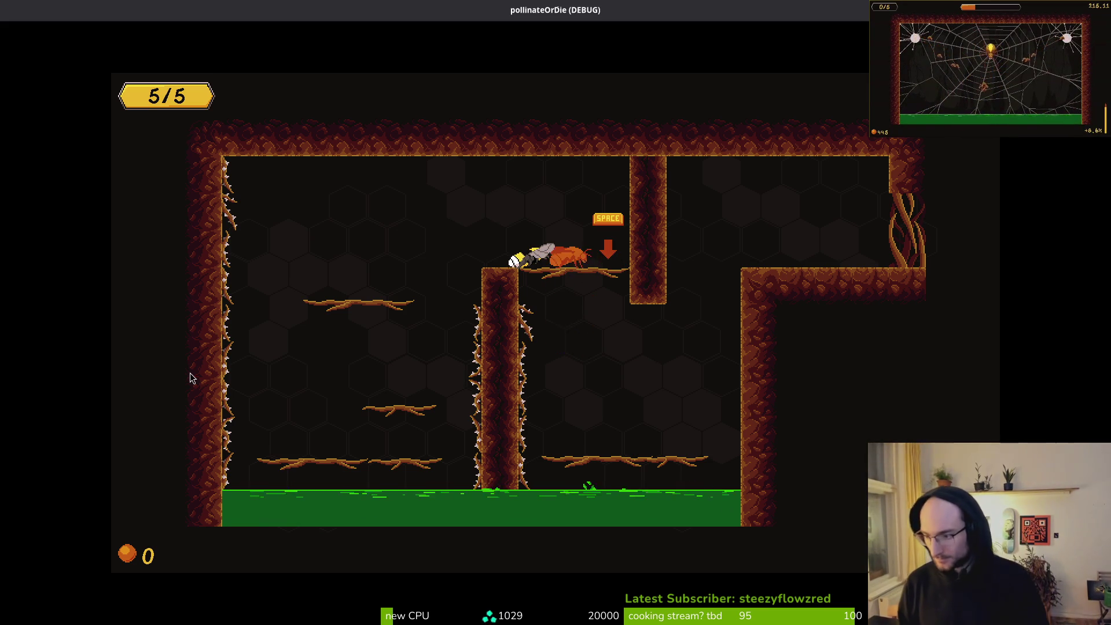
Close the game window to get back to the jumping.gd code
key("Escape")
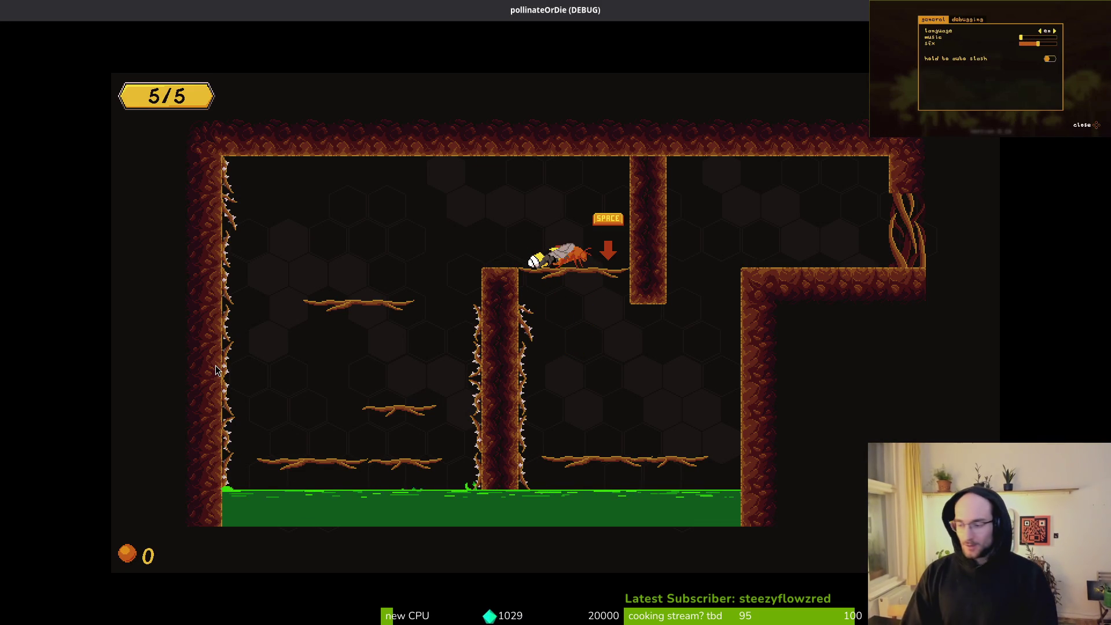
key("alt+F4")
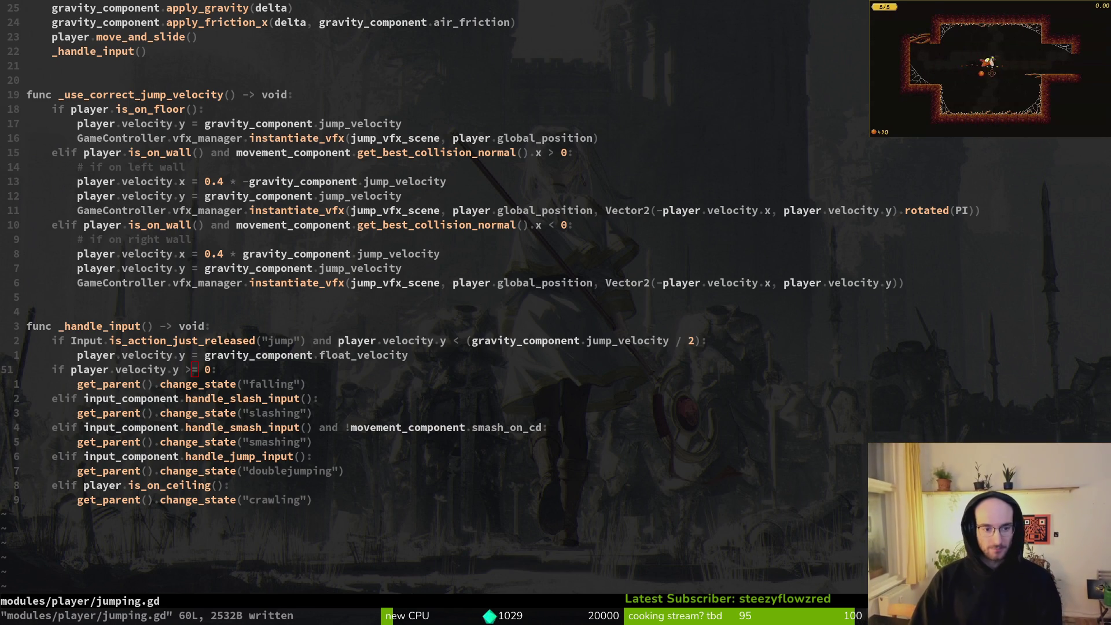
Save jumping.gd with :write and place the caret on the slashing state line
type("j:write")
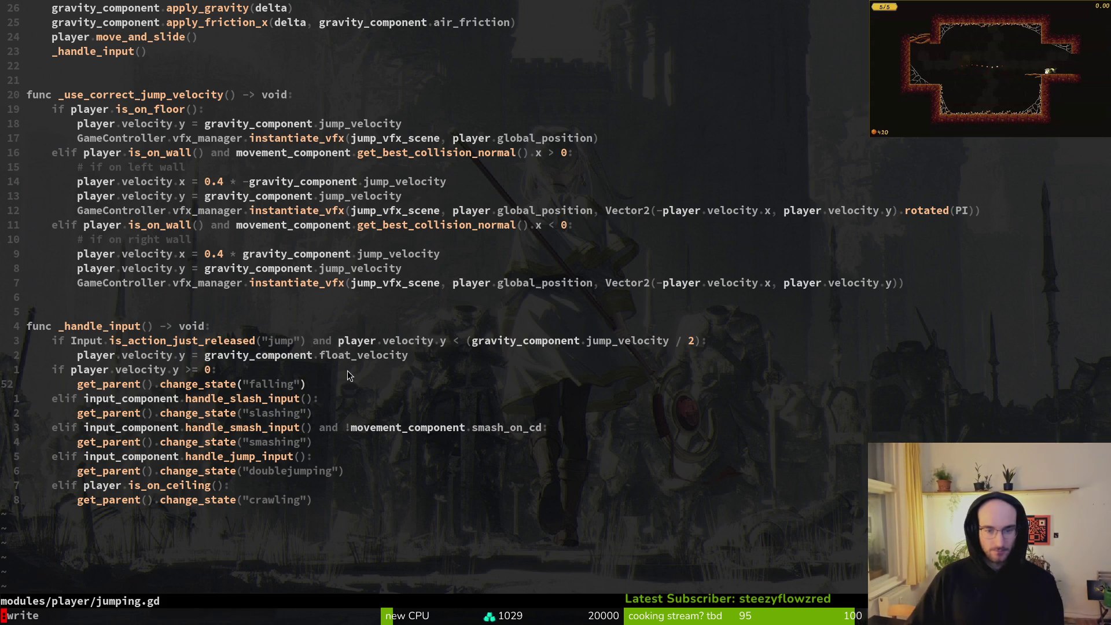
key("Return")
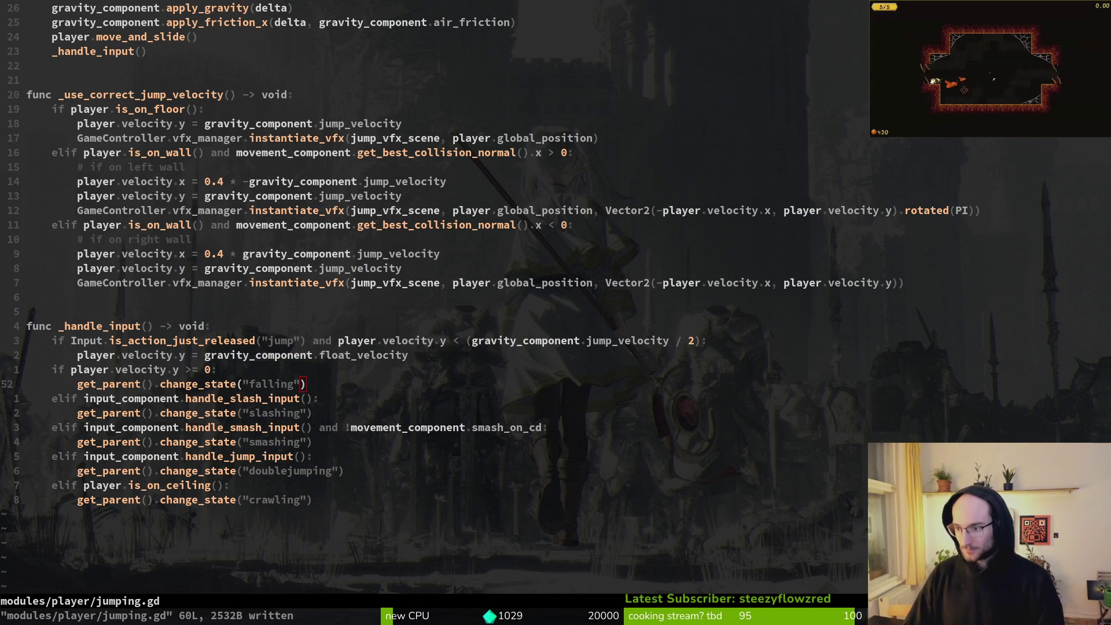
left_click(202, 413)
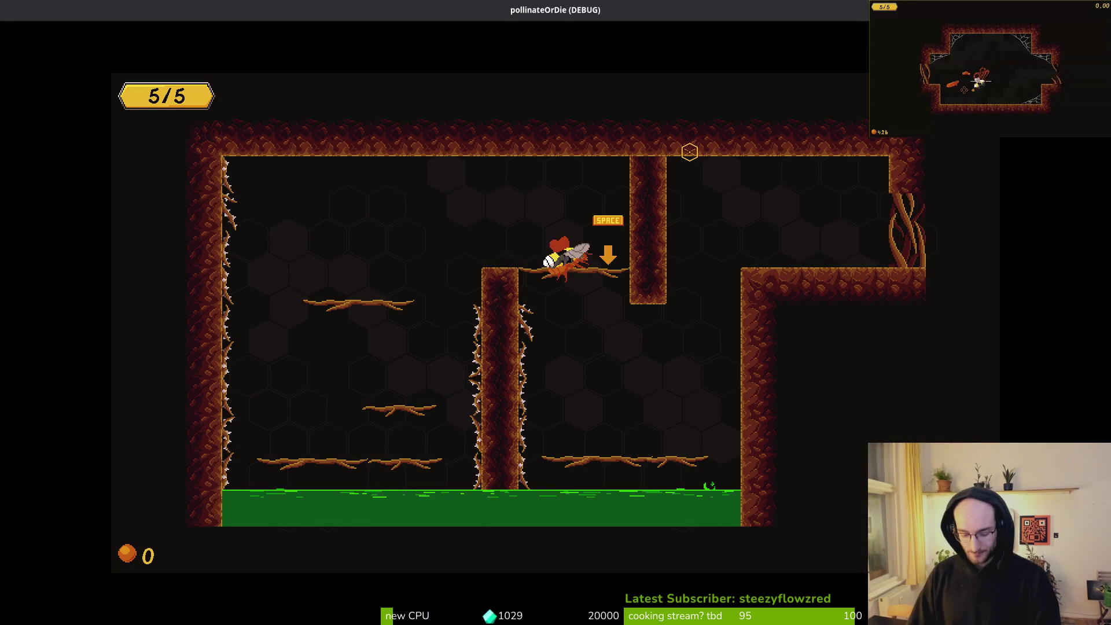
Drop the orange bug off the upper ledge twice, moving left between drops, then leave the fullscreen video
key("space")
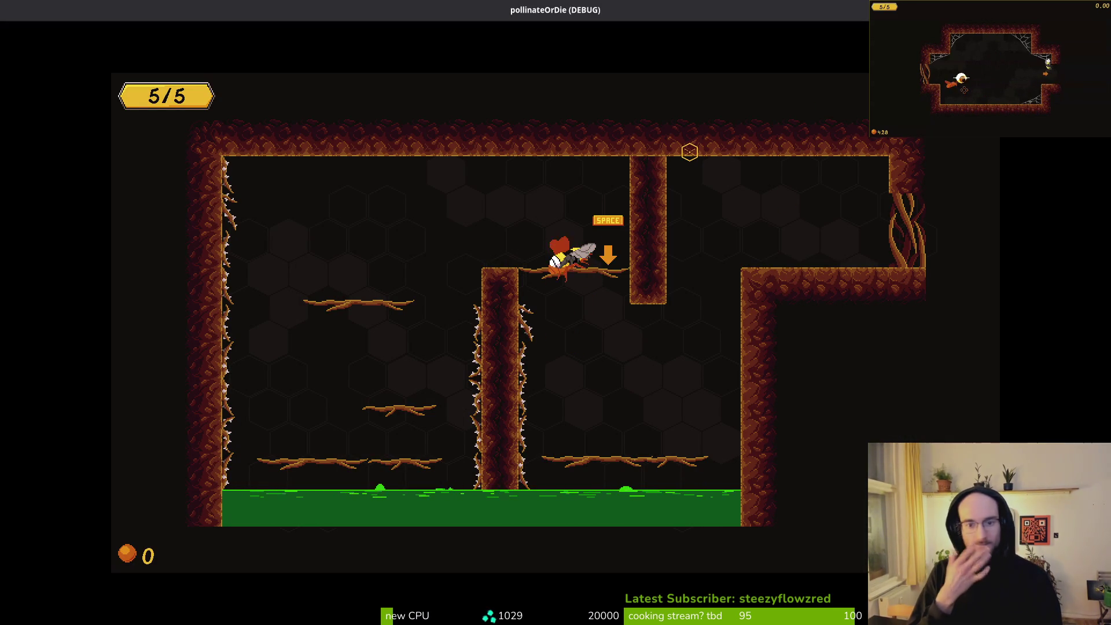
key("Left")
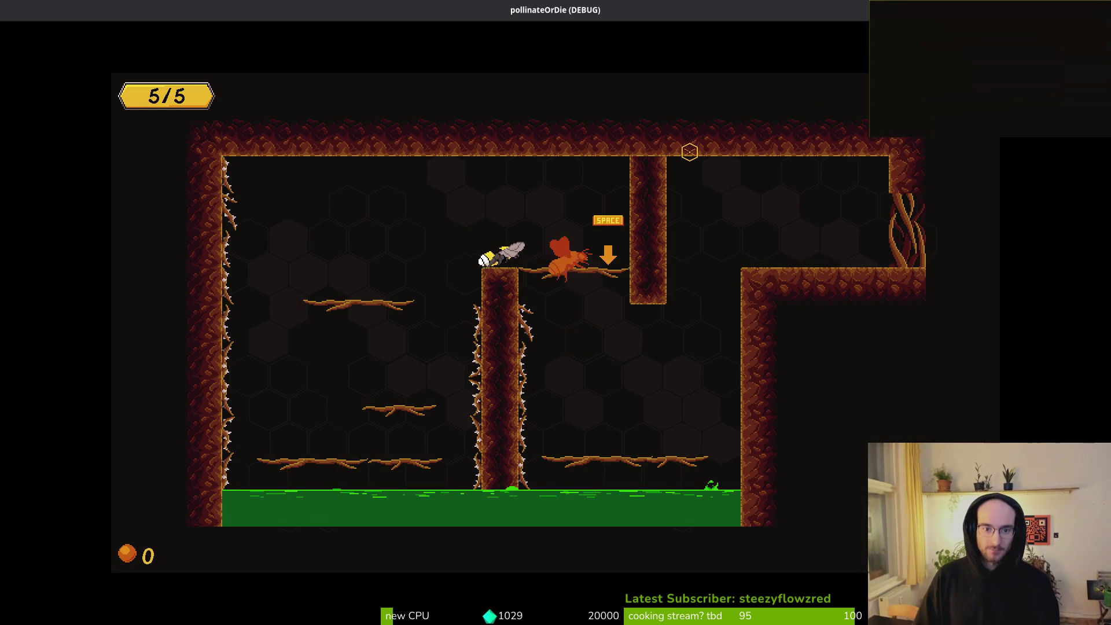
key("space")
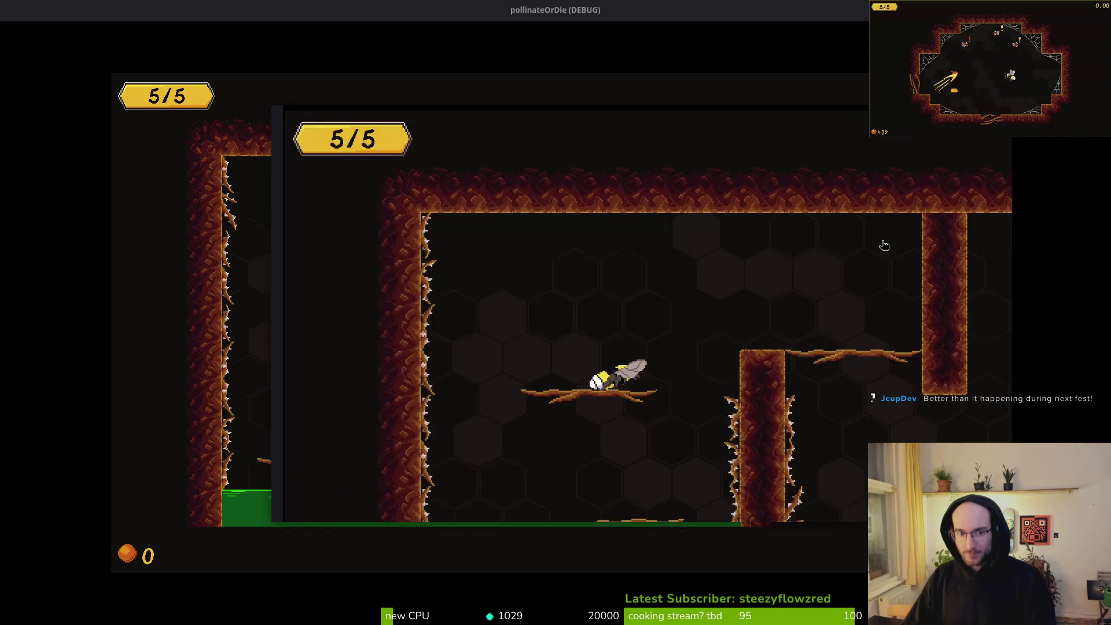
key("Escape")
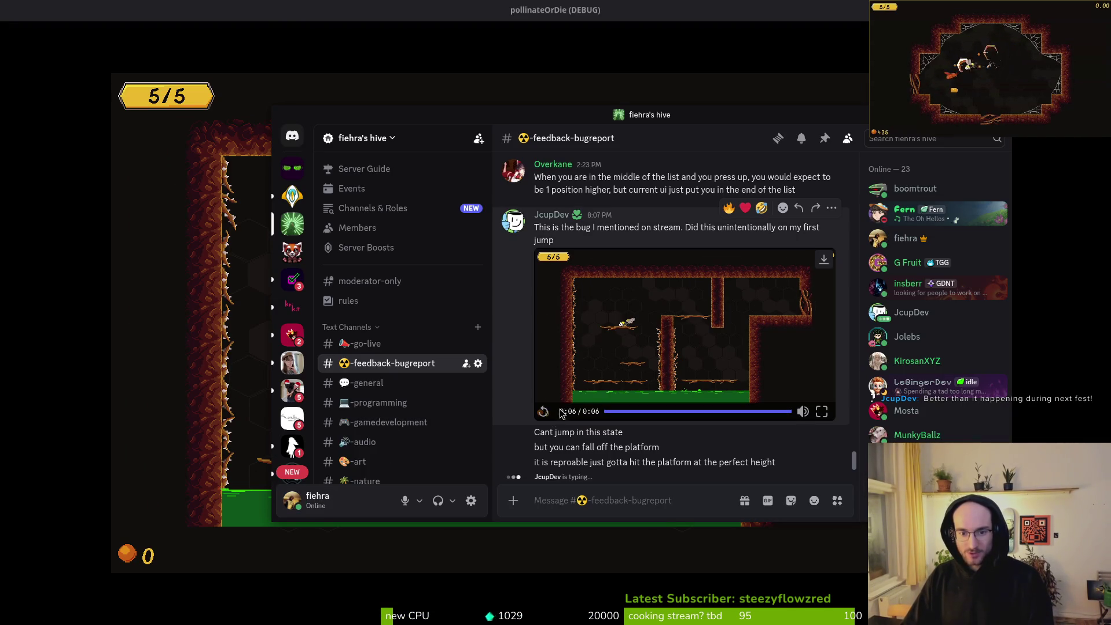
Replay the bee-stuck bug clip in Discord, then return to the game and the Godot editor
left_click(544, 415)
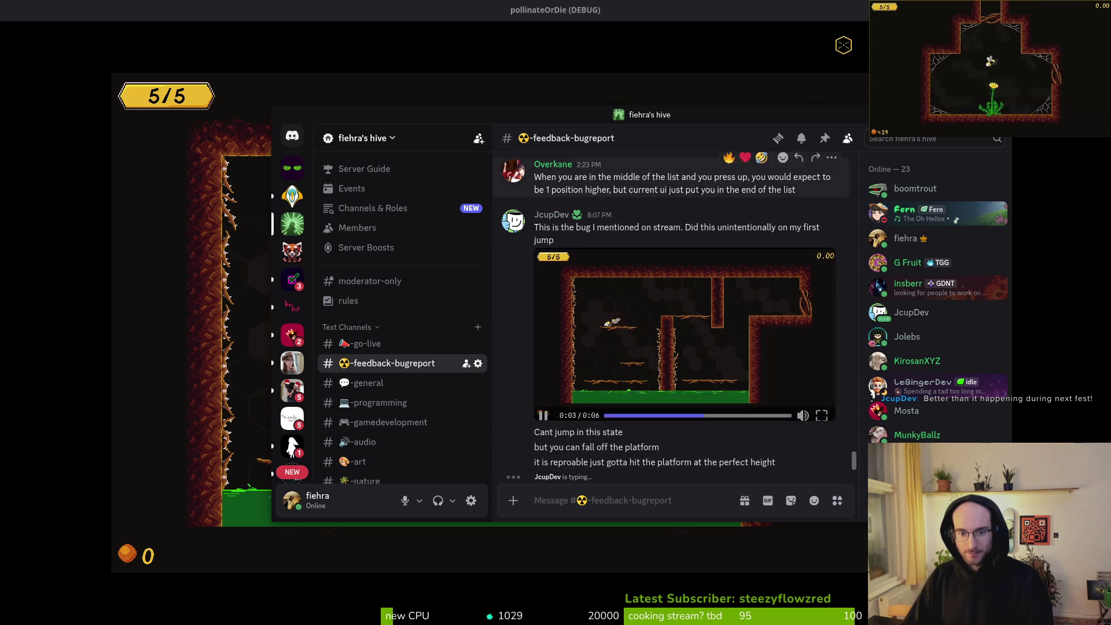
key("alt+Tab")
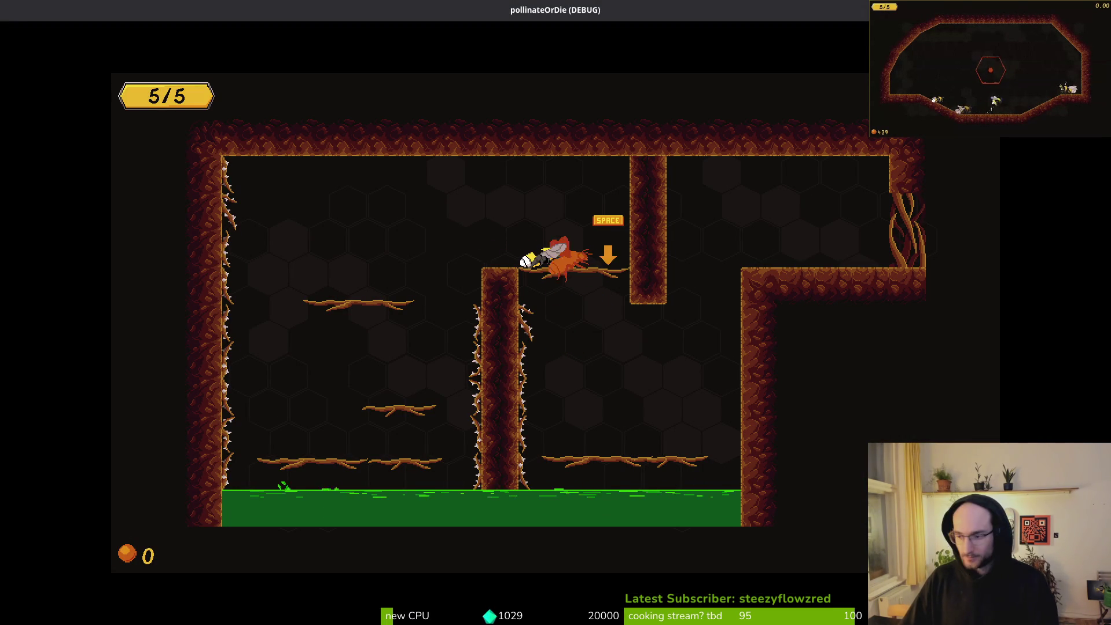
key("alt+Tab")
Open the tutorial_1 scene through Quick Open by searching 'tut'
key("ctrl+shift+o")
type("tut")
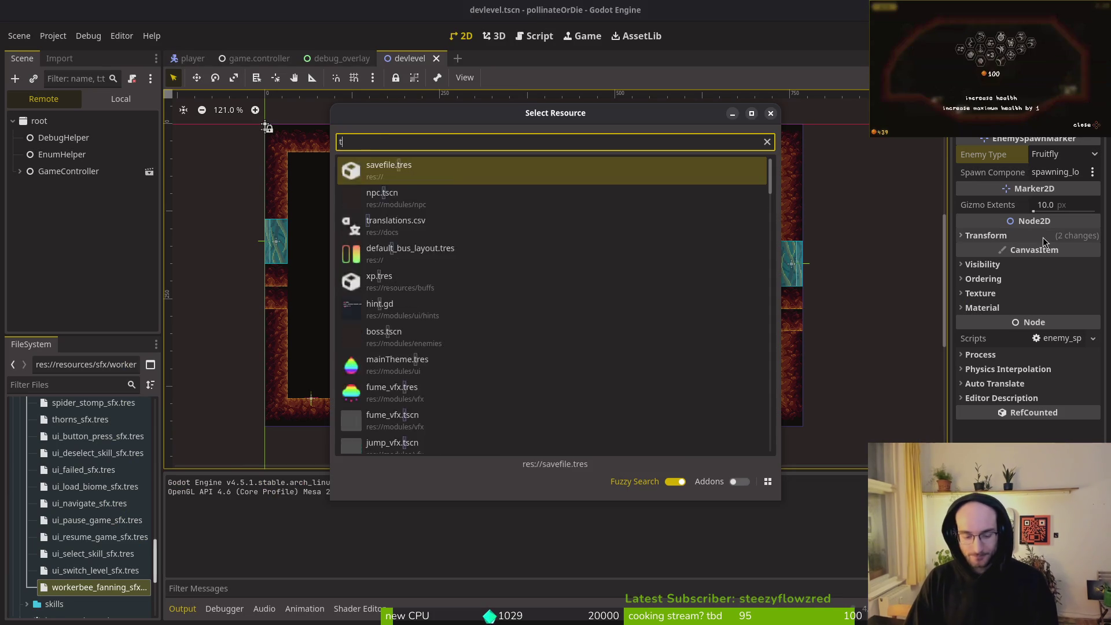
key("Return")
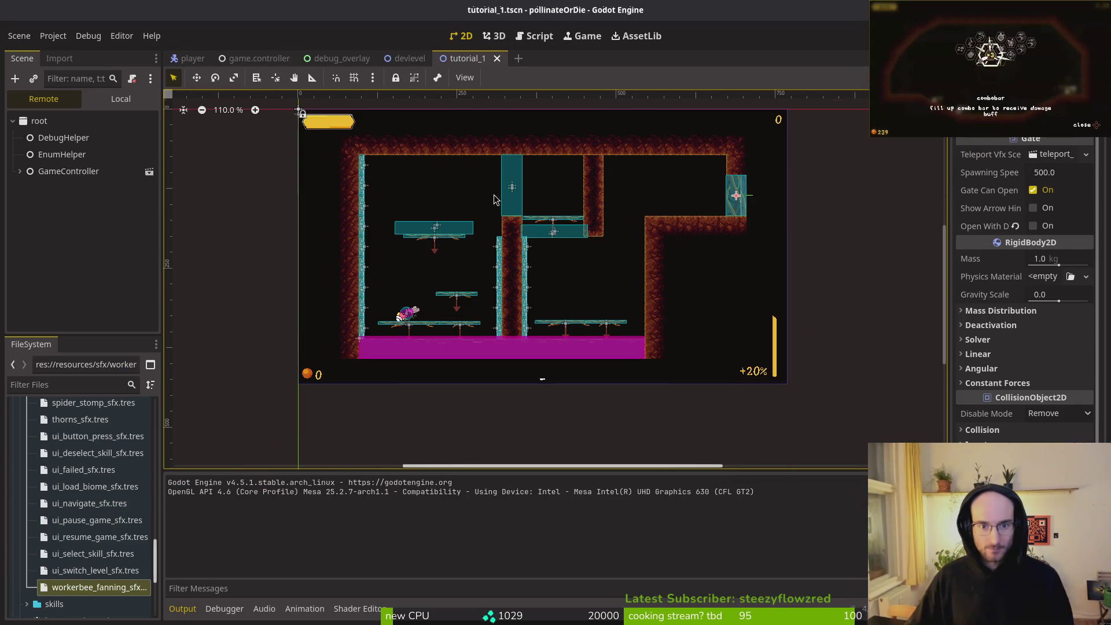
Raise the 1wayLong2 platform one pixel to y 173 and save the scene
scroll(583, 250, "up", 15)
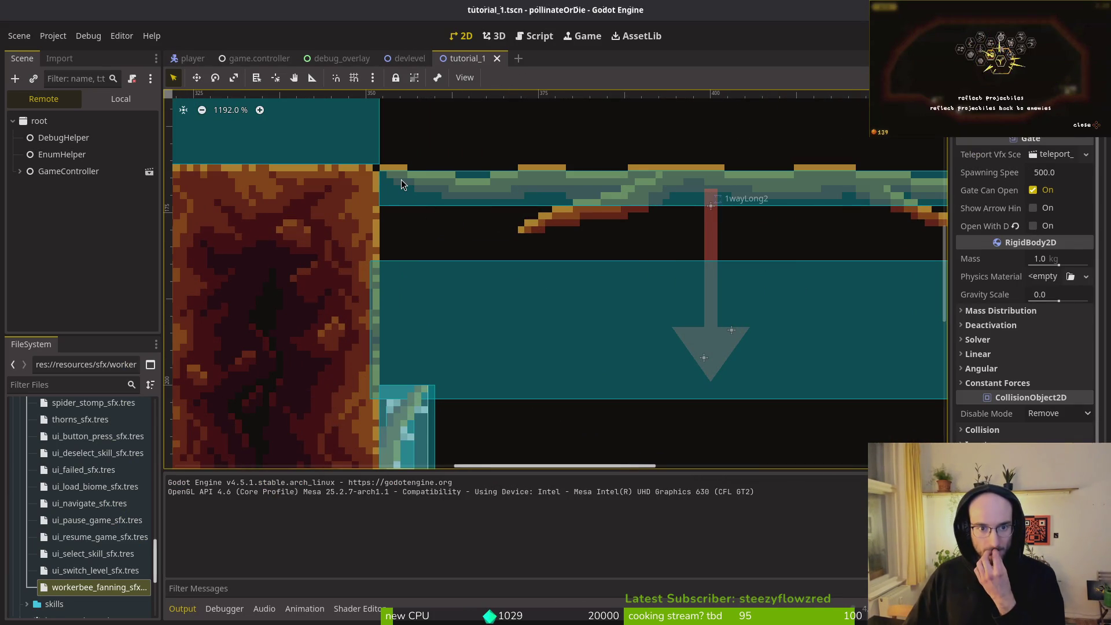
scroll(562, 210, "down", 5)
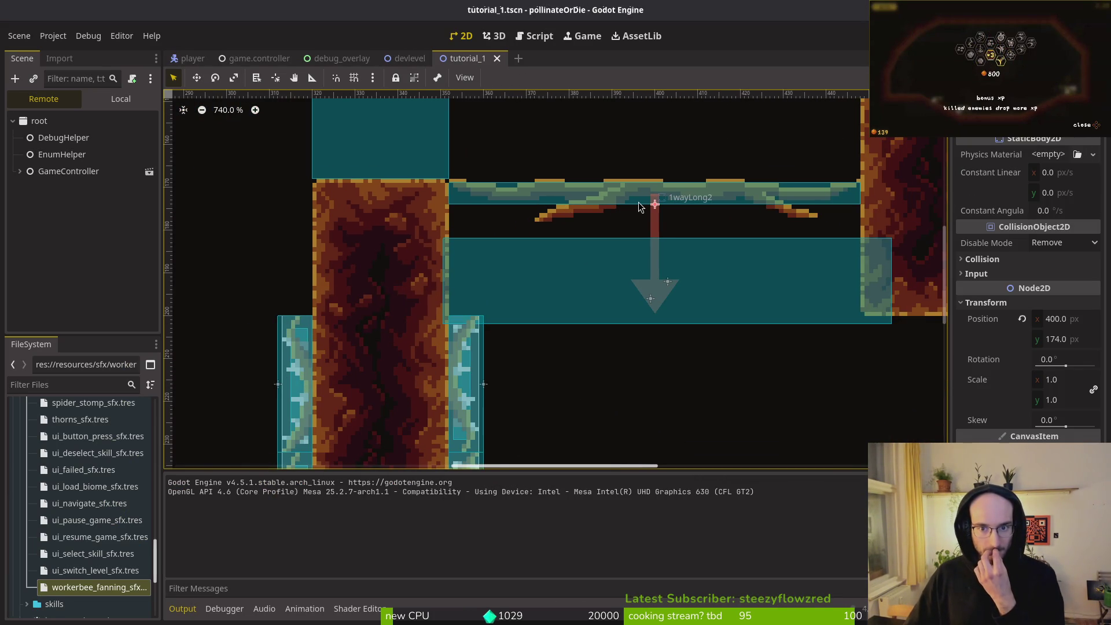
key("Up")
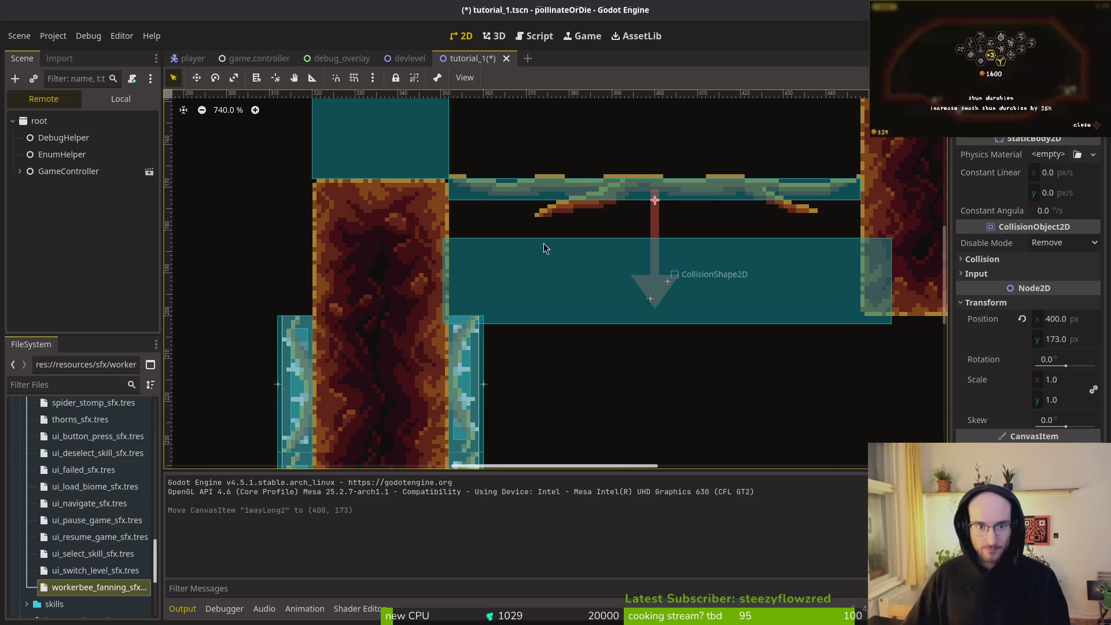
scroll(536, 221, "up", 1)
key("ctrl+s")
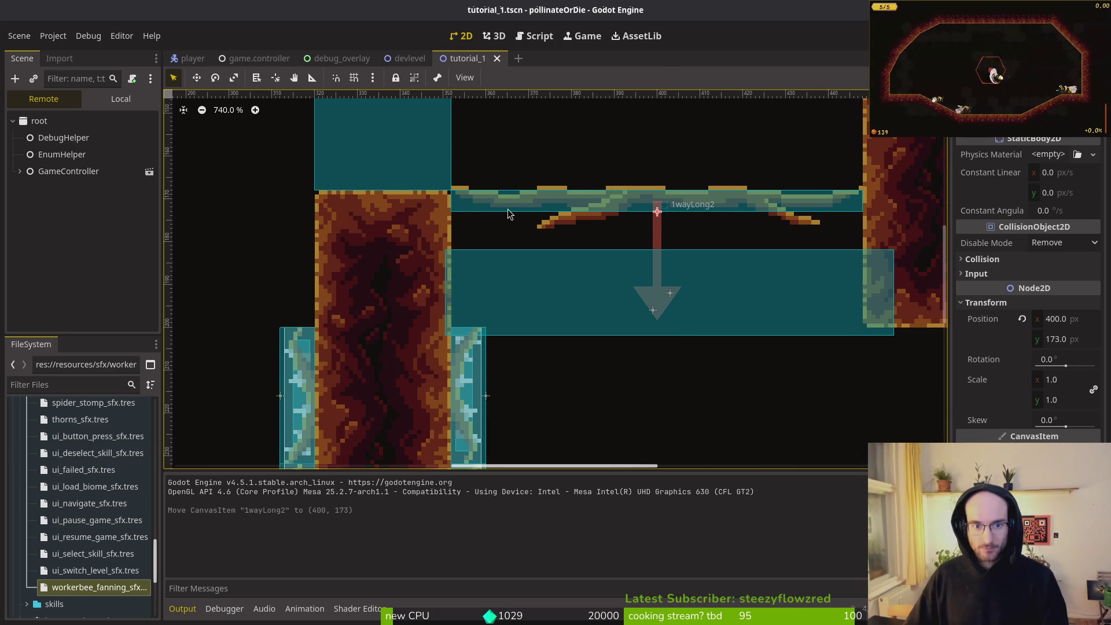
scroll(510, 209, "up", 2)
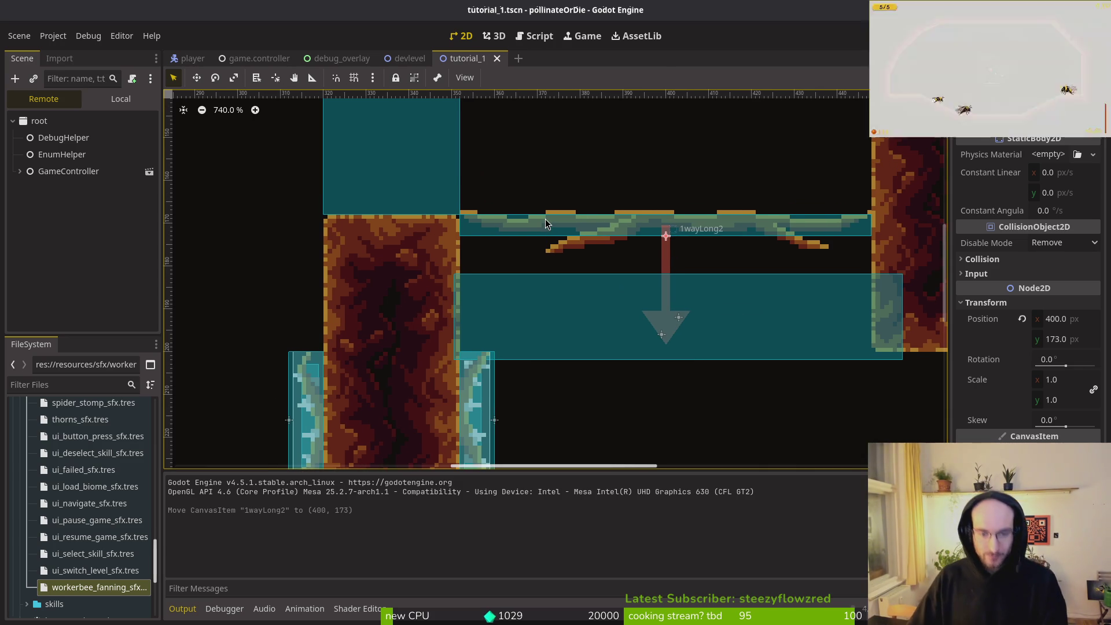
left_click(635, 261)
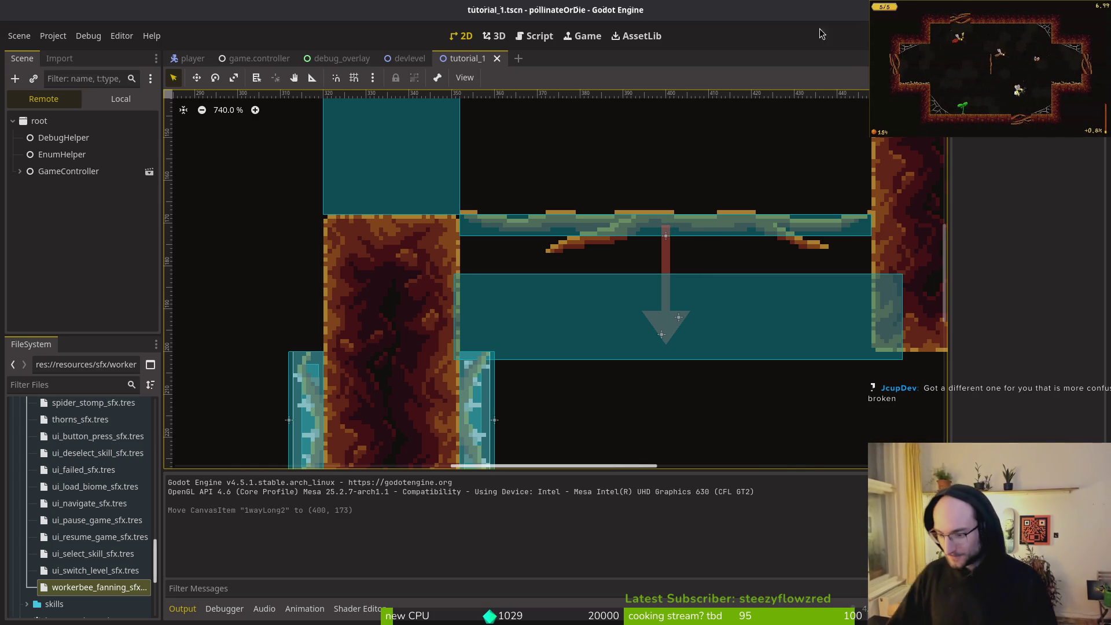
key("F6")
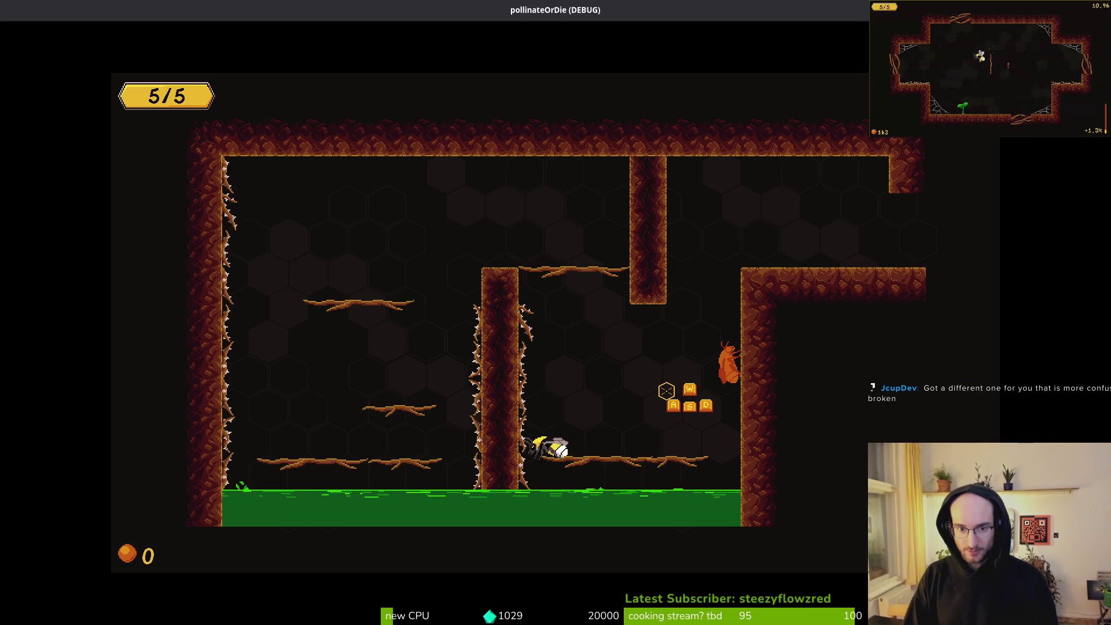
key("w")
key("w")
key("a")
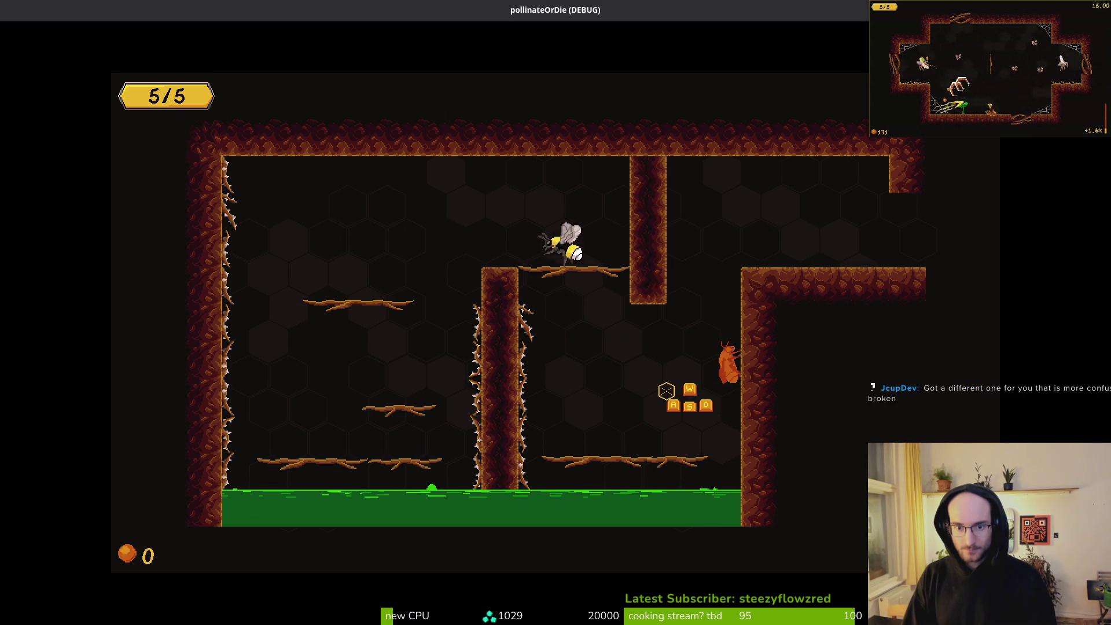
key("w")
key("d")
key("a")
key("a")
key("w")
key("d")
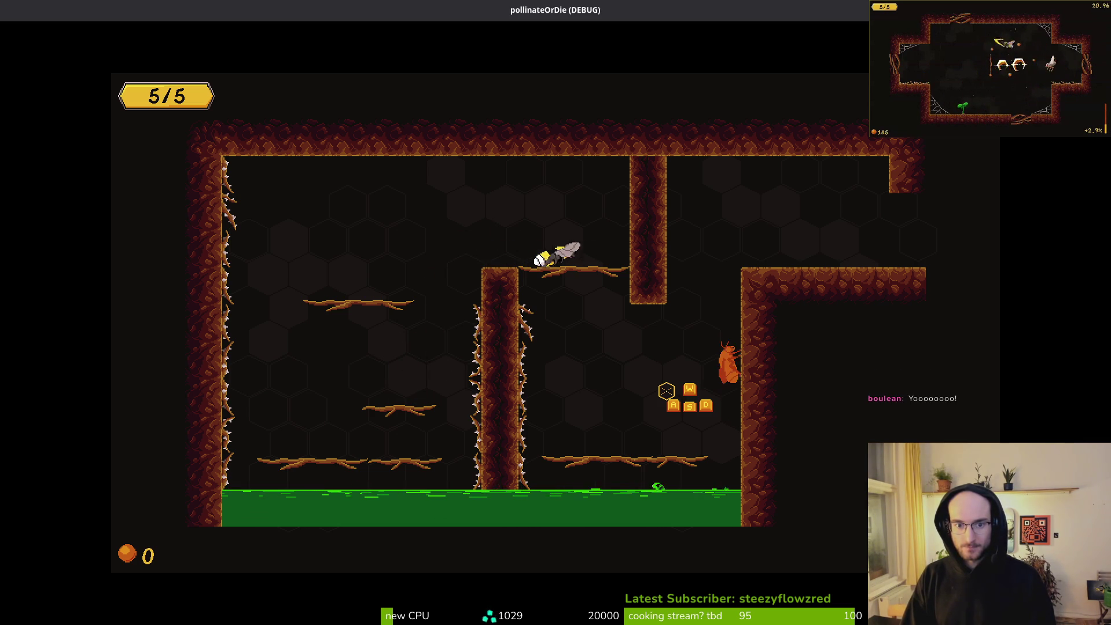
key("d")
key("alt+Tab")
key("alt+Tab")
key("a")
key("d")
key("w")
key("d")
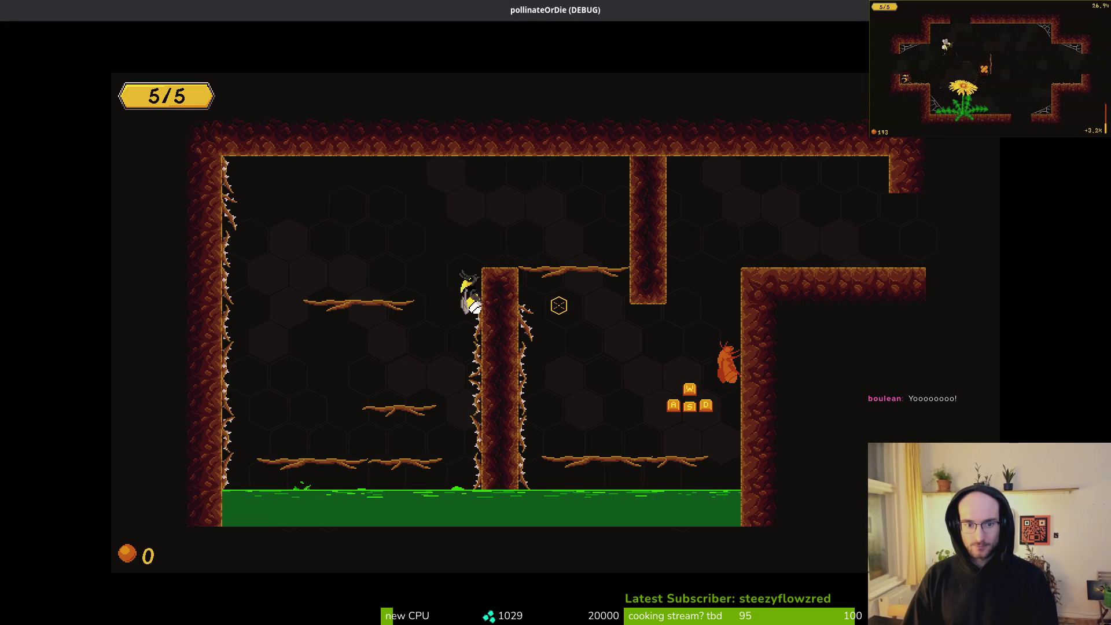
key("w")
key("d")
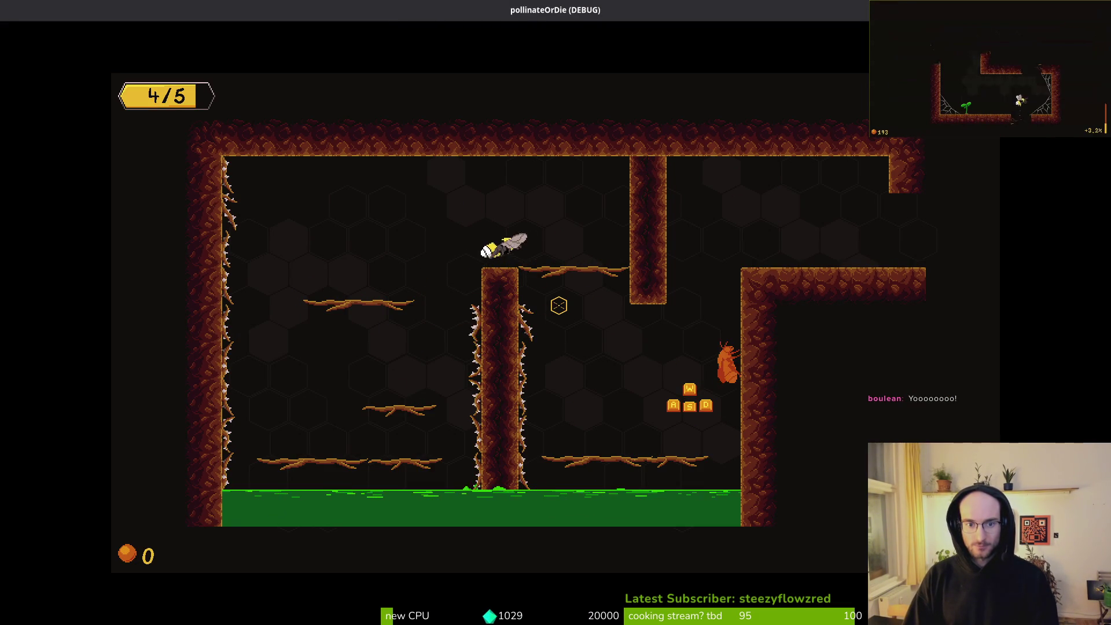
key("a")
key("w")
key("d")
key("a")
key("d")
key("a")
key("alt+Tab")
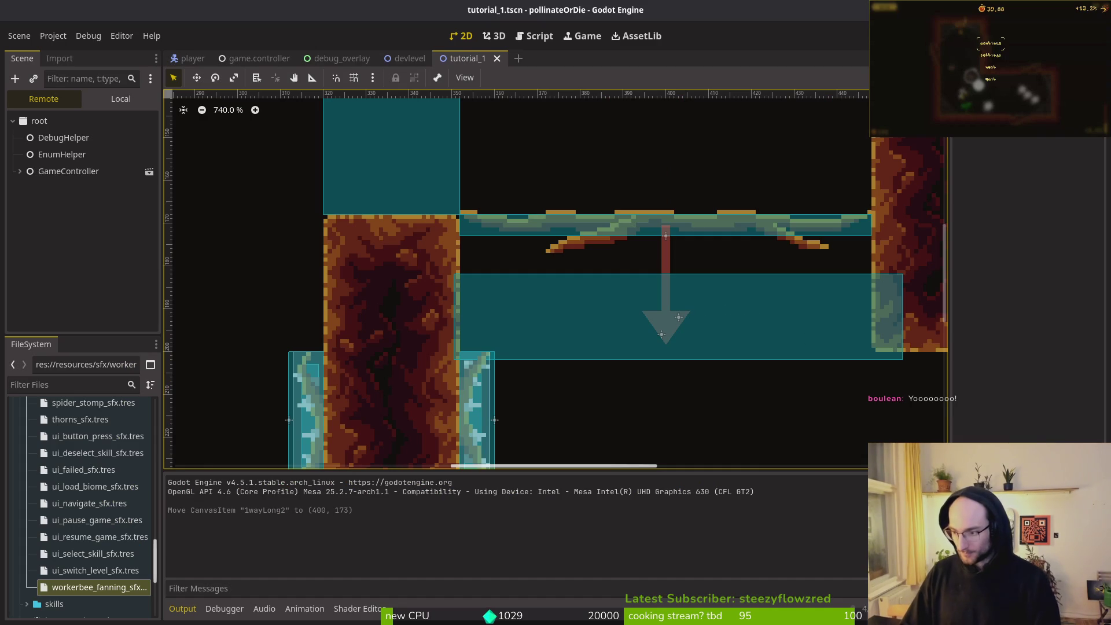
key("alt+Tab")
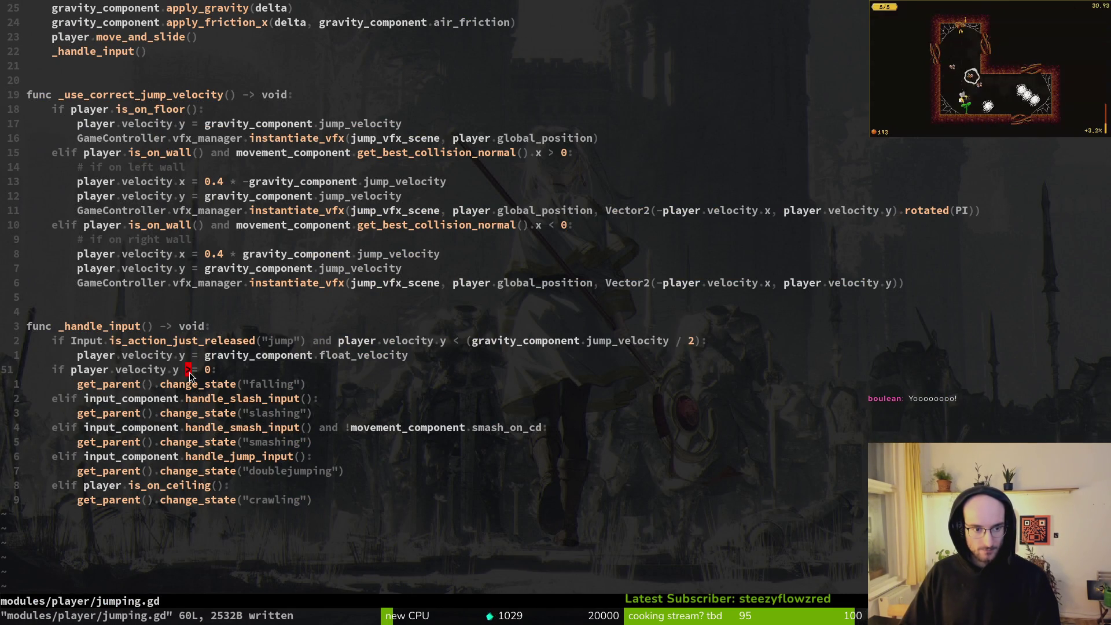
Check the falling condition on line 51 of jumping.gd, then relaunch the game
left_click(230, 372)
key("alt+Tab")
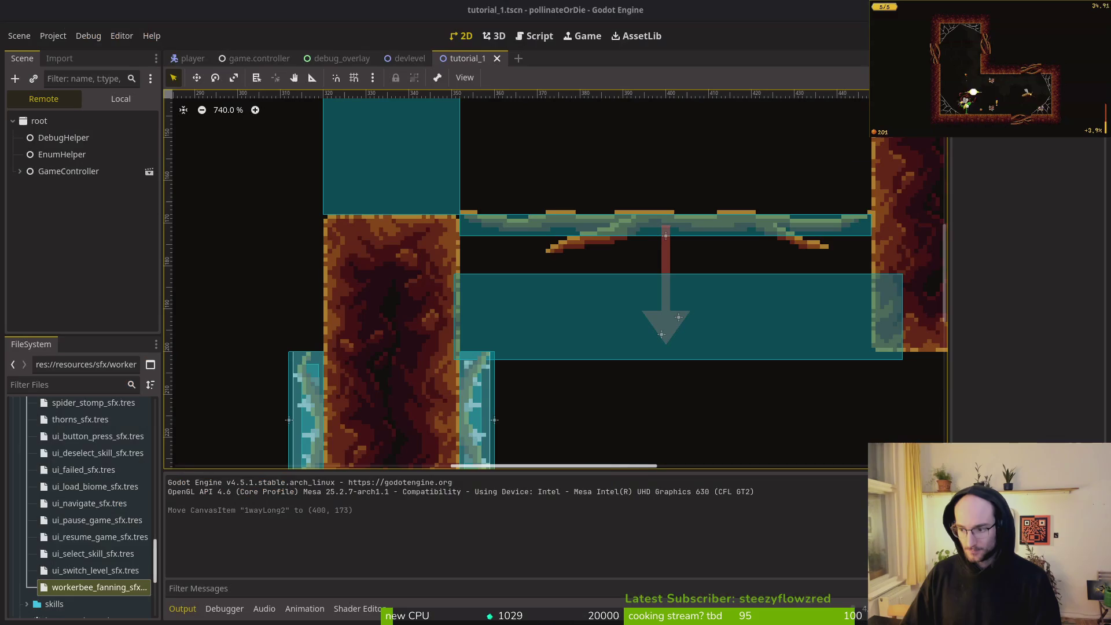
key("F5")
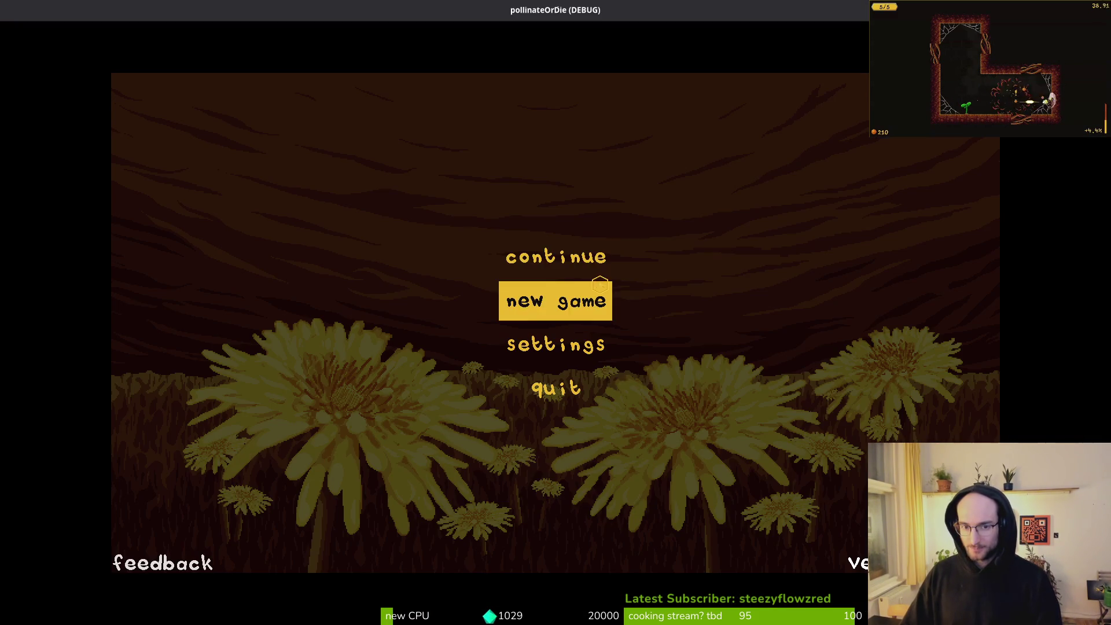
Continue the saved game, quit to the main menu from pause, and start a new game
left_click(562, 257)
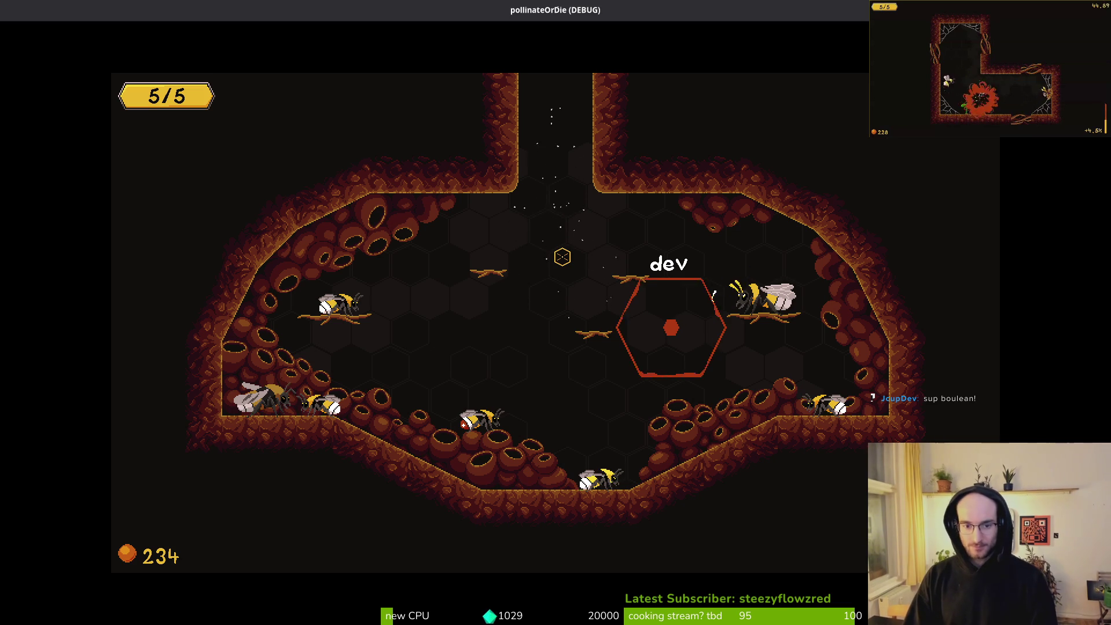
key("Escape")
key("Down")
key("Down")
key("Return")
key("Left")
key("Return")
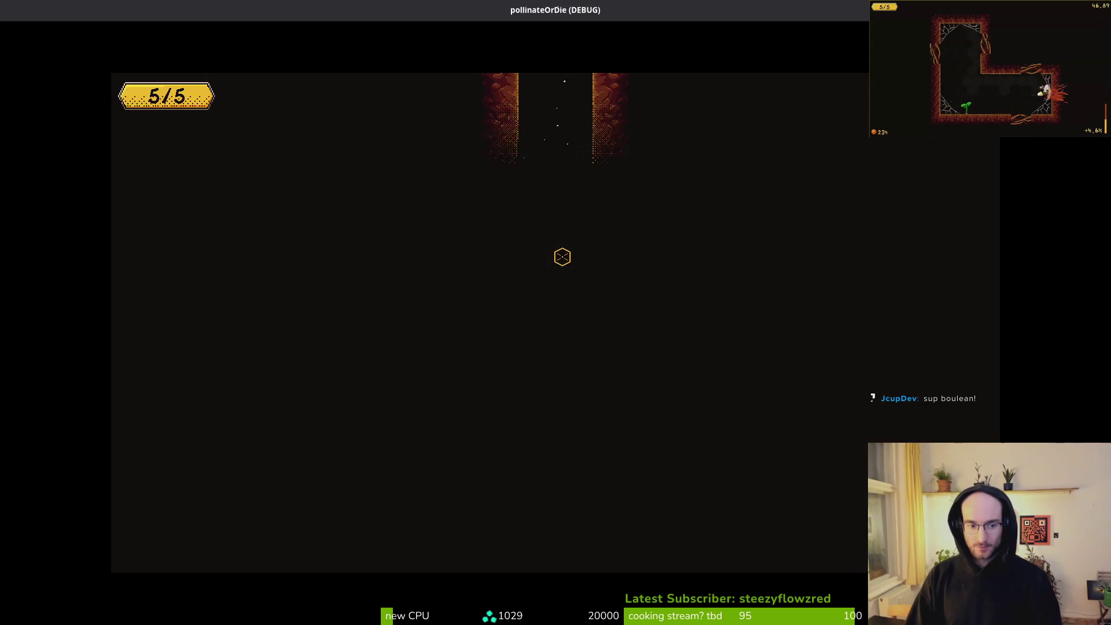
key("Return")
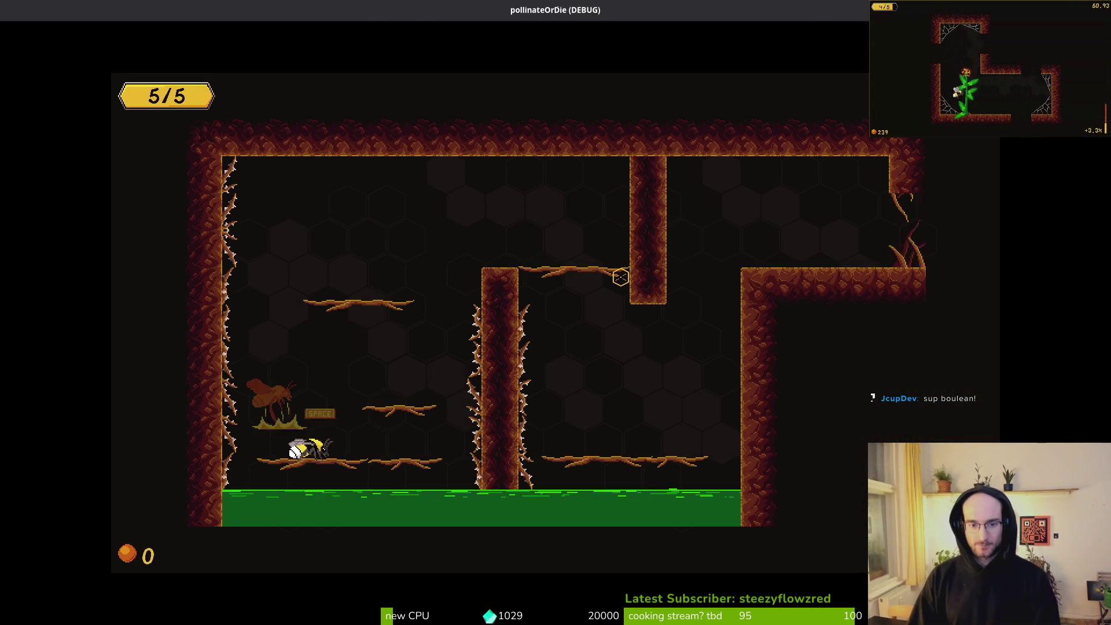
Fly the bee up to the upper branch, drop the carried bug, then close the game
key("Up")
key("Right")
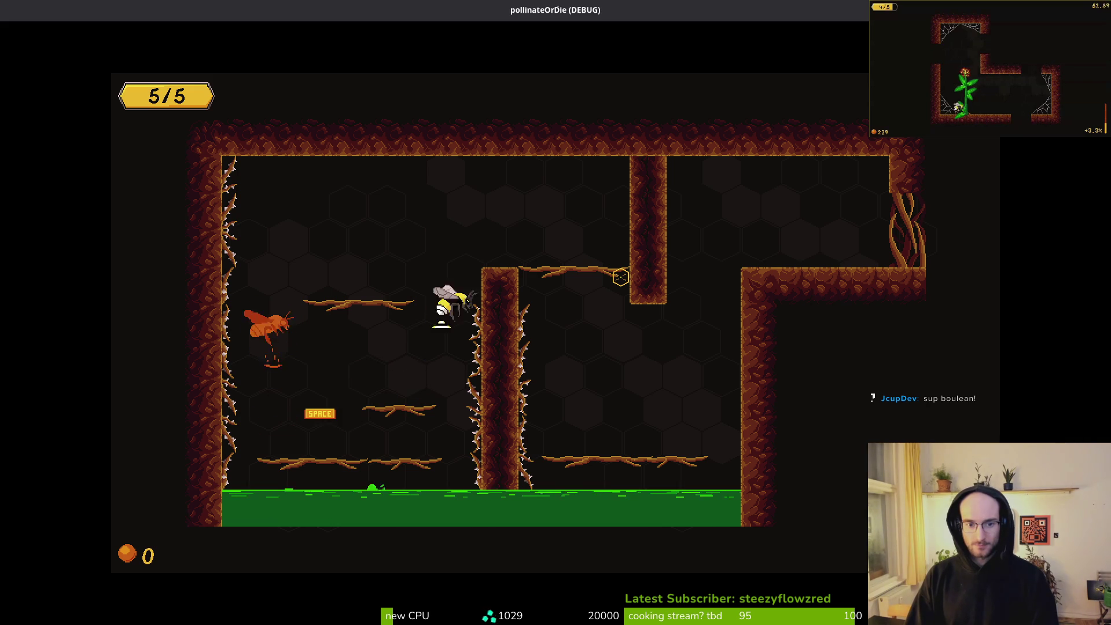
key("Left")
key("Left")
key("Up")
key("Right")
key("Right")
key("Up")
key("Up")
key("Right")
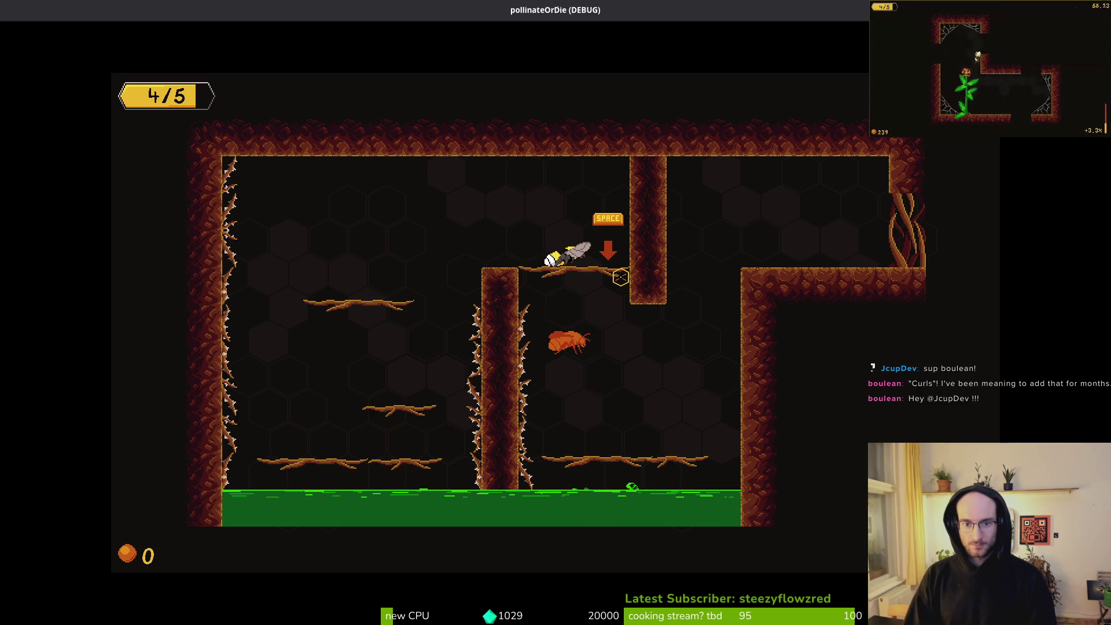
key("Right")
key("Left")
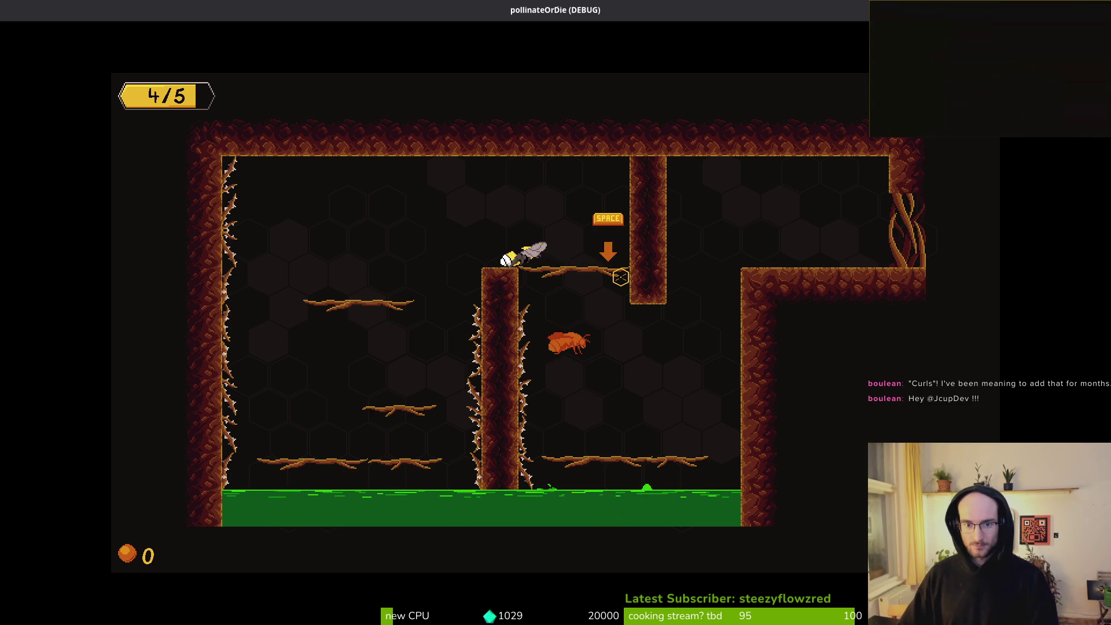
key("Right")
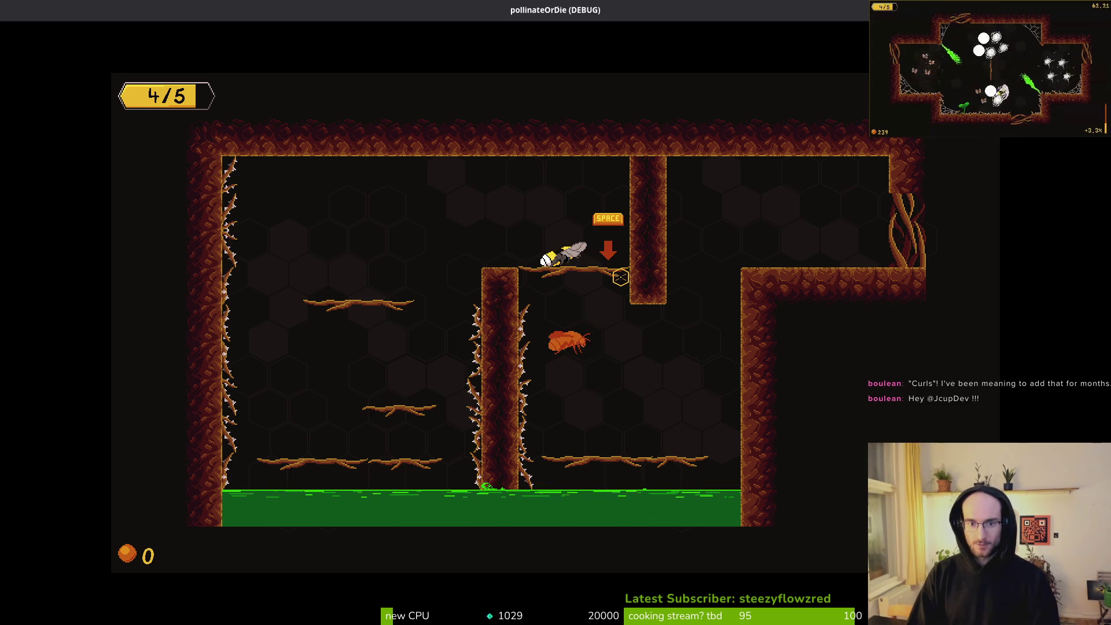
key("alt+F4")
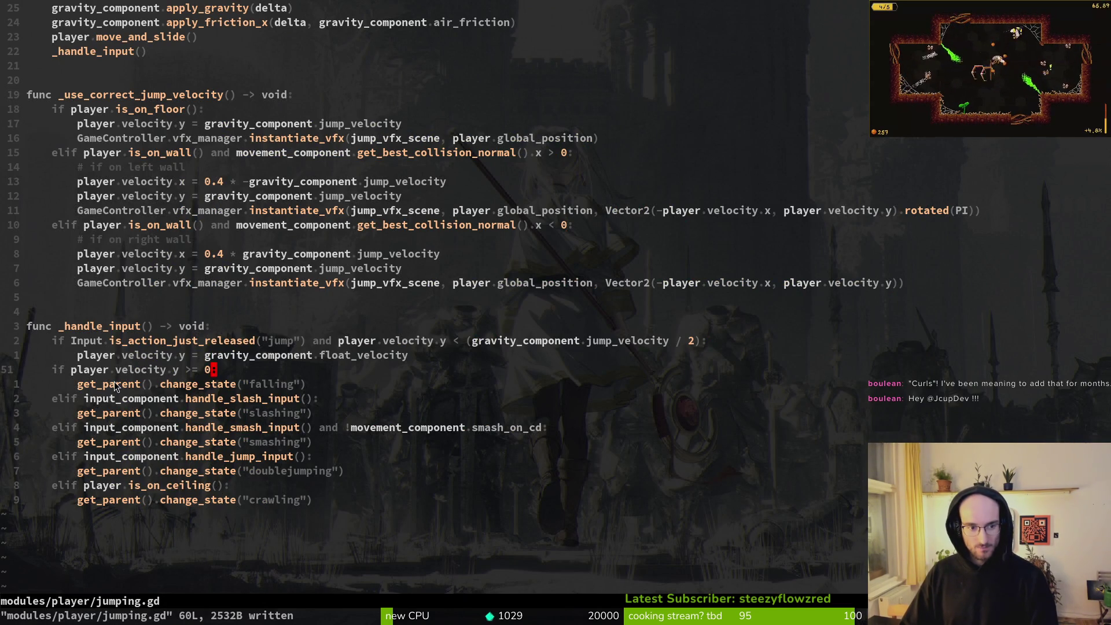
Find and open debug.helper.gd with the file finder using 'debhe'
key("space")
key("f")
key("f")
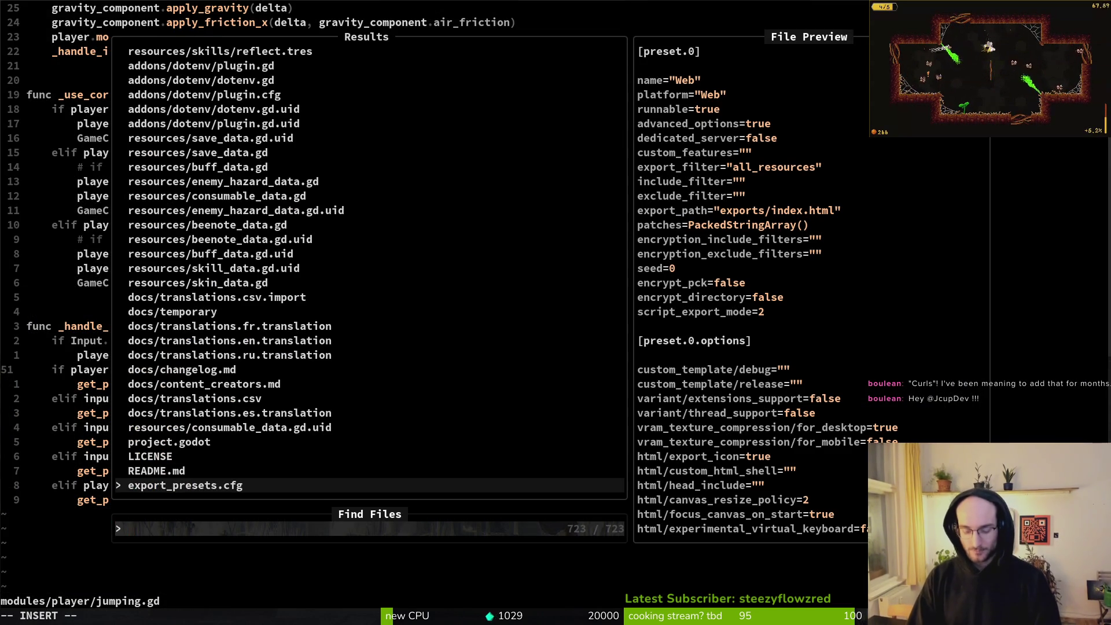
type("state")
key("BackSpace")
key("BackSpace")
key("BackSpace")
type("debhe")
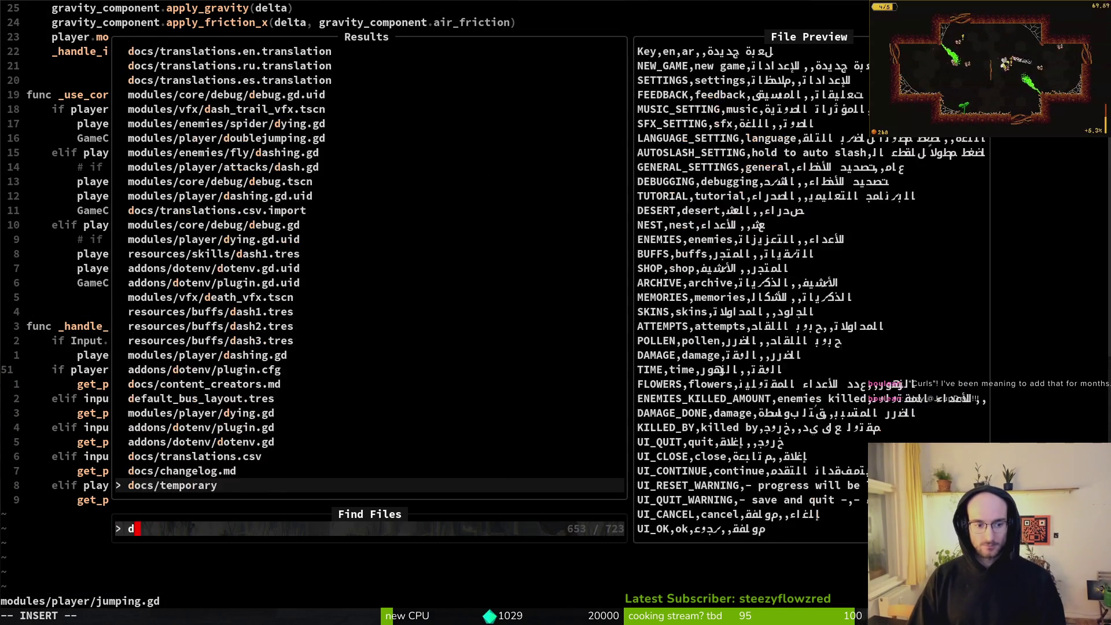
key("Return")
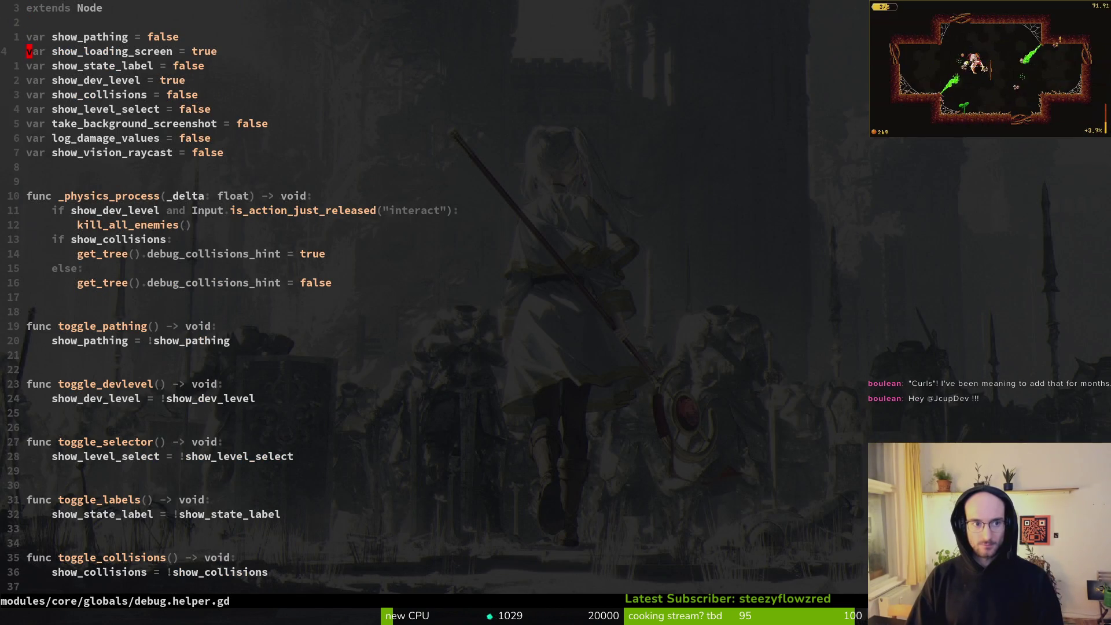
Set show_state_label and show_level_select to true, saving after each change
type("true")
key("Escape")
type(":w")
key("Return")
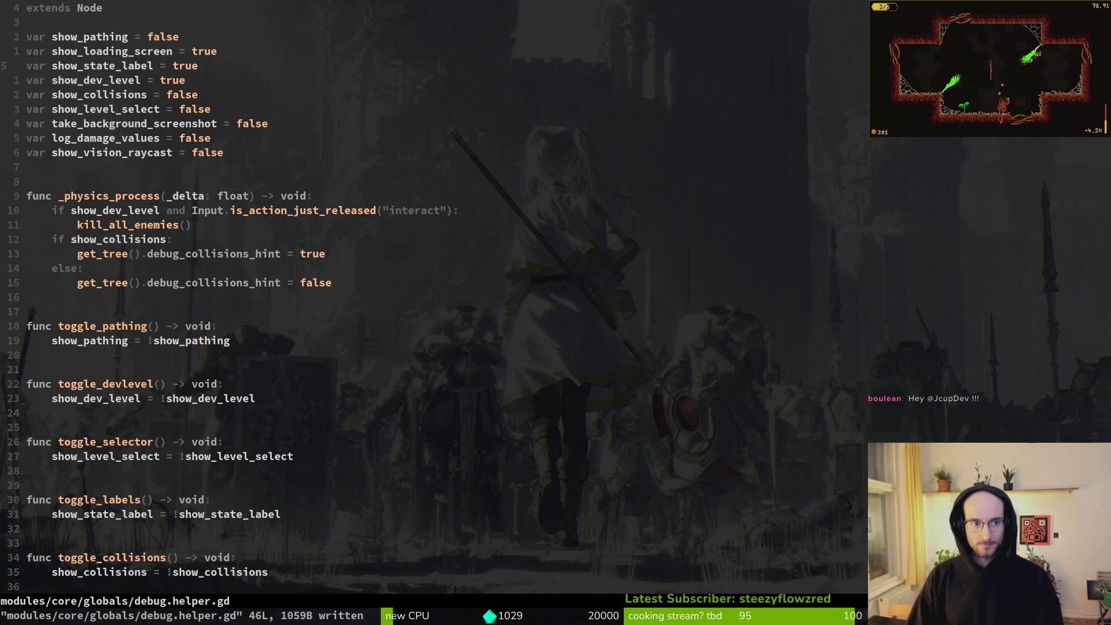
type("ciwtrue")
key("Escape")
type(":w")
key("Return")
key("alt+Tab")
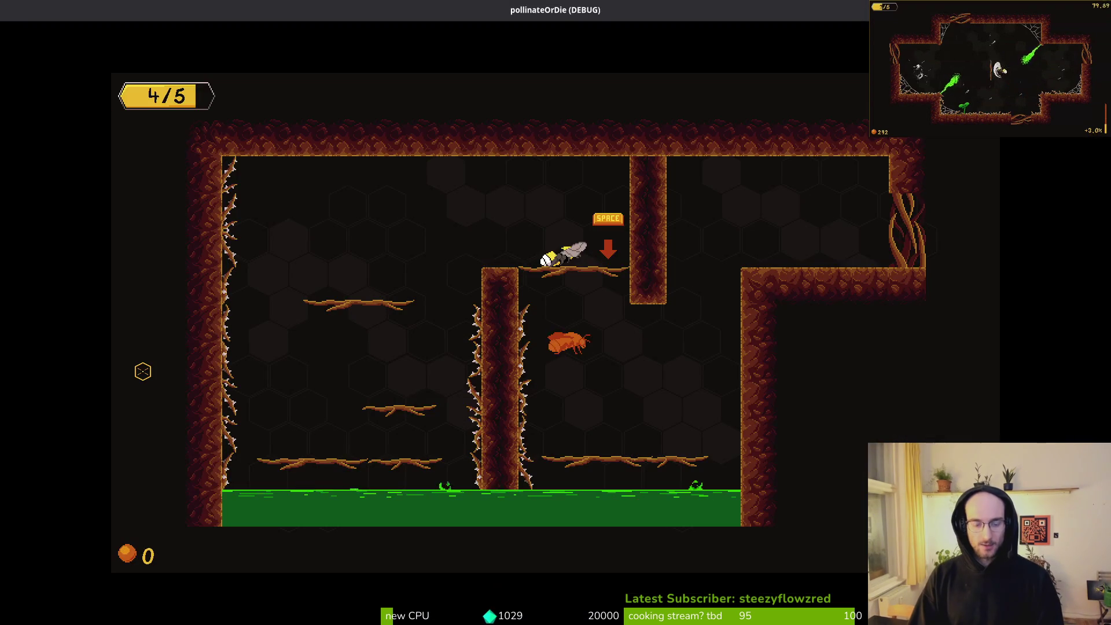
Stop and rerun the project, quit to the main menu, and start a new tutorial game
key("F8")
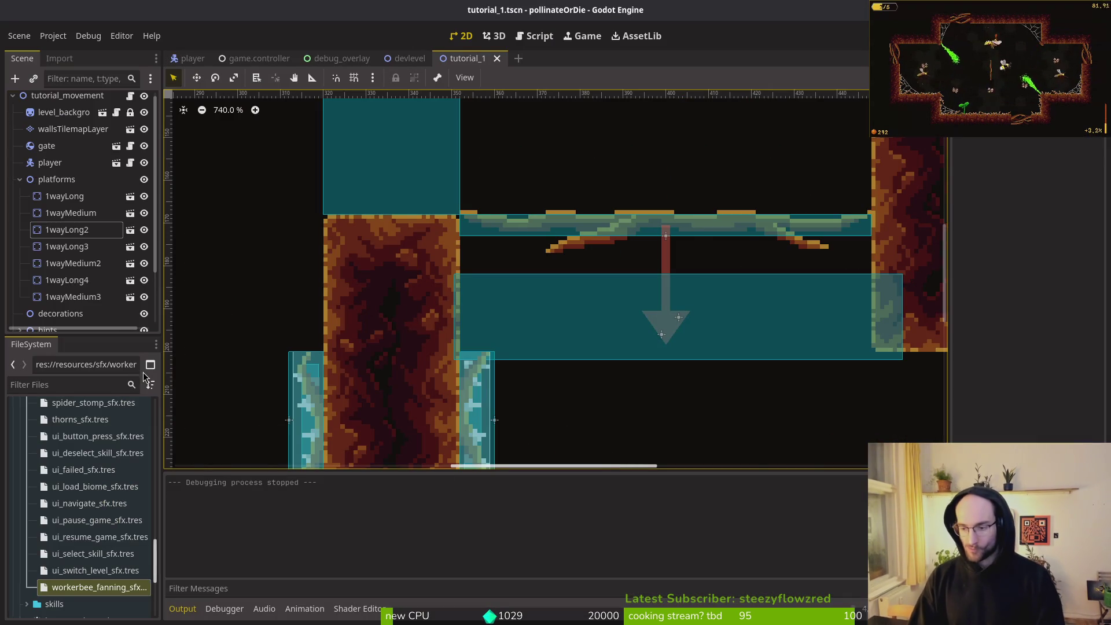
key("F5")
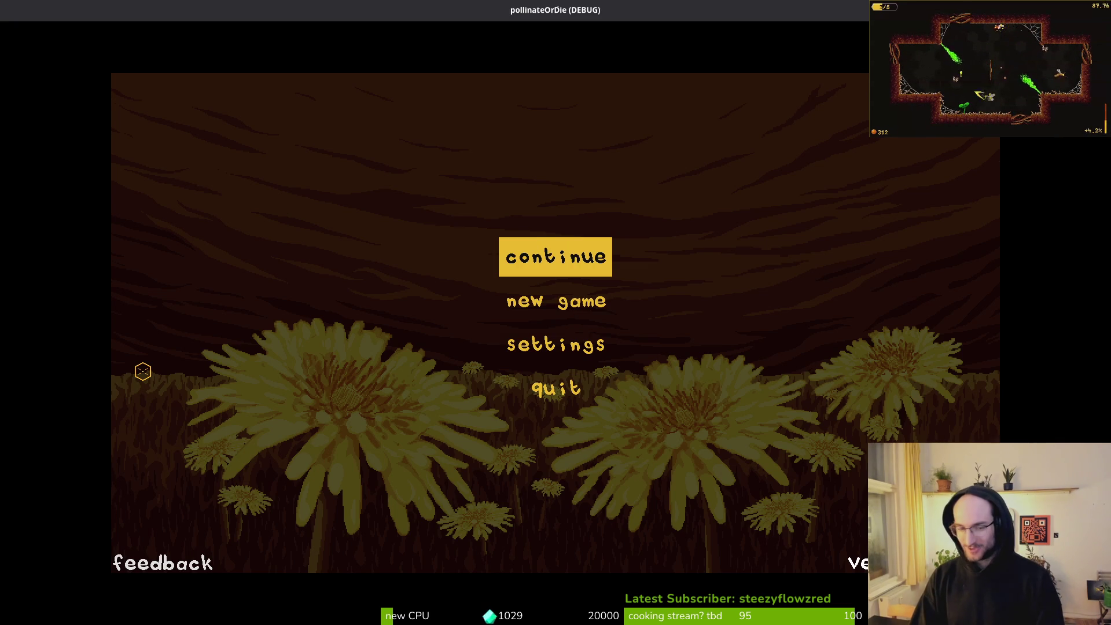
key("Return")
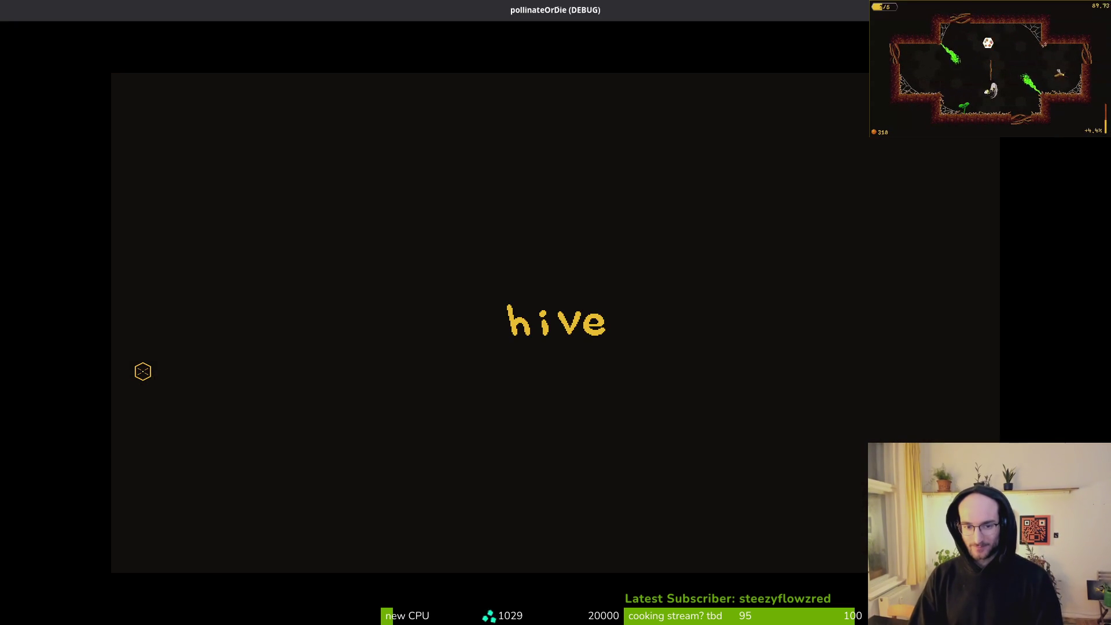
key("Escape")
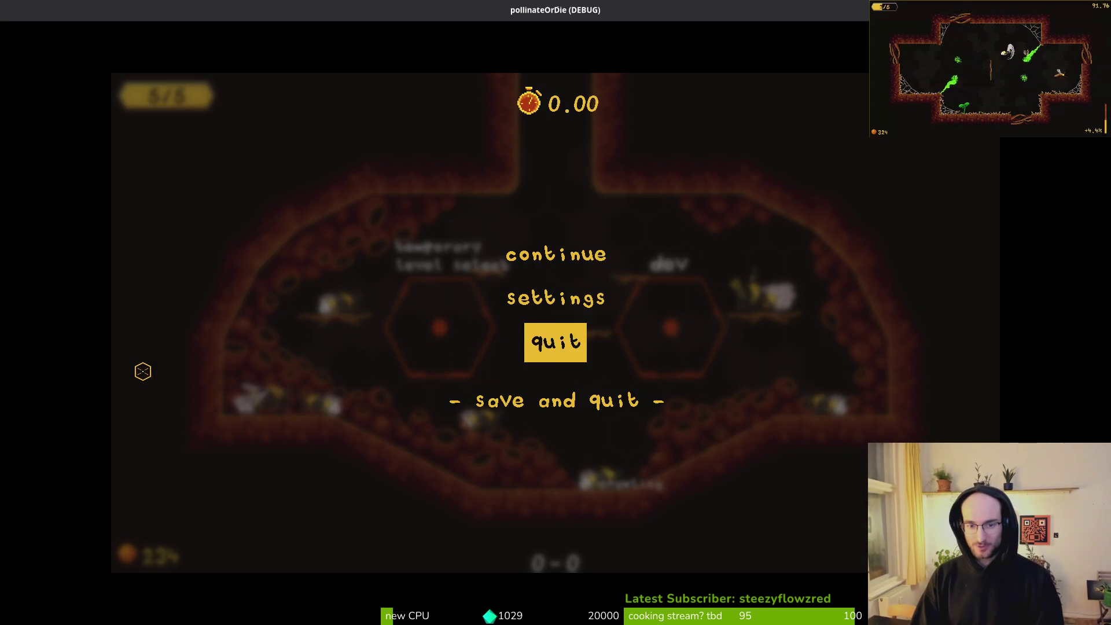
key("Return")
key("Return")
key("Down")
key("Return")
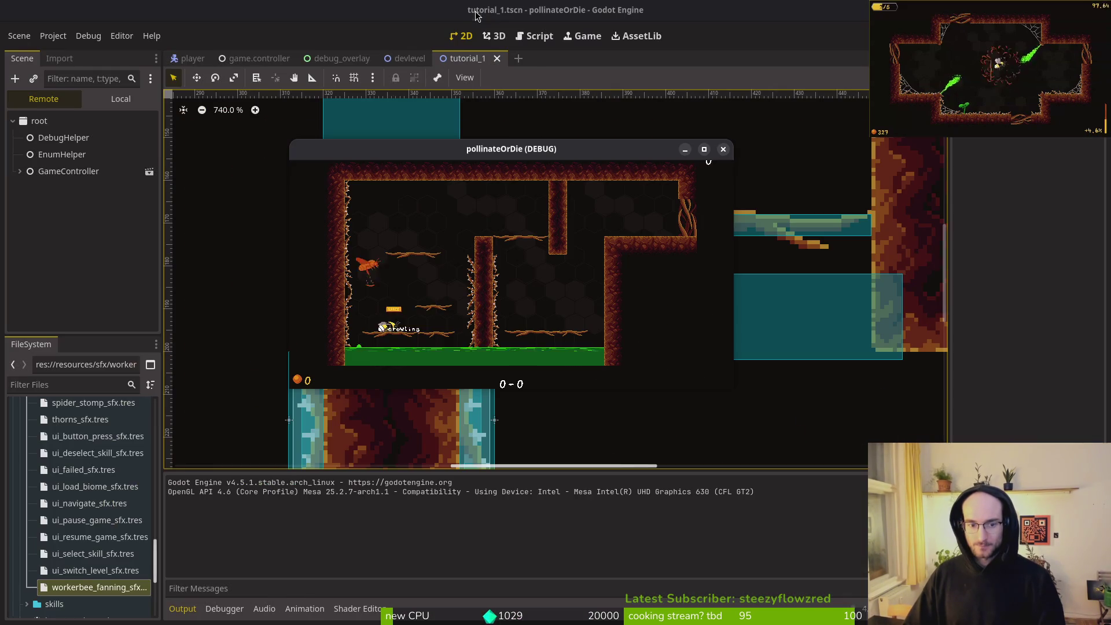
Jump between platforms and walk off a ledge, watching the bee's state labels while falling
key("space")
key("space")
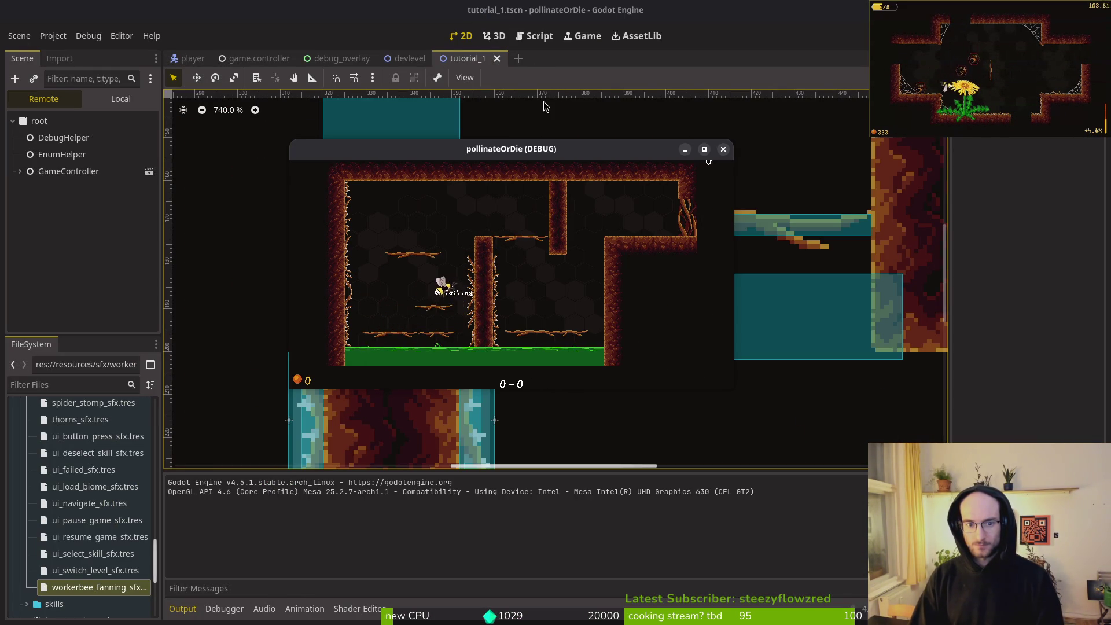
key("space")
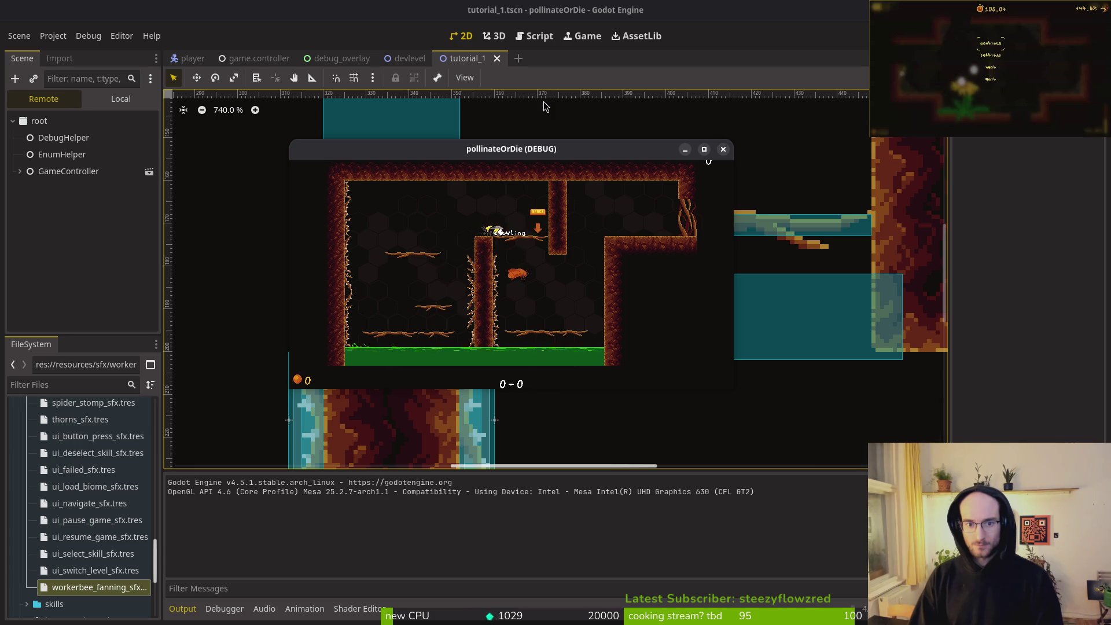
key("space")
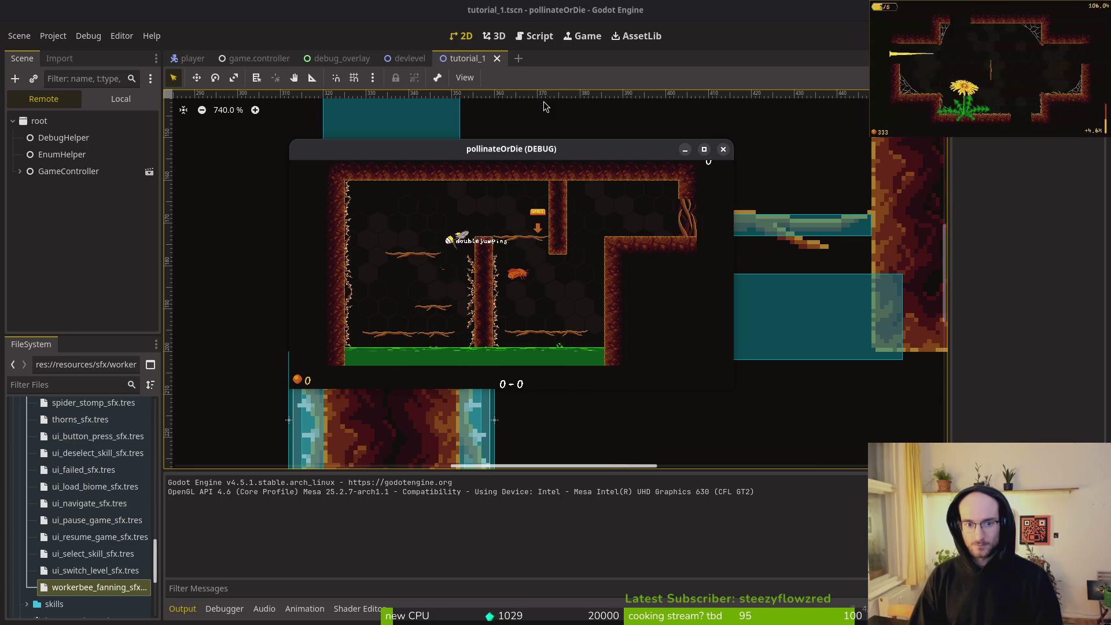
key("Left")
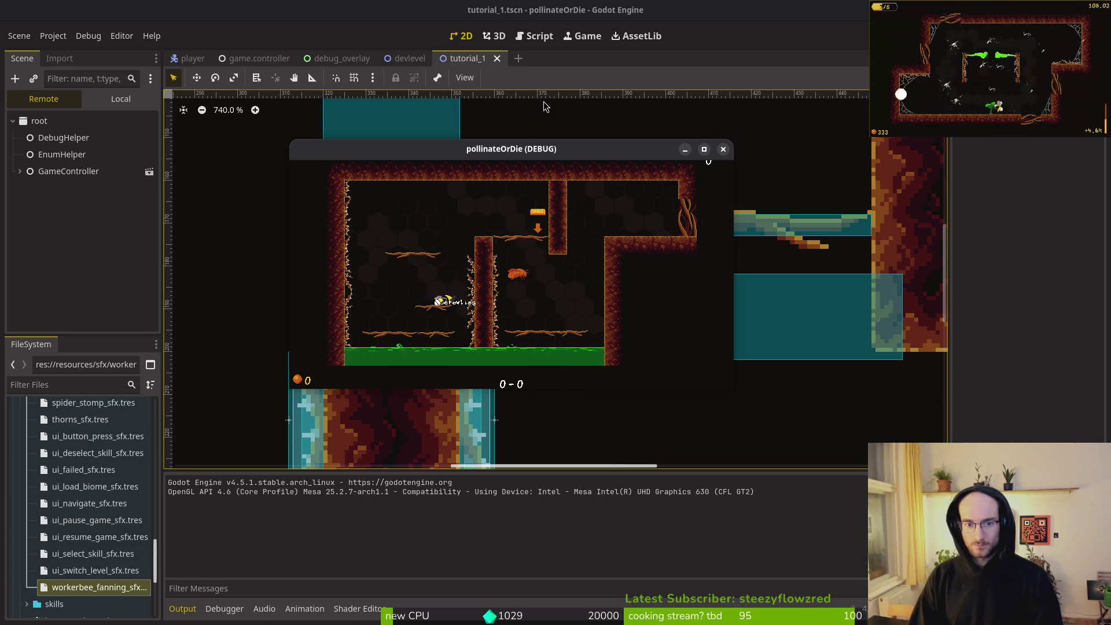
key("space")
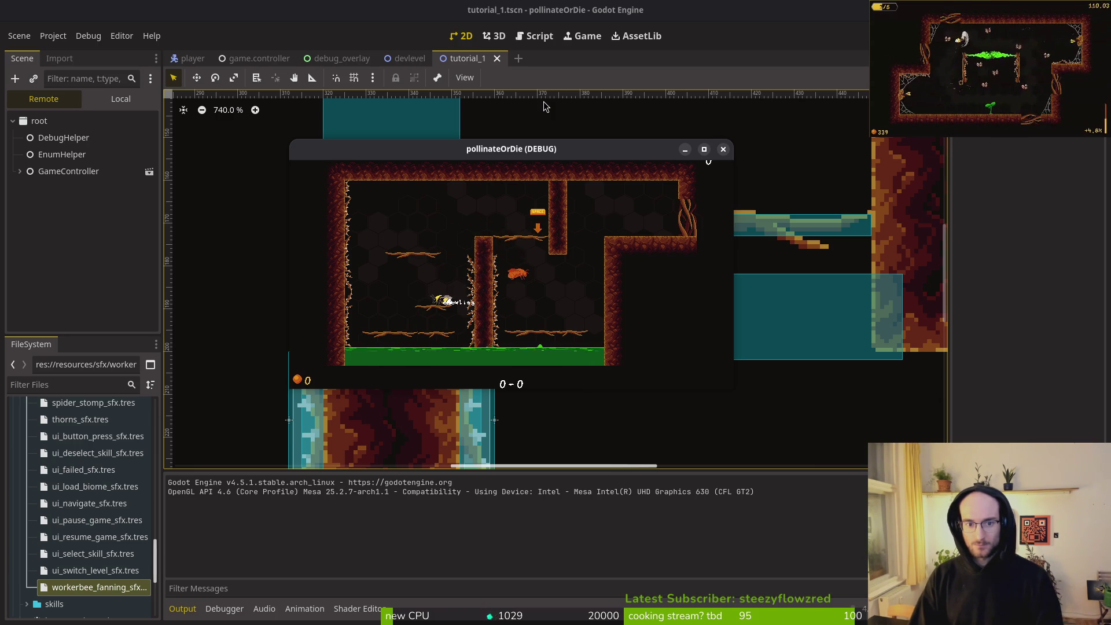
Open doublejumping.gd from the file finder with 'doubl' and go to its end
key("super+1")
type("doubl")
key("Return")
key("shift+g")
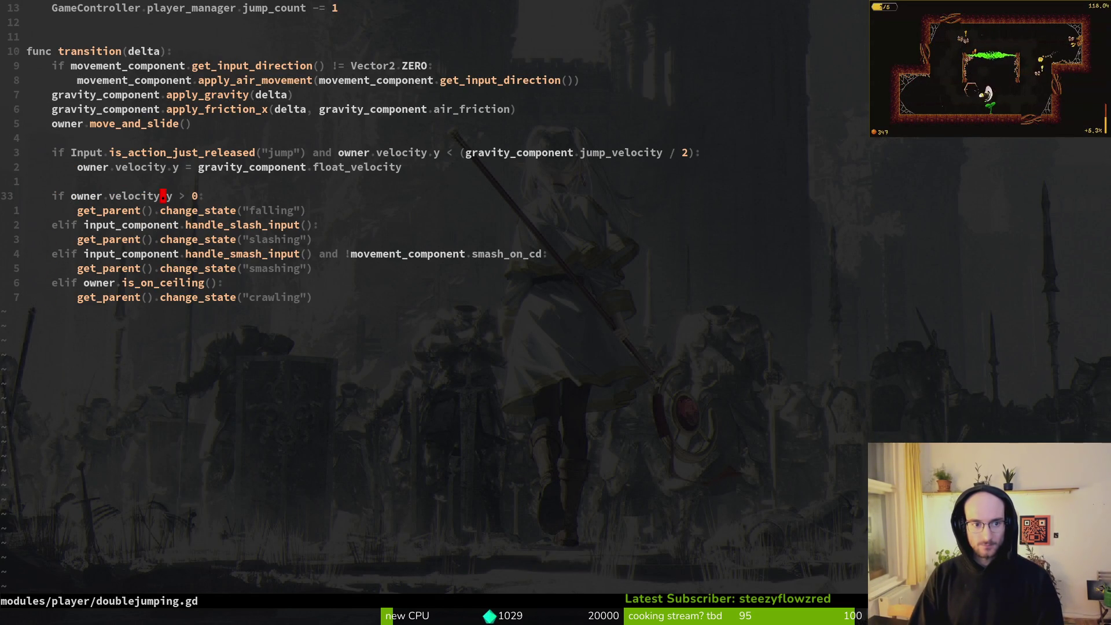
Change doublejumping.gd's falling check to velocity.y >= 0 and save it
key("a")
type("=")
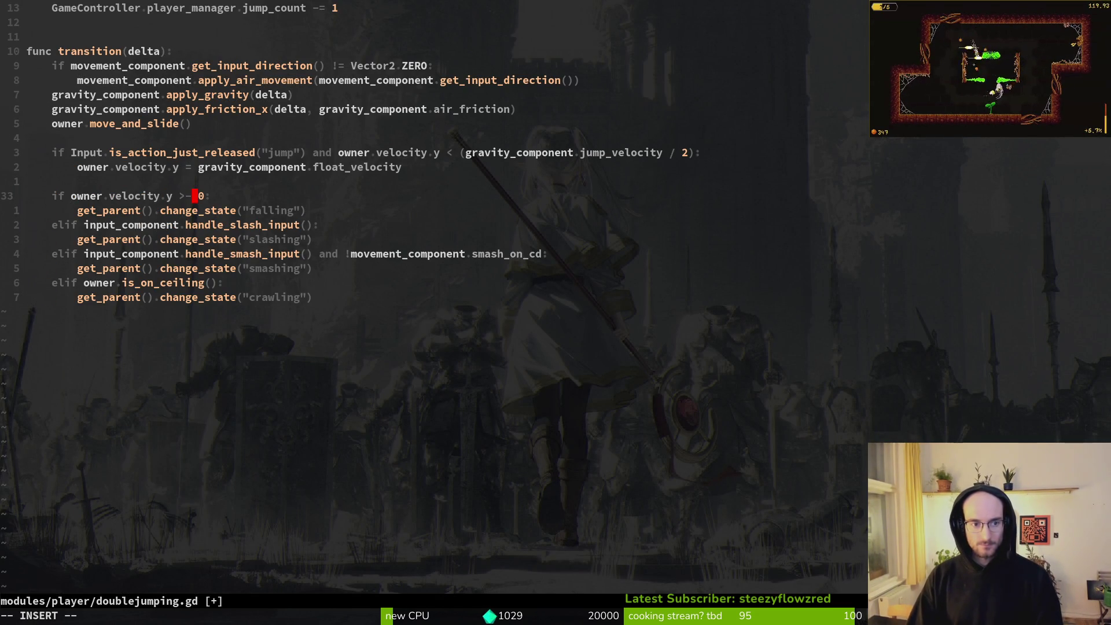
type(":w")
key("Return")
key("k")
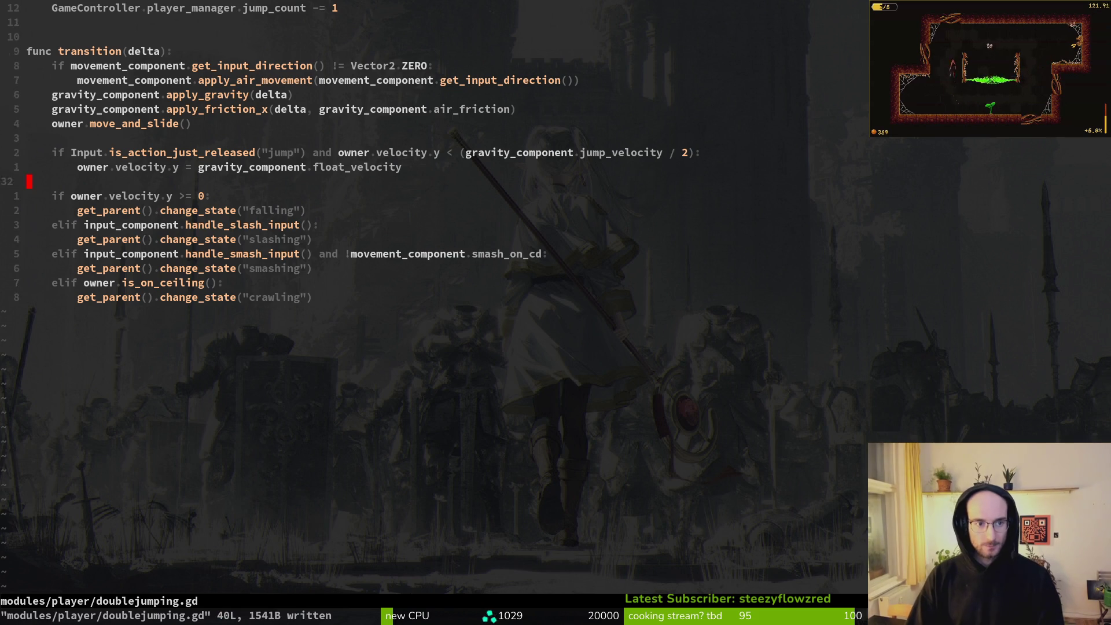
key("k")
key("k")
key("k")
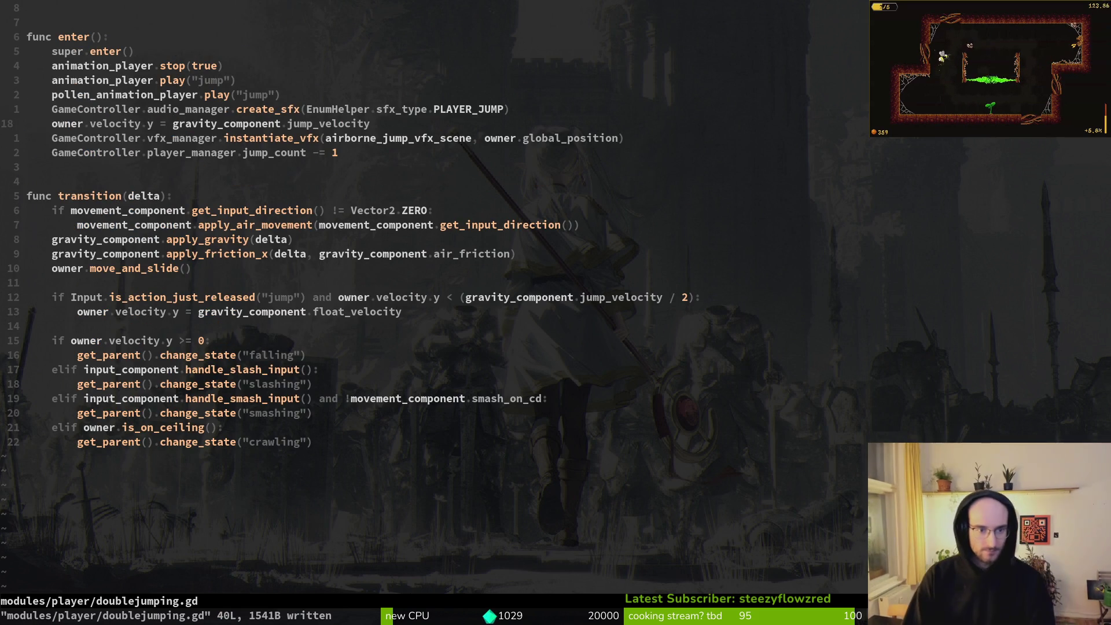
Open jumping.gd via 'jumping' and compare its falling check with doublejumping.gd's
key("ctrl+6")
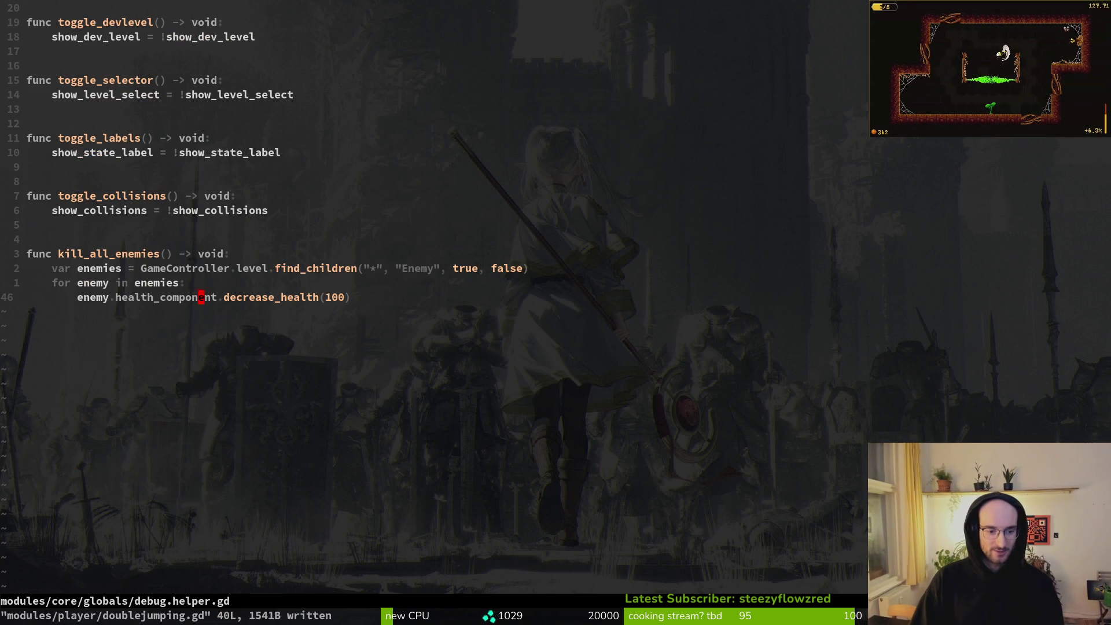
key("ctrl+6")
key("space")
key("f")
key("f")
type("jumping")
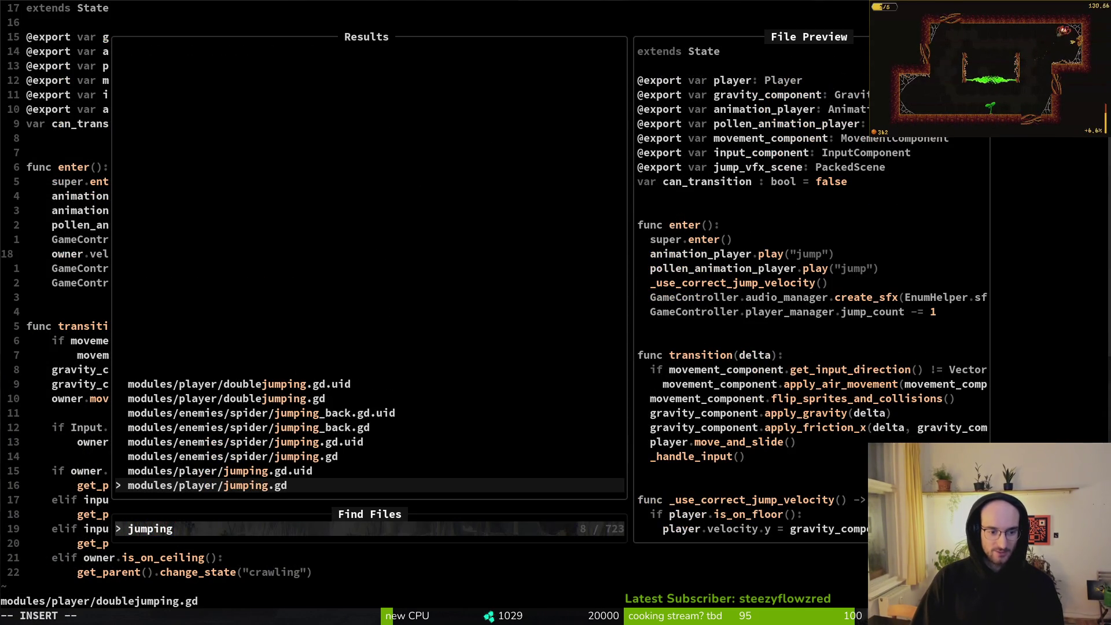
key("Return")
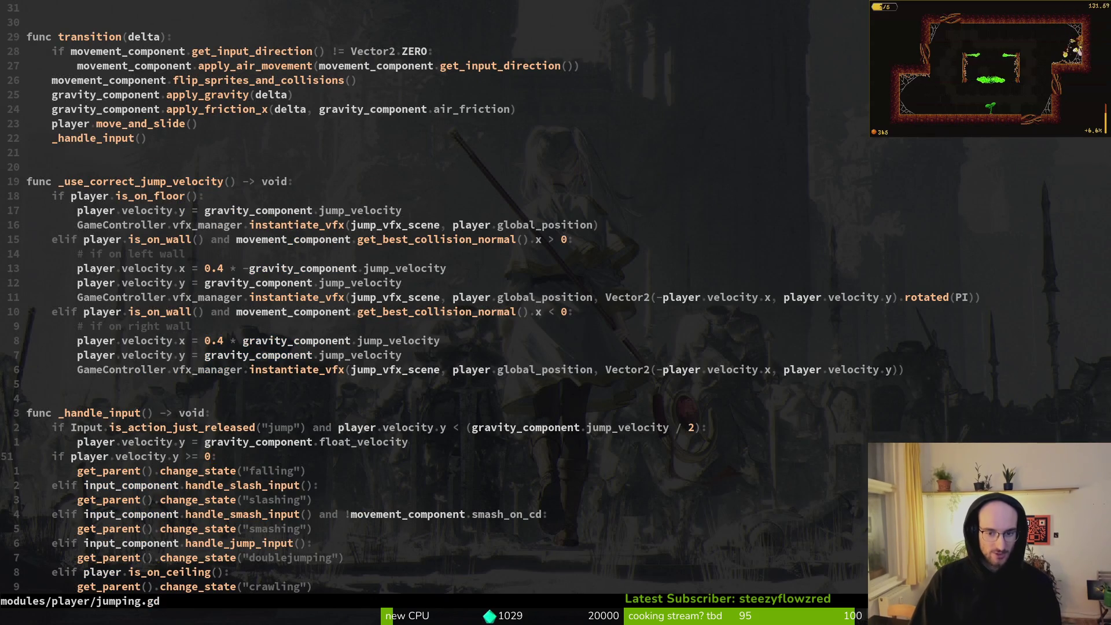
key("ctrl+6")
key("ctrl+d")
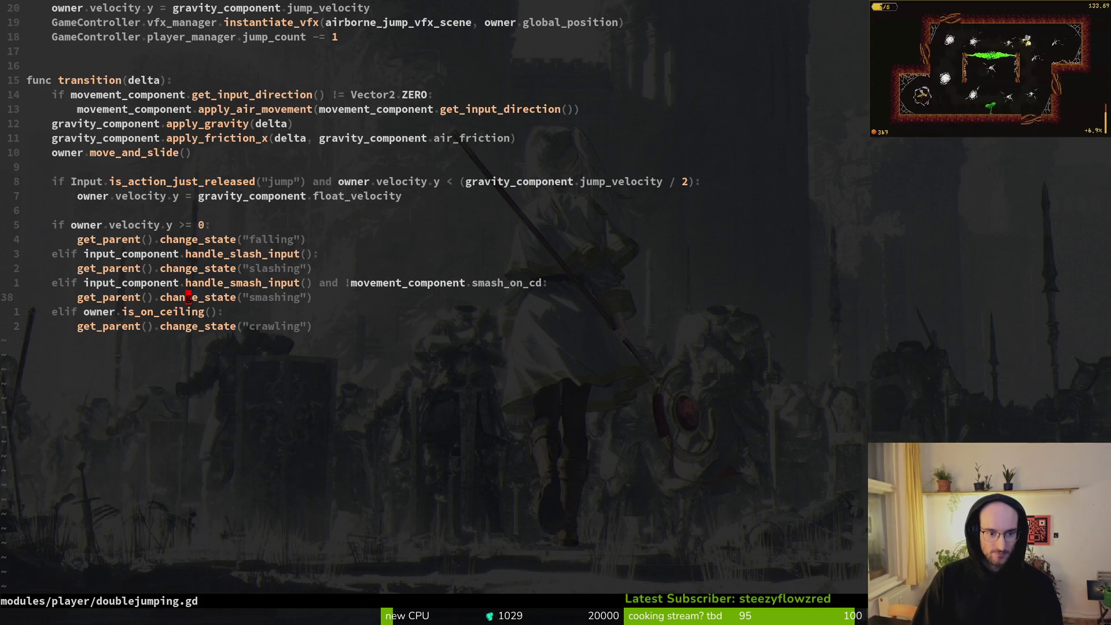
key("ctrl+u")
key("ctrl+6")
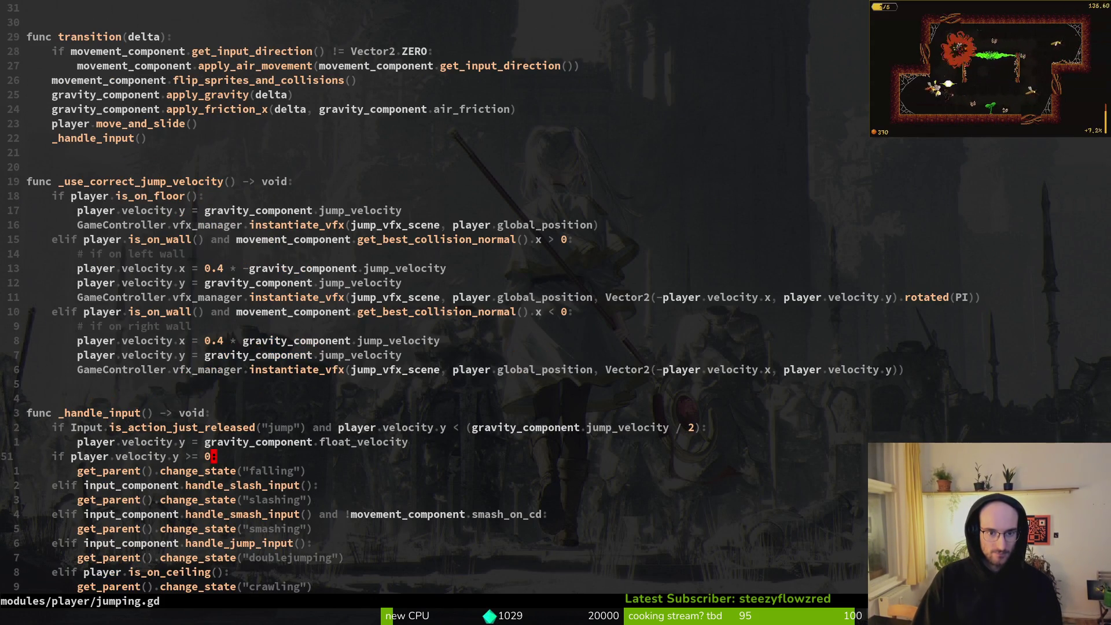
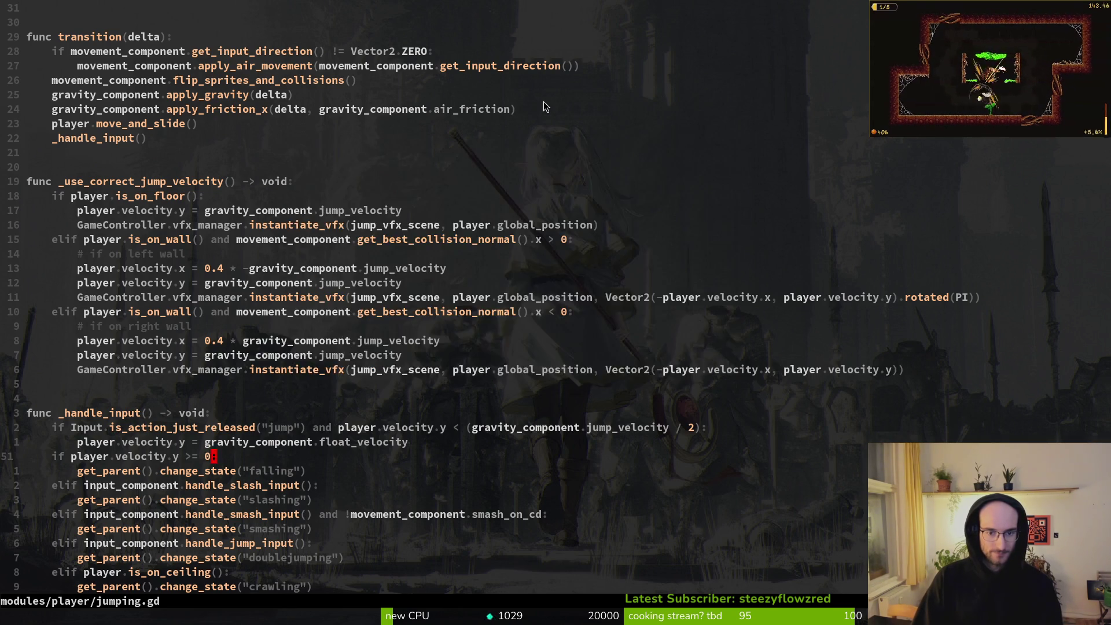
Start the pollinateOrDie debug build from Vim with F5 so it opens at the title menu
key("F5")
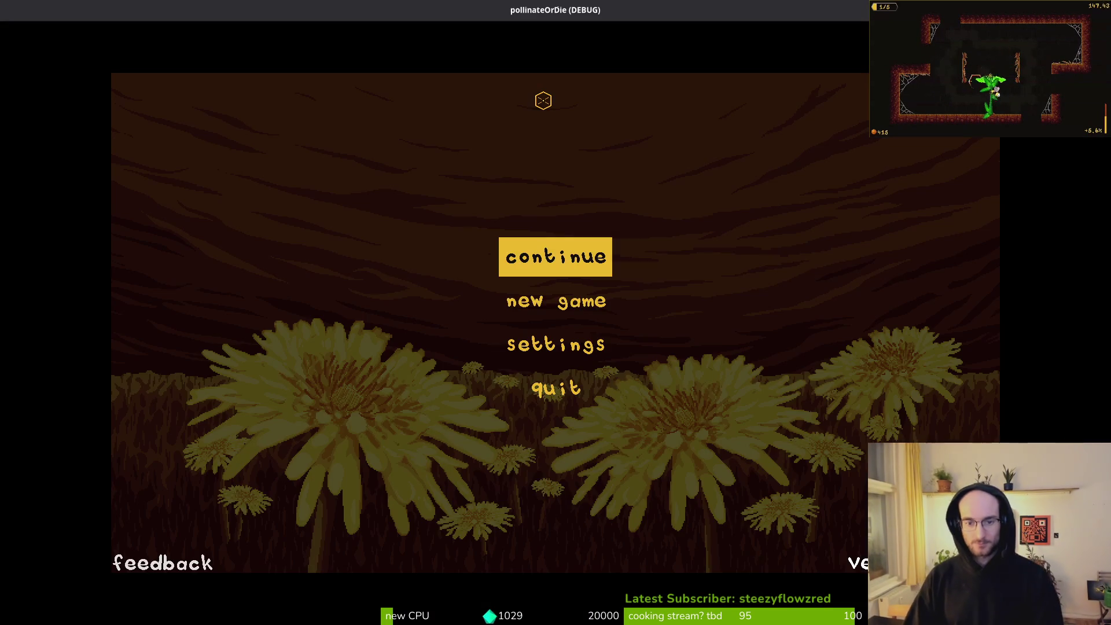
Continue the saved hive run, then quit it from the pause menu back to the main menu
key("Return")
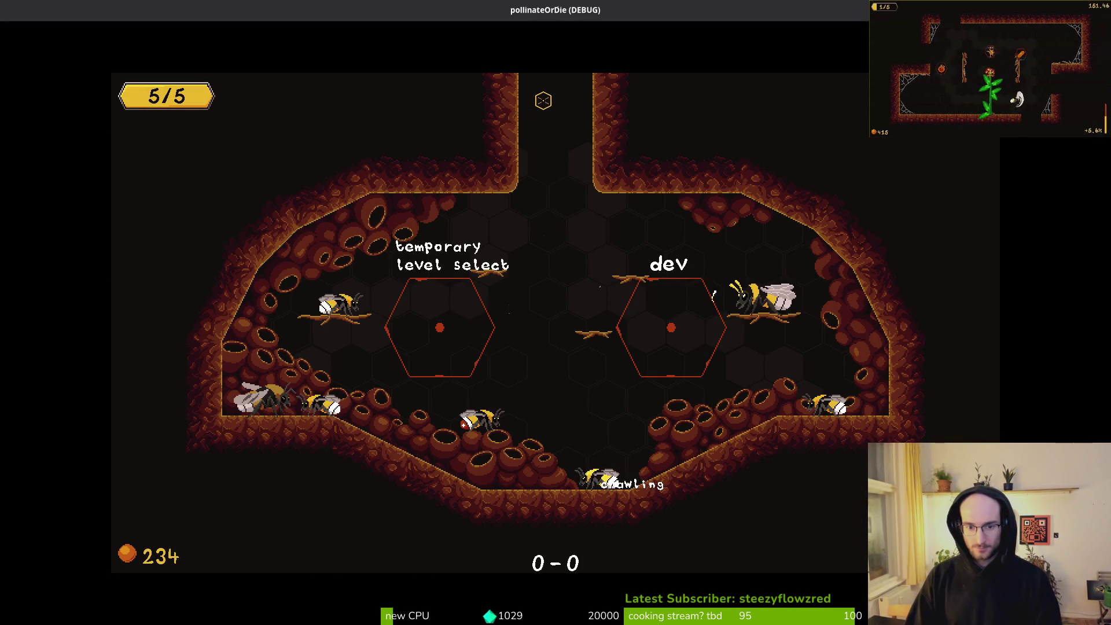
key("Escape")
key("Down")
key("Return")
key("Escape")
key("Down")
key("Down")
key("Return")
key("Return")
key("Return")
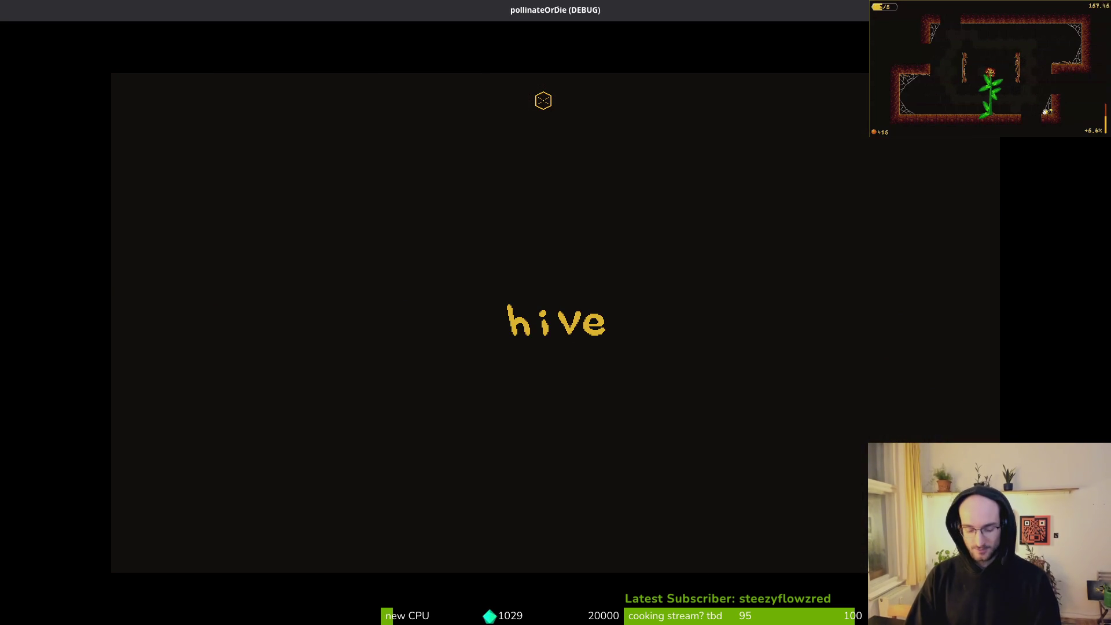
key("Escape")
key("Down")
key("Down")
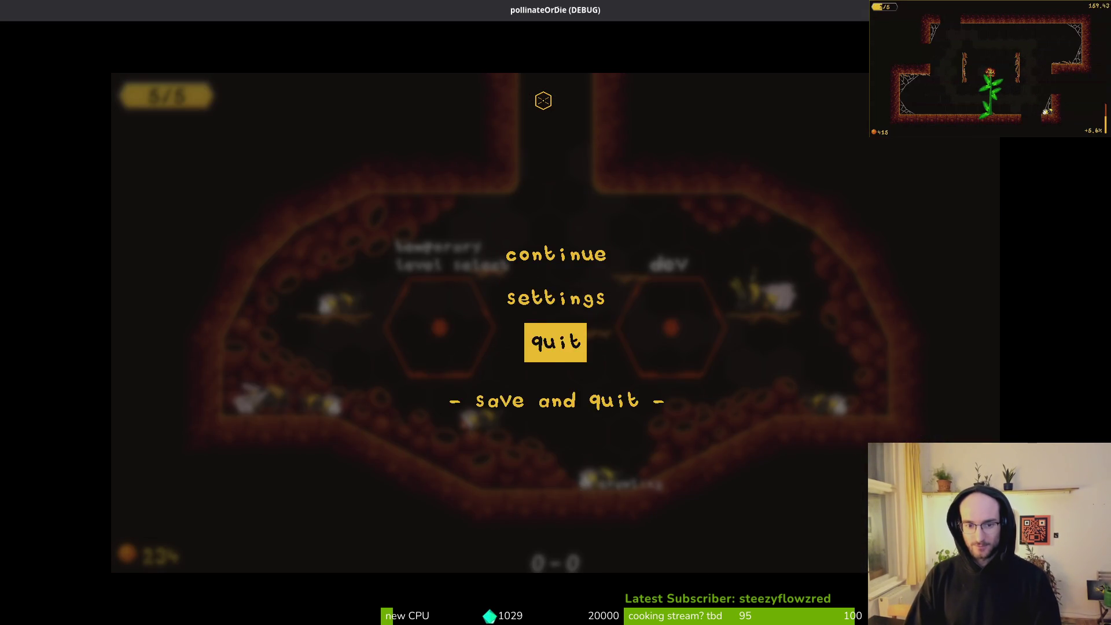
key("Return")
key("Return")
Start a new game and walk the bee right into a jump in the tutorial level
key("Down")
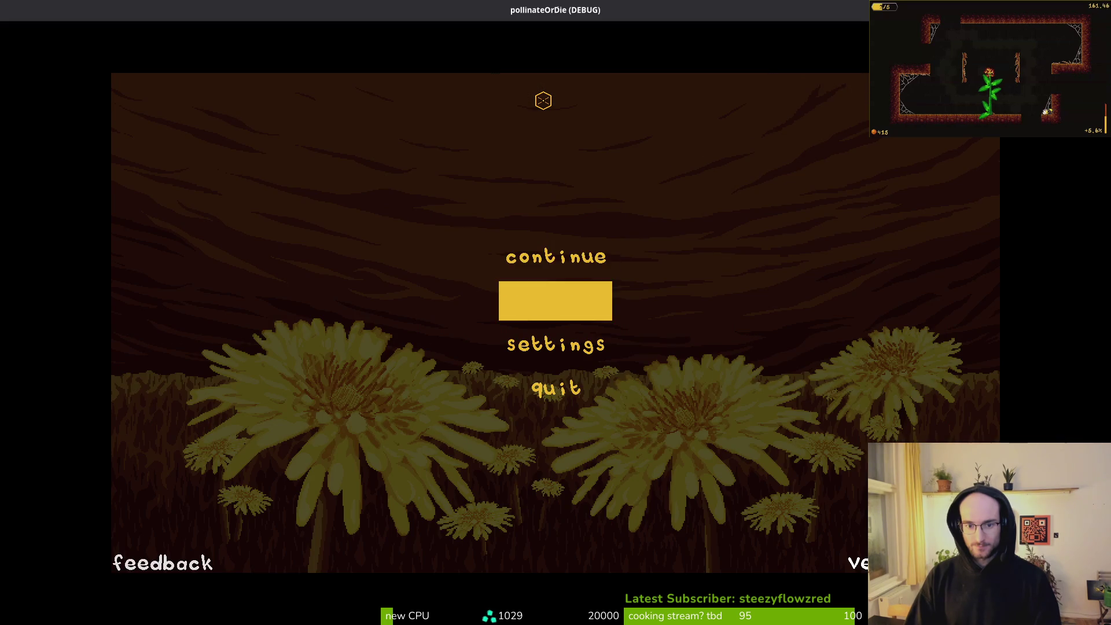
key("Return")
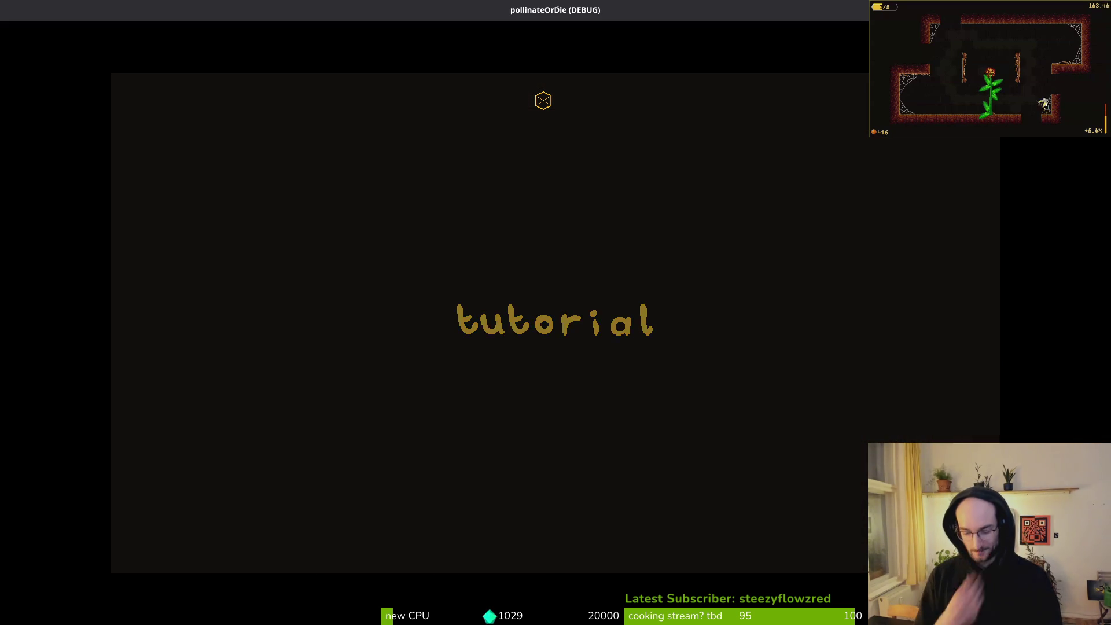
key("Right")
key("space")
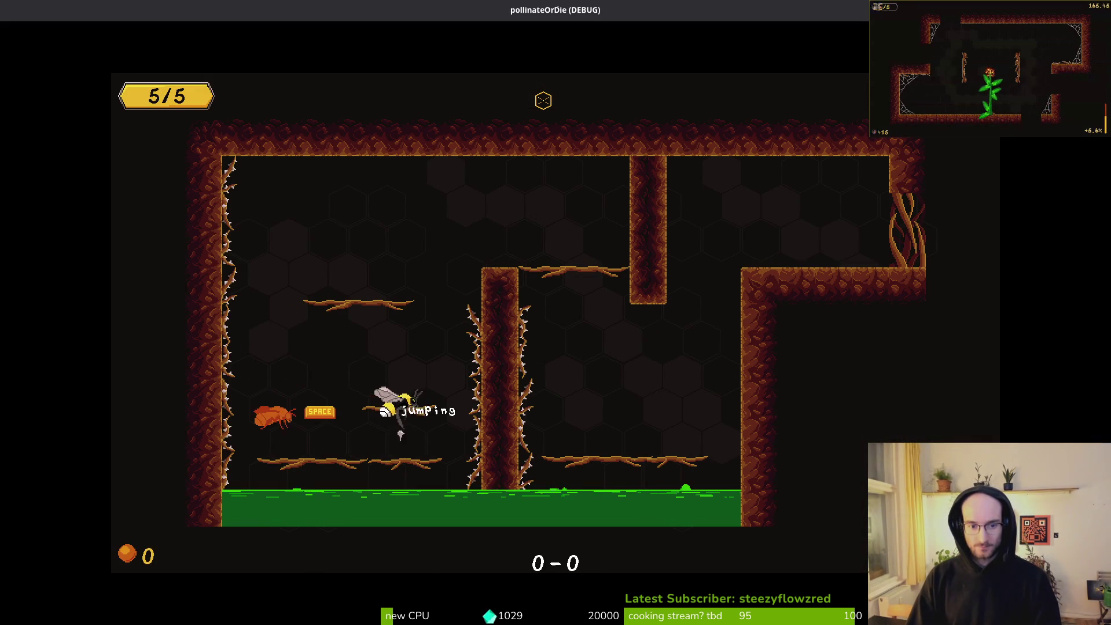
Jump and double-jump the bee between the middle branch and the pillar top
key("space")
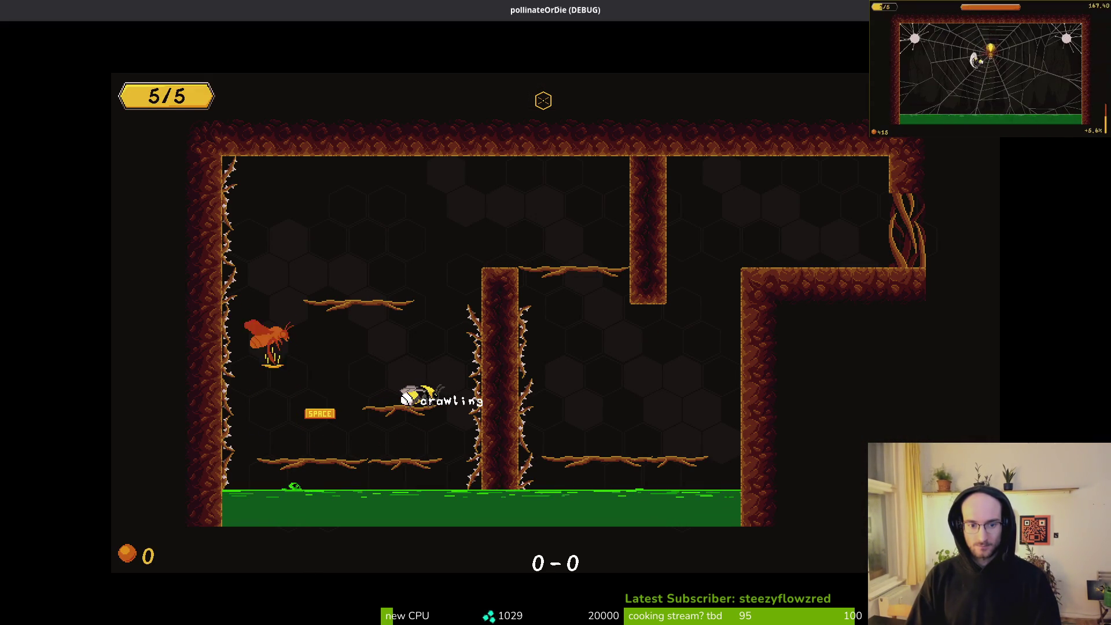
key("space")
key("space")
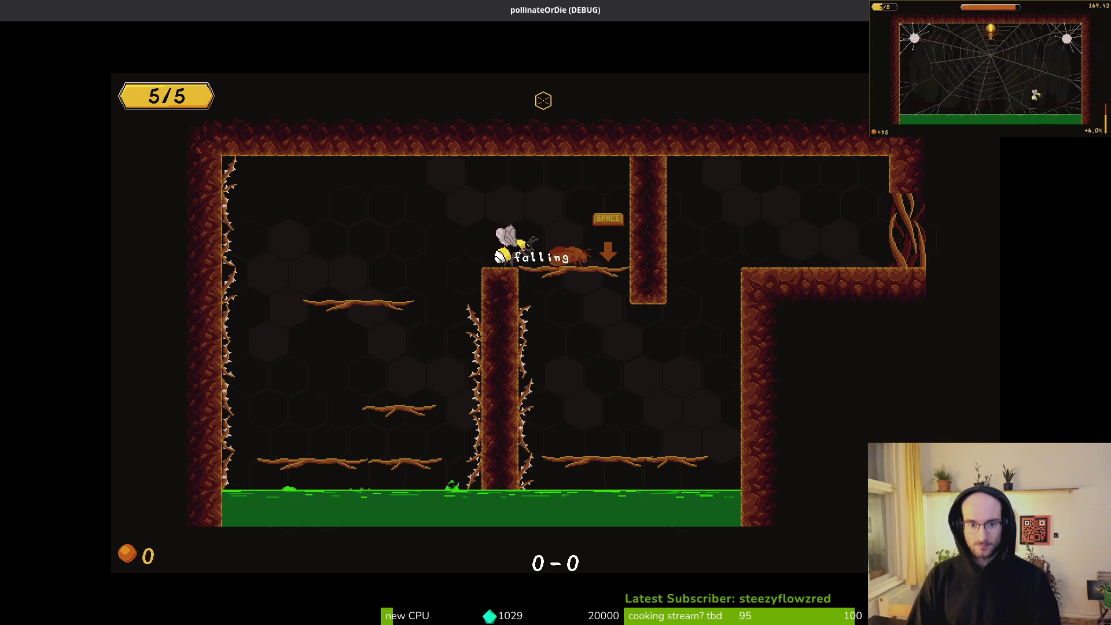
key("Left")
key("space")
key("space")
key("Right")
key("Left")
key("Down")
key("space")
key("Left")
key("space")
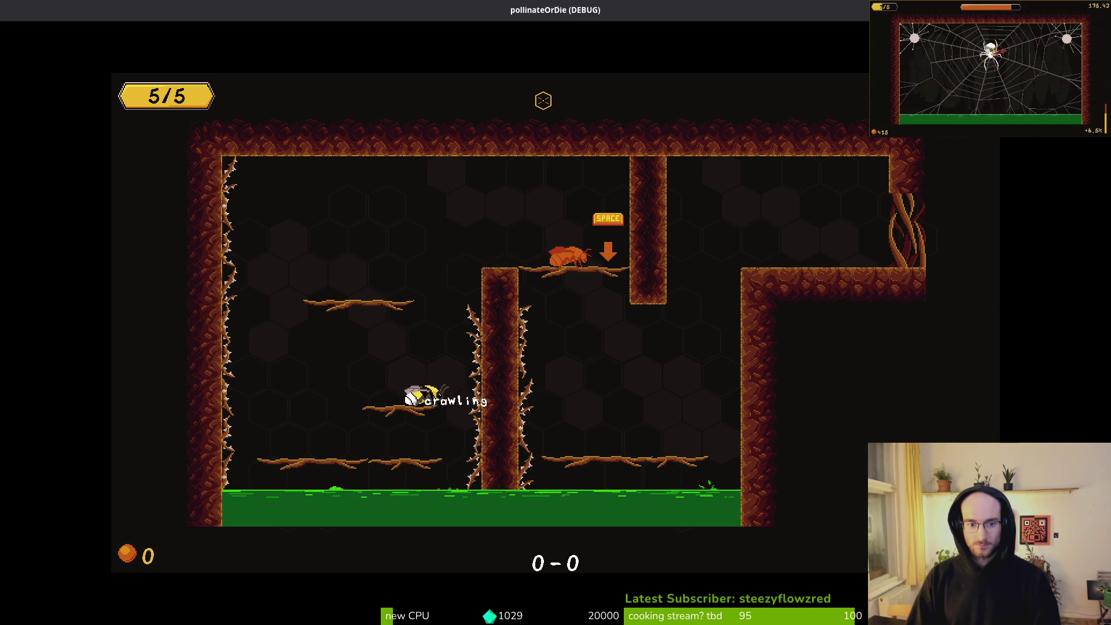
key("space")
key("Right")
key("Left")
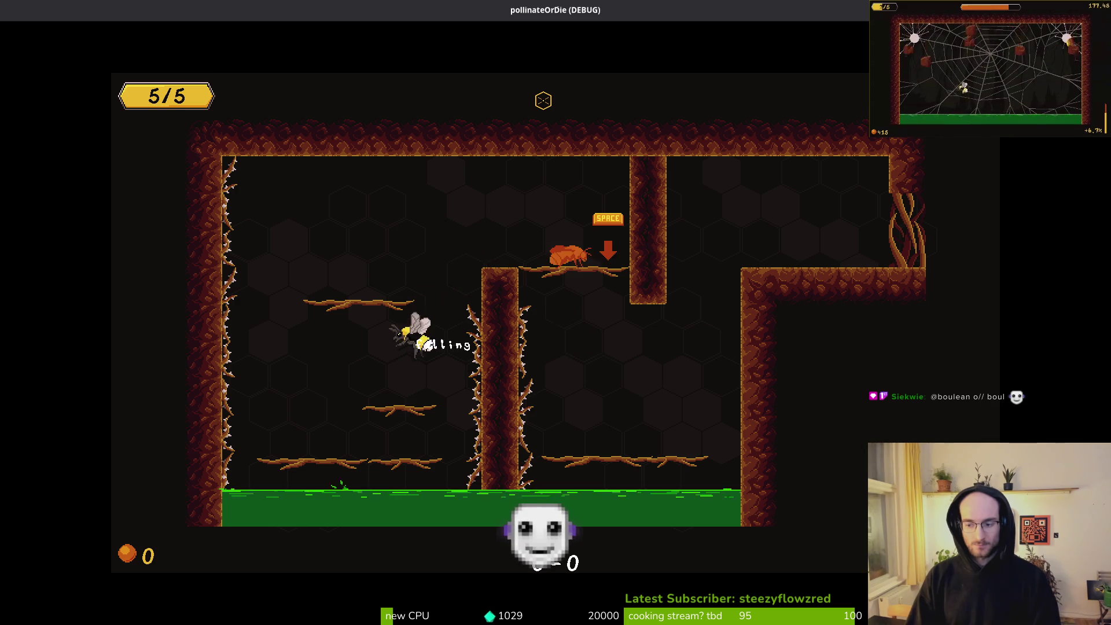
key("space")
key("Right")
key("Left")
key("space")
key("Right")
key("space")
key("space")
key("Left")
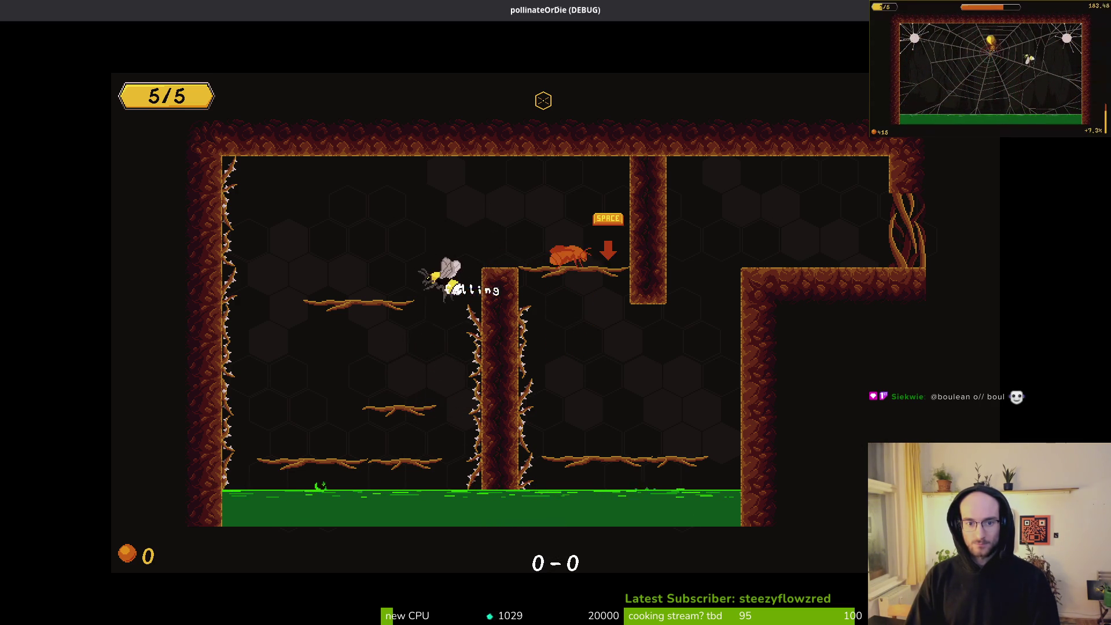
Repeatedly walk off the pillar top and double-jump back onto it from the lower branch
key("Right")
key("space")
key("space")
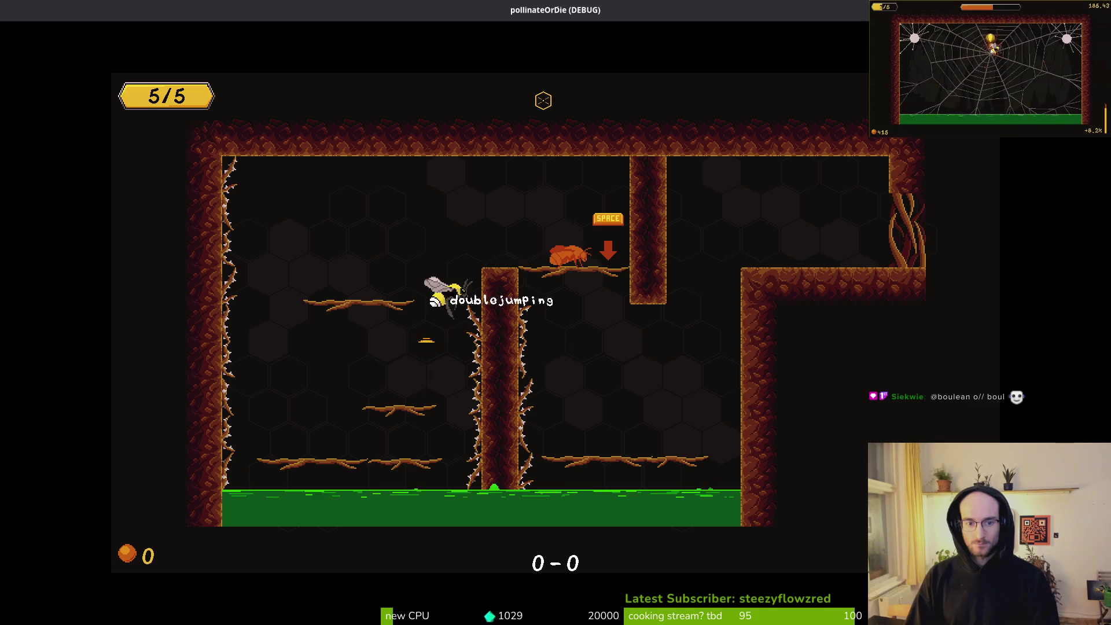
key("Left")
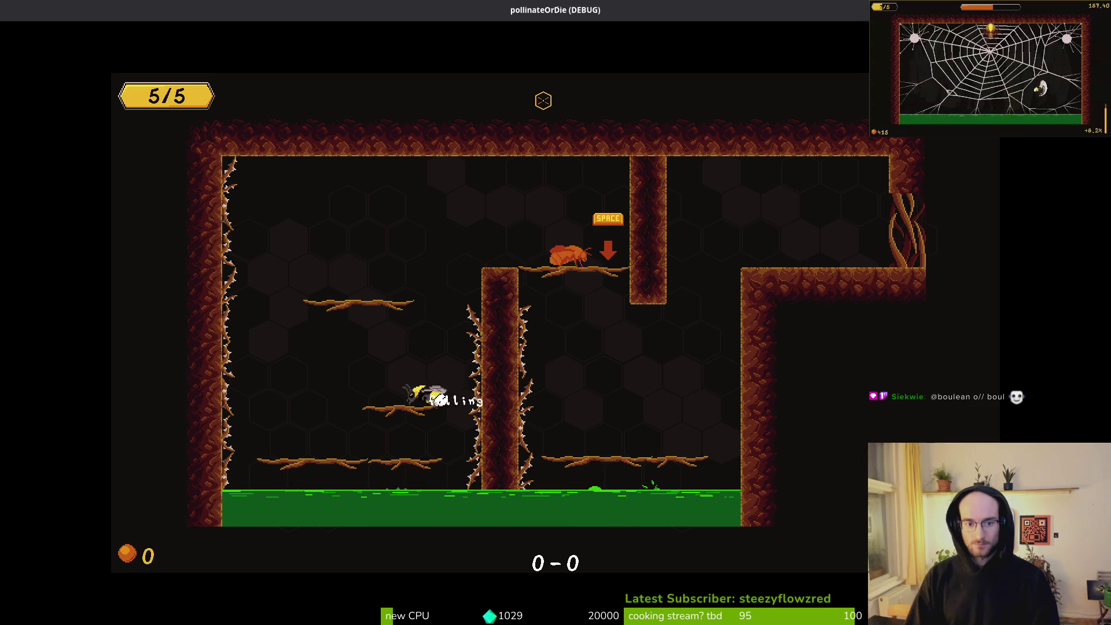
key("space")
key("Right")
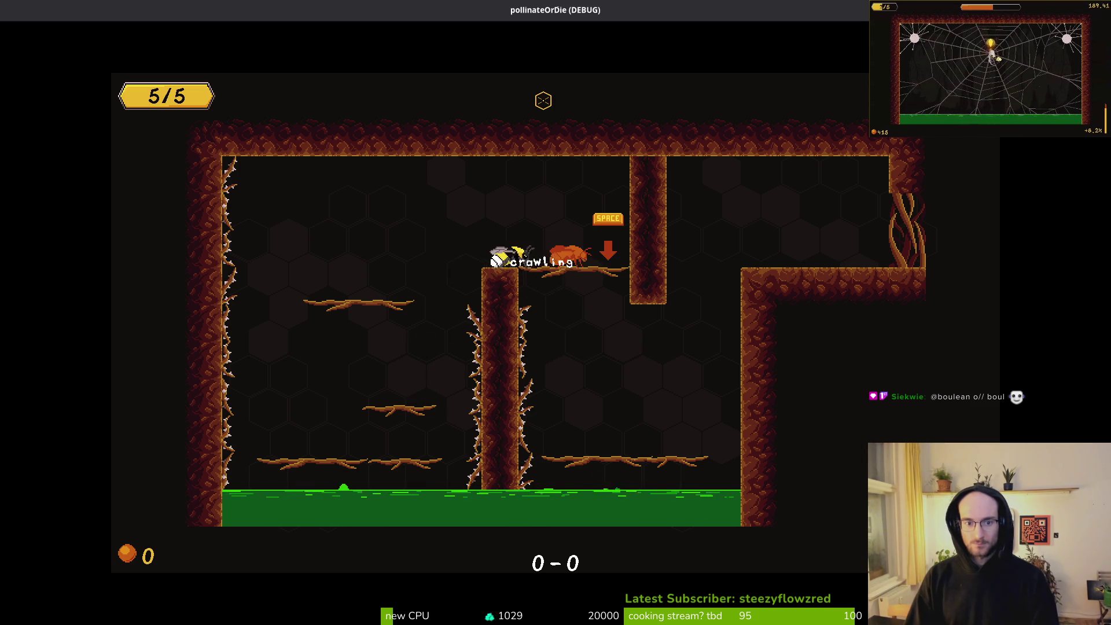
key("Left")
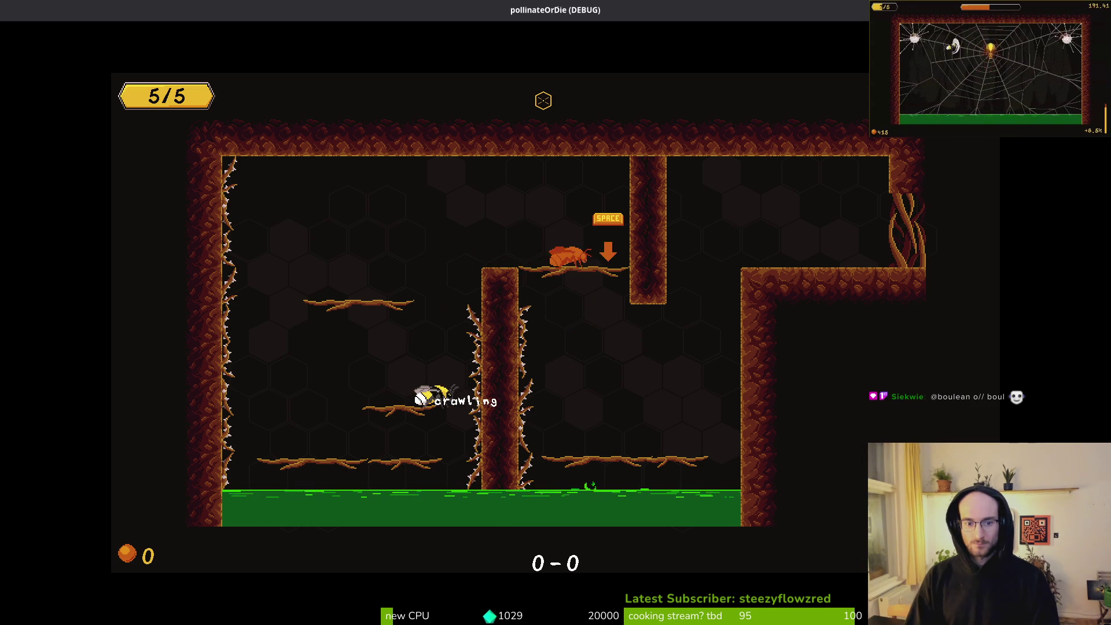
key("space")
key("space")
key("Right")
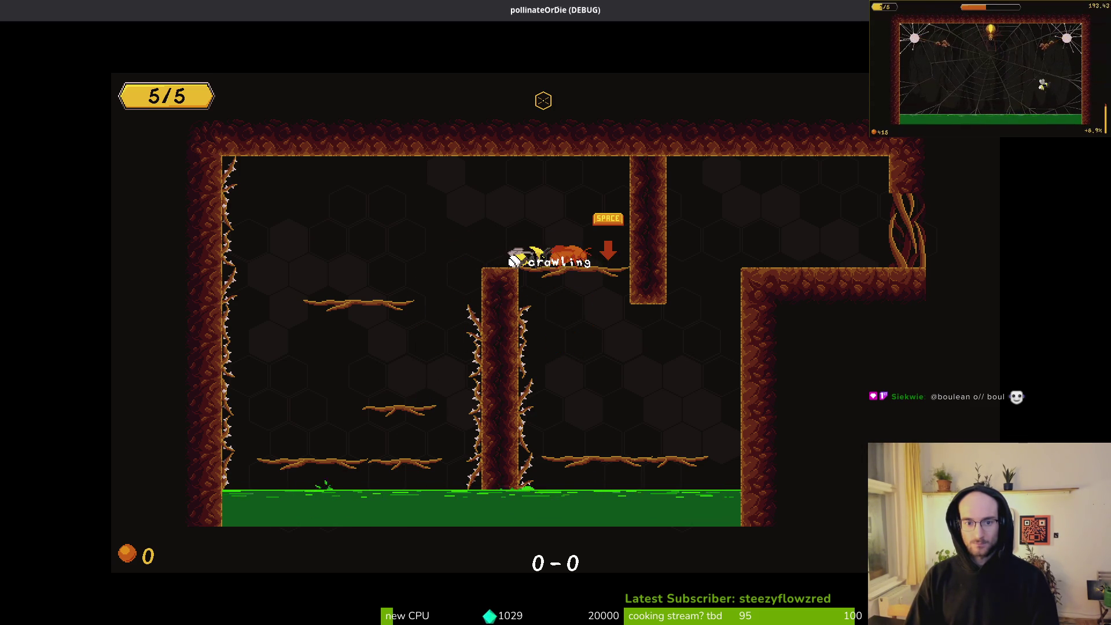
key("Left")
key("space")
key("space")
key("Right")
key("Left")
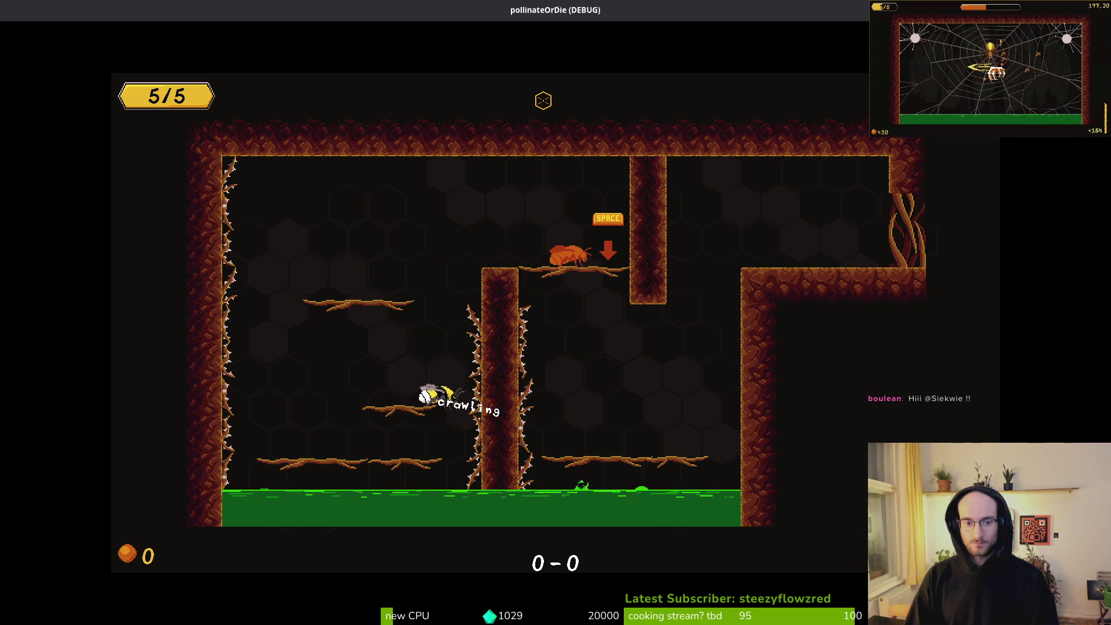
key("space")
Test mid-air double-jumps near the thorny pillar, then stop the game with F8 and return to jumping.gd
key("space")
key("Right")
key("Left")
key("Right")
key("space")
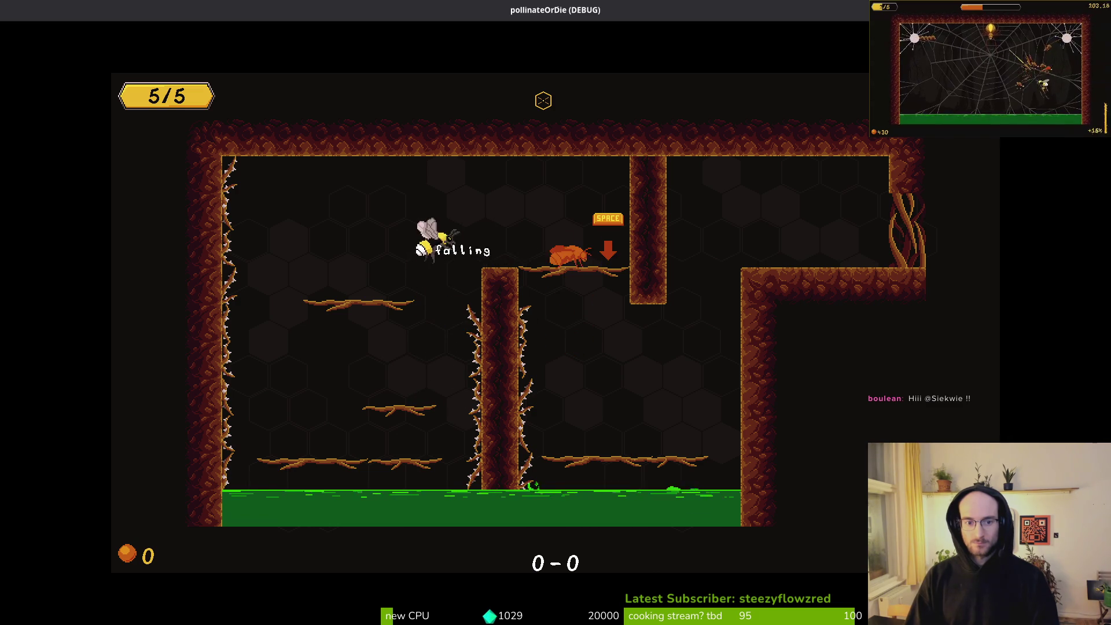
key("space")
key("space")
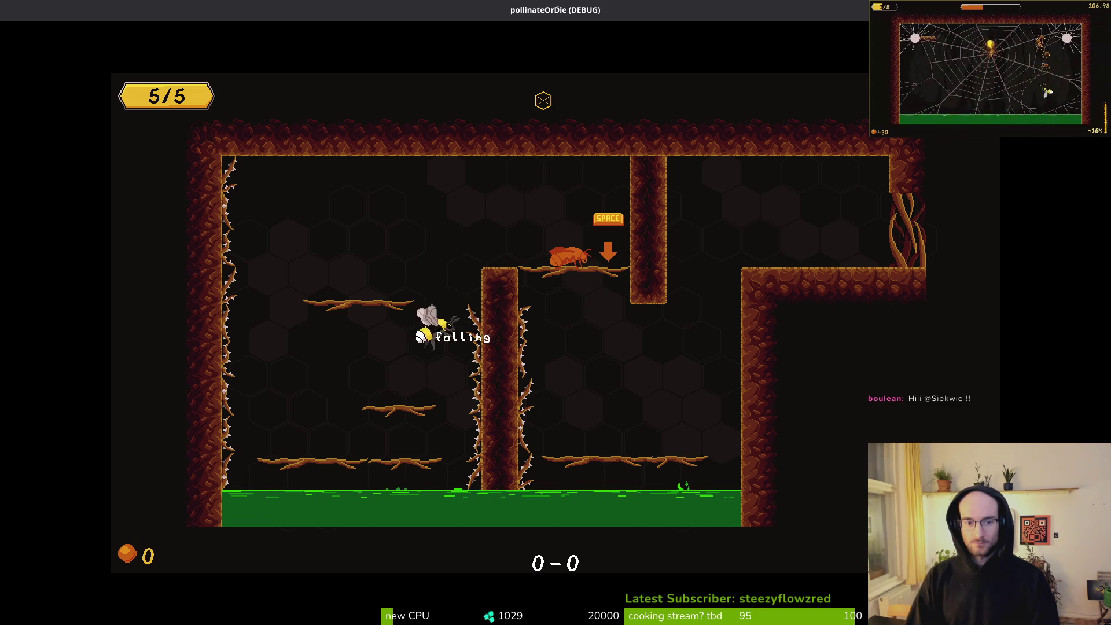
key("space")
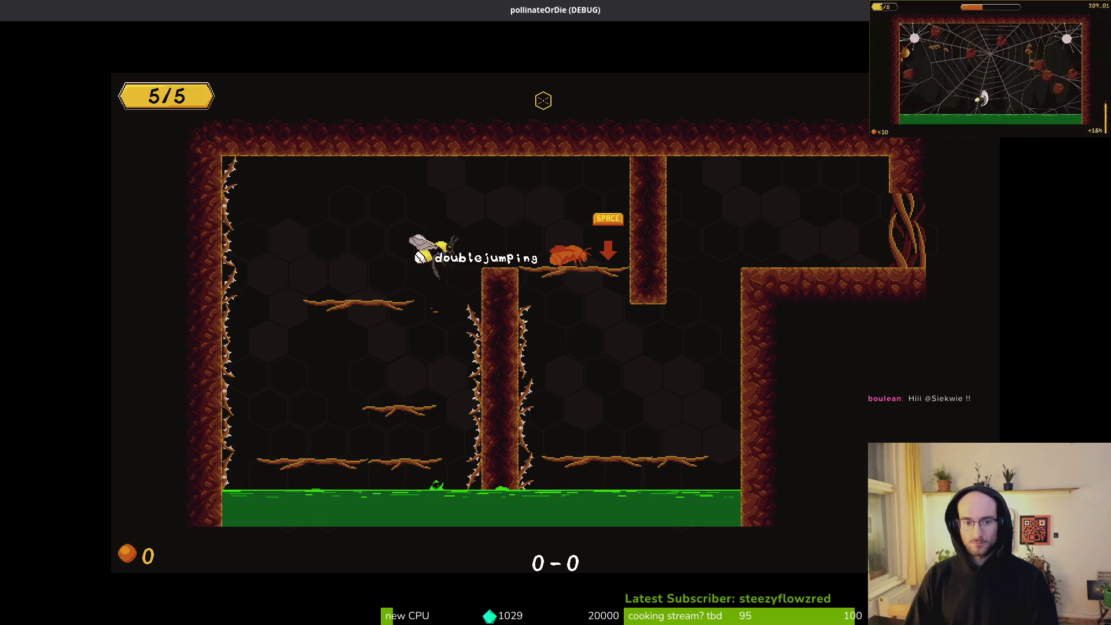
key("space")
key("space")
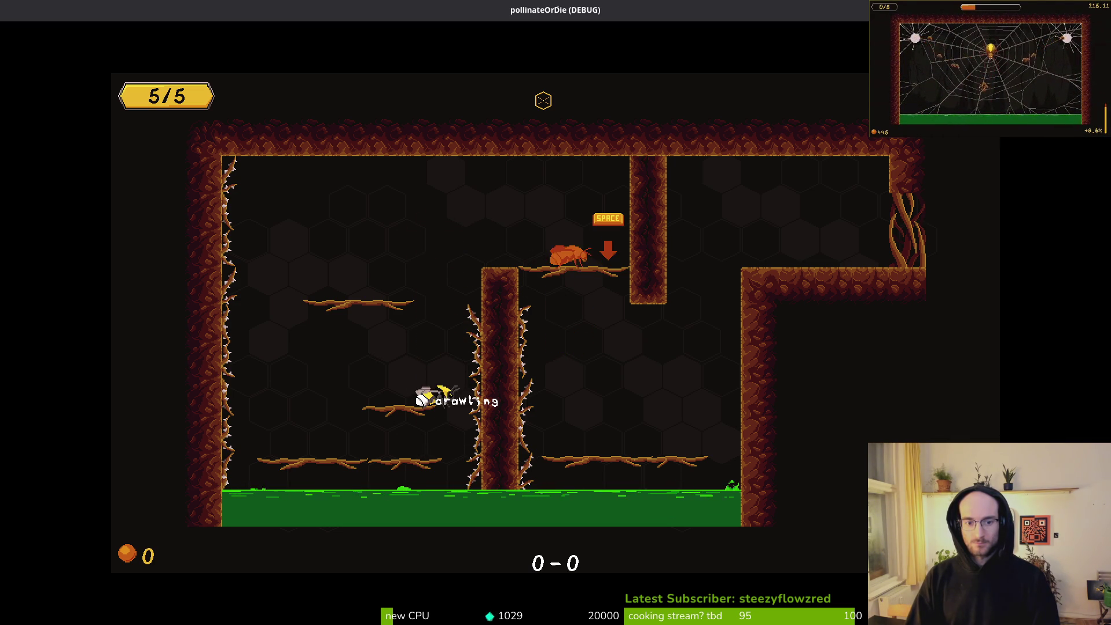
key("space")
key("space")
key("space")
key("space")
key("space")
key("space")
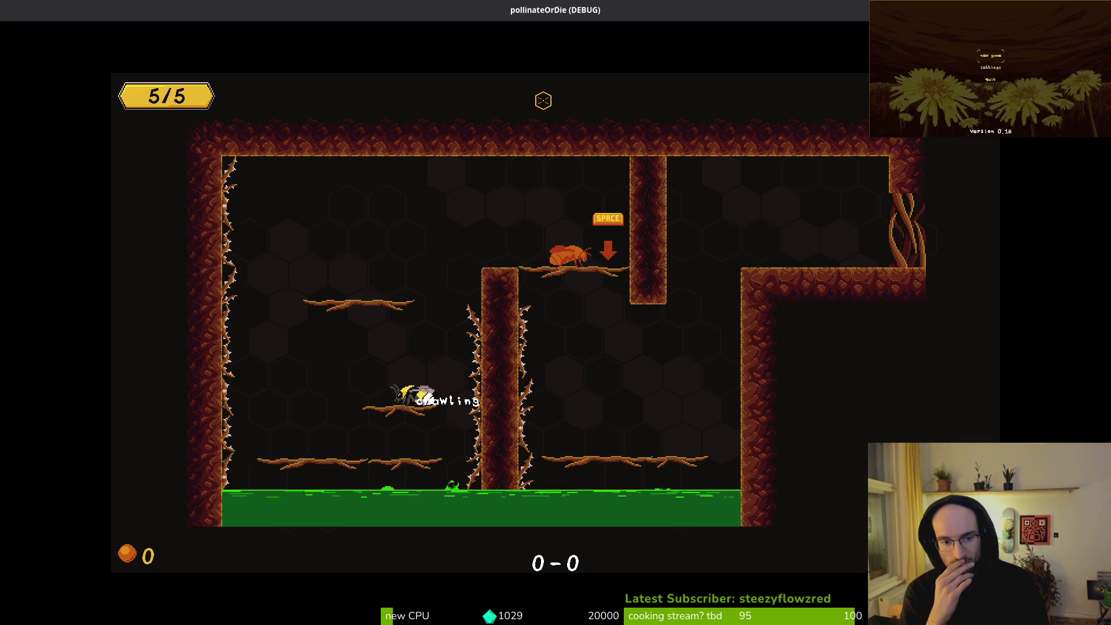
key("space")
key("space")
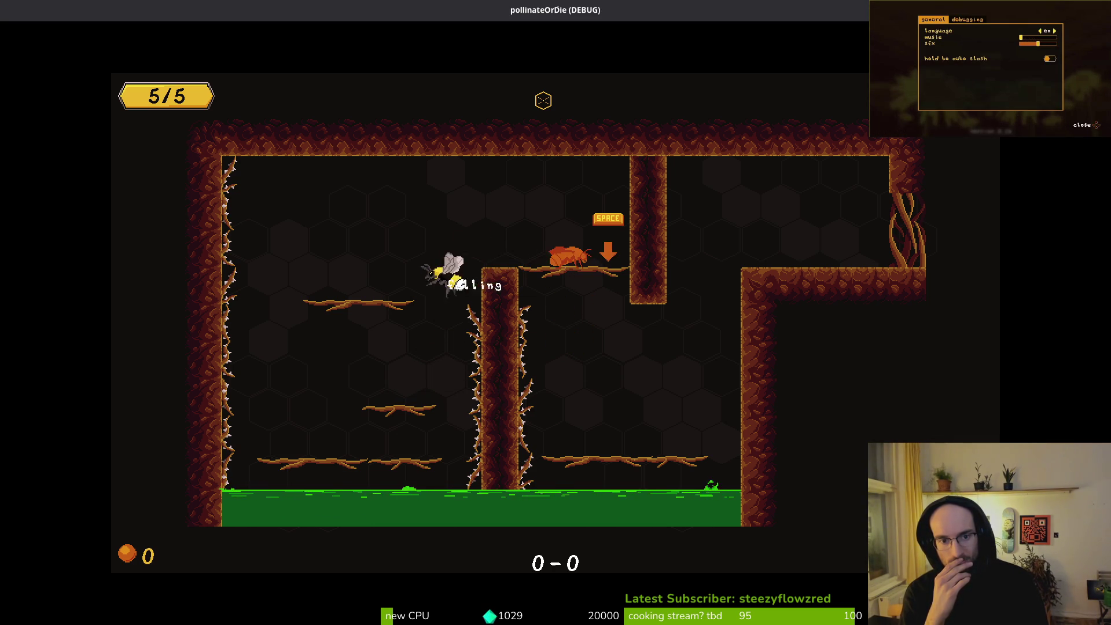
key("space")
key("space")
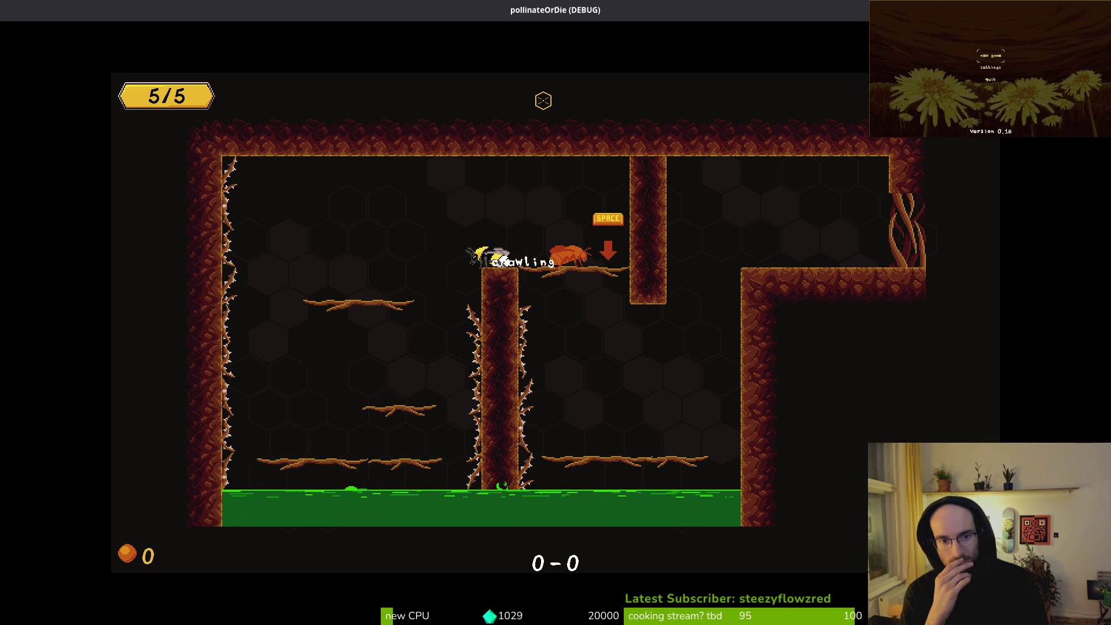
key("space")
key("space")
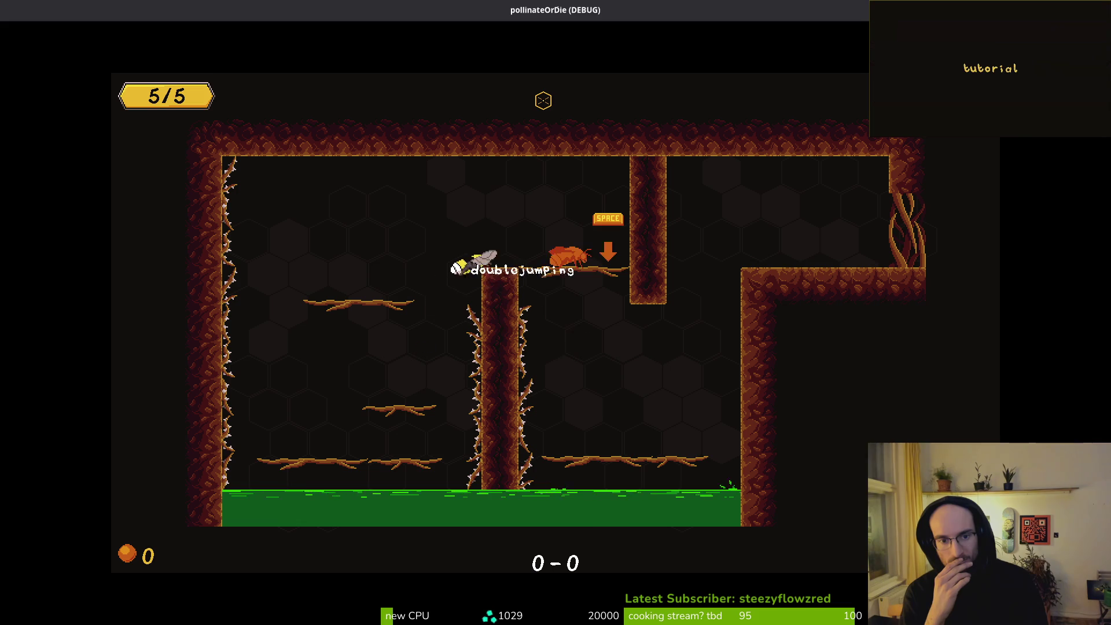
key("space")
key("space")
key("Left")
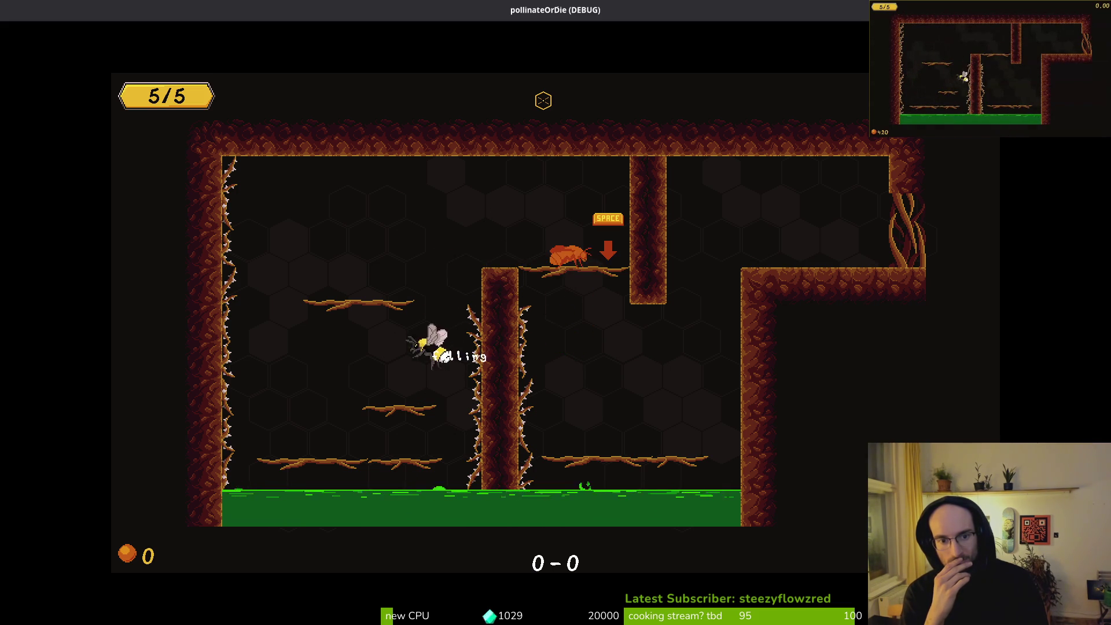
key("space")
key("space")
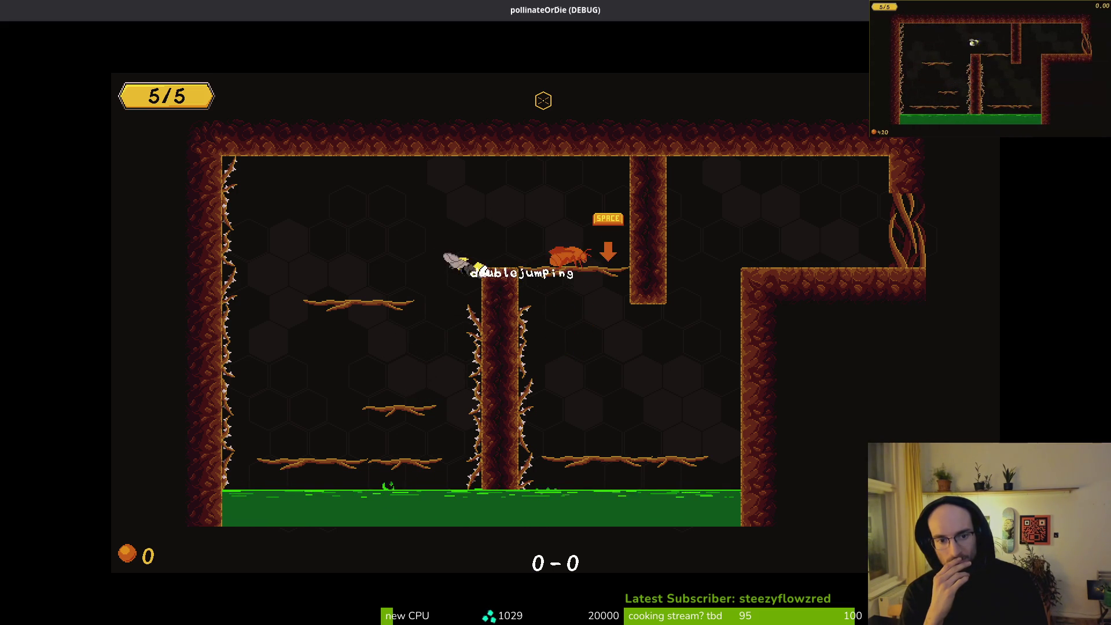
key("Left")
key("space")
key("space")
key("space")
key("space")
key("space")
key("space")
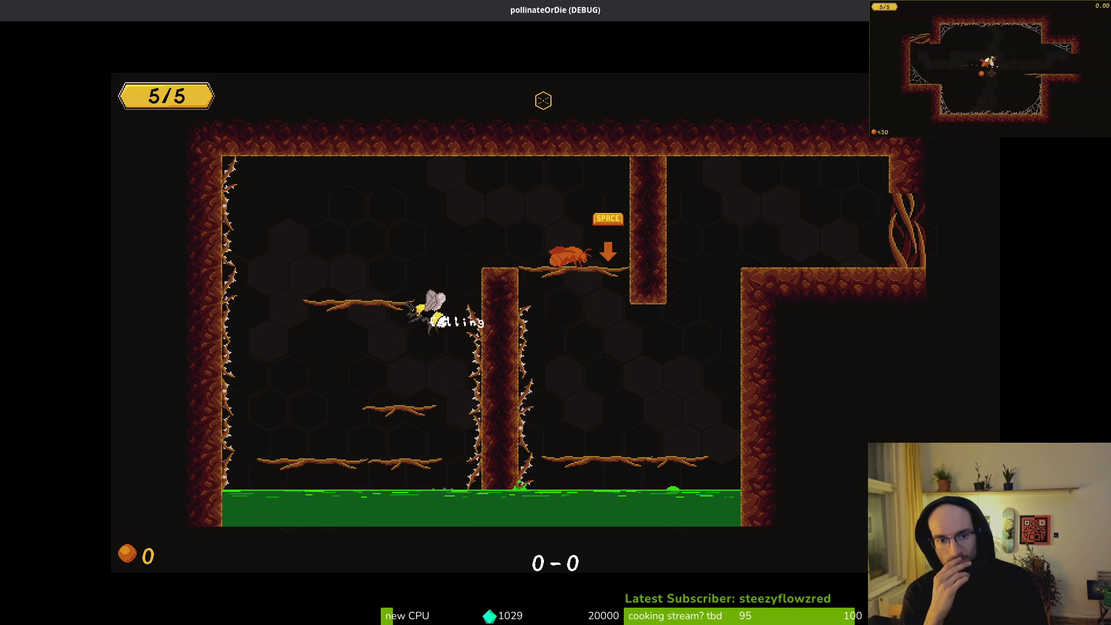
key("space")
key("space")
key("space")
key("space")
key("Right")
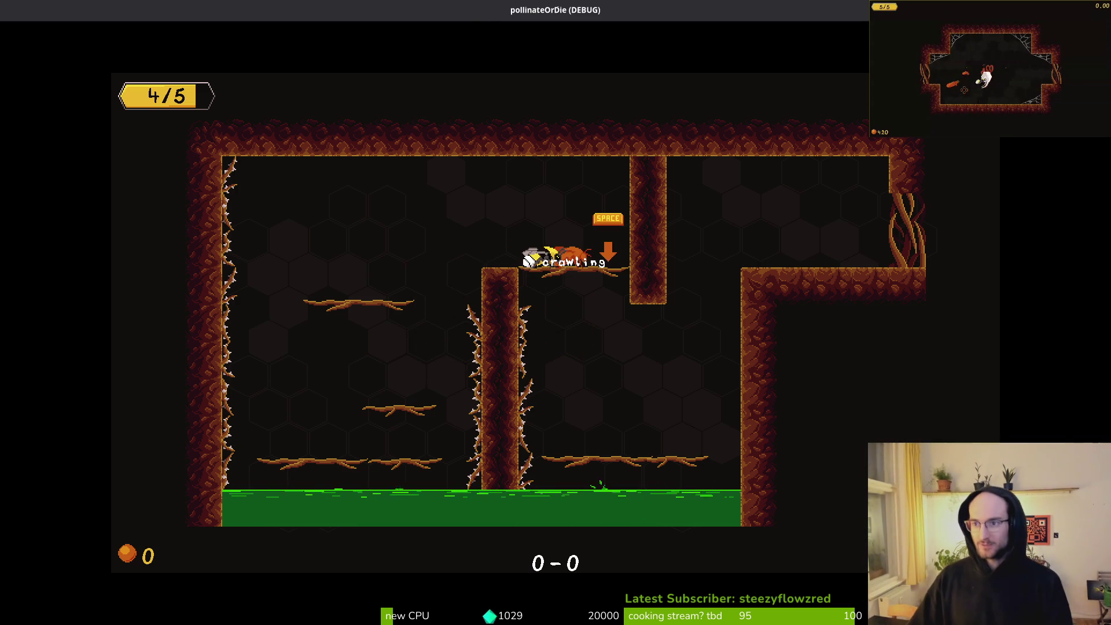
key("F8")
key("alt+Tab")
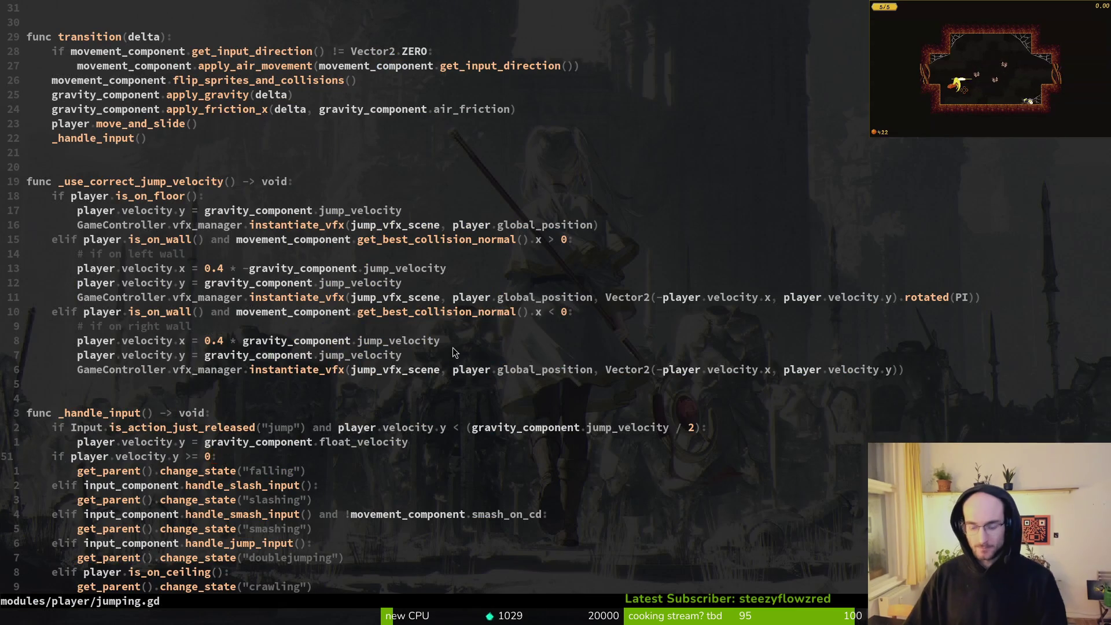
Save jumping.gd with :w and quit Vim back to the shell
type(":w")
key("Return")
key("ctrl+6")
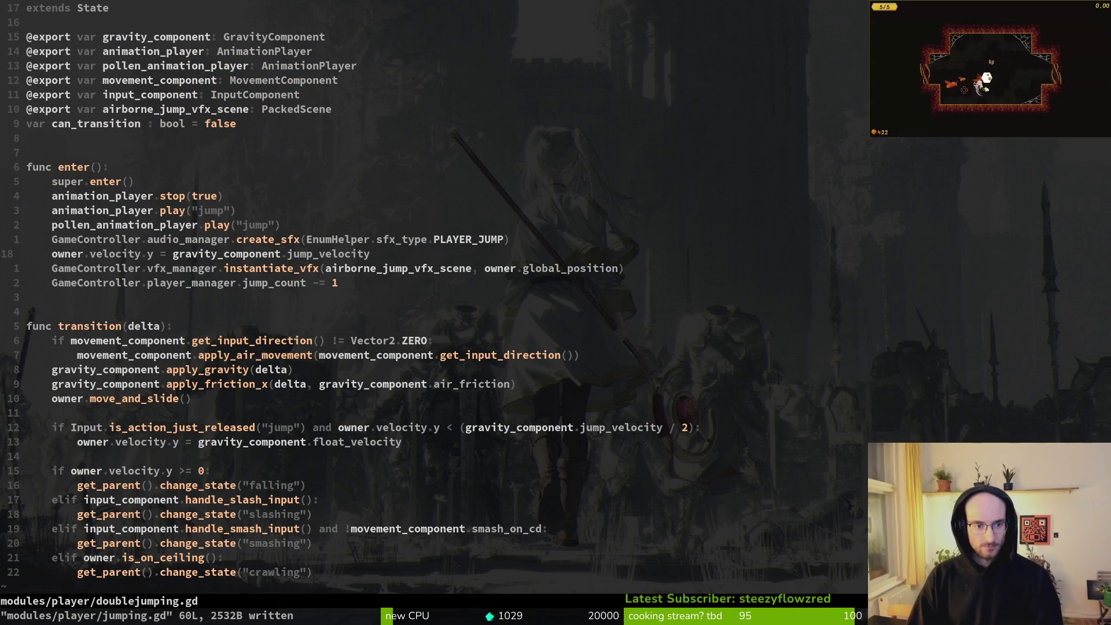
type(":q")
key("Return")
Commit 'change condition to switch into falling state when jumping / doublejumping', push, and open tig
type("git commit -m \"change condition to s")
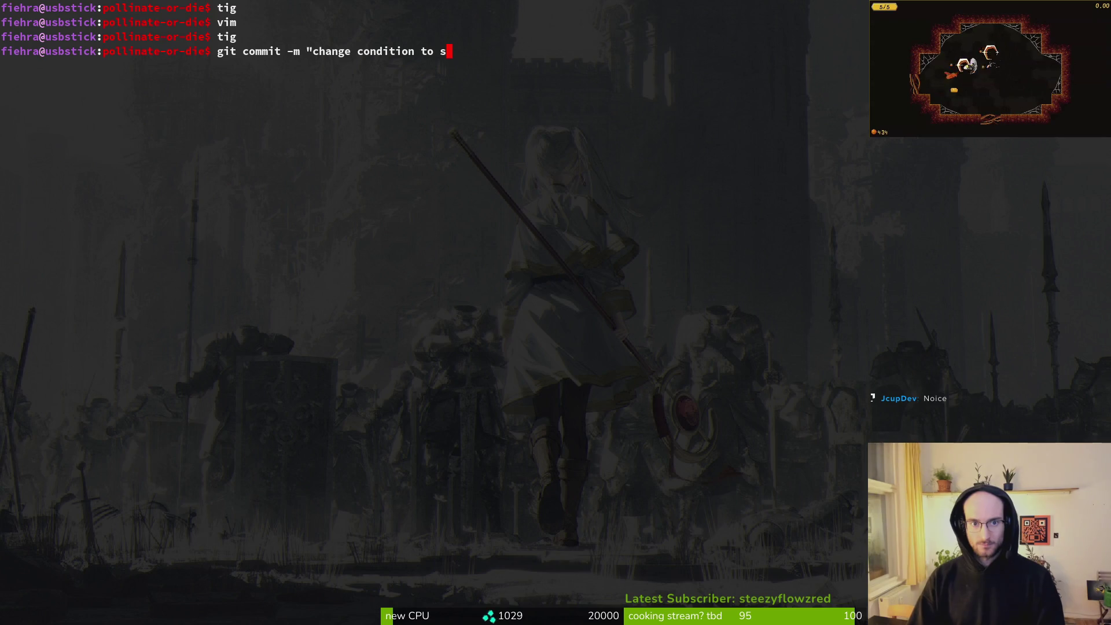
type("witch into falling state when jumping / doublejumping\"")
key("Return")
type("git push")
key("Return")
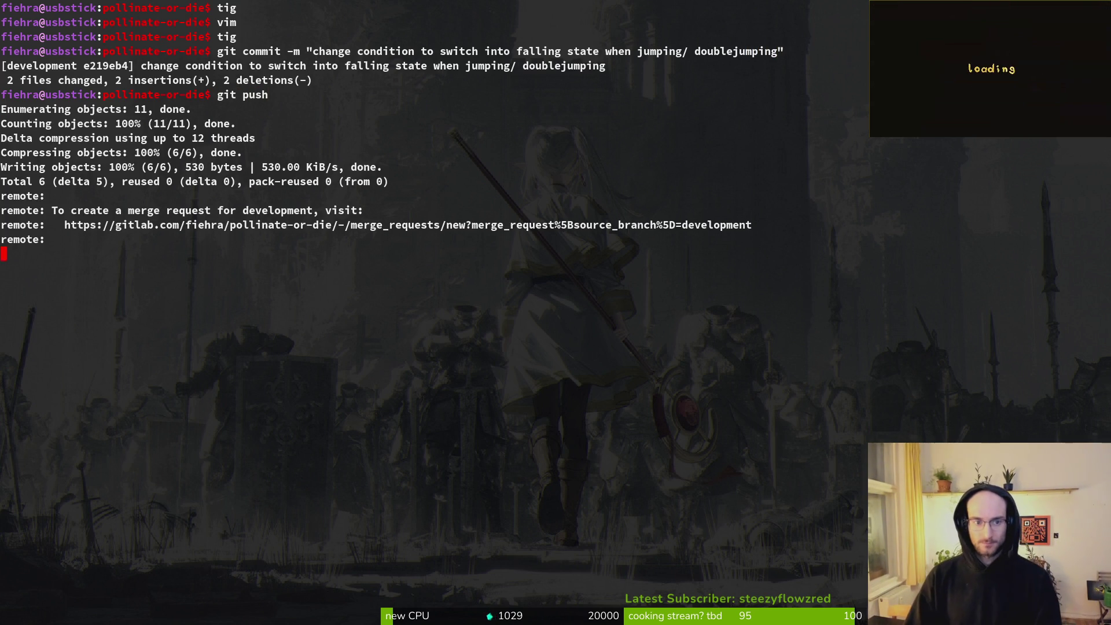
type("tig")
key("Return")
key("Down")
key("Down")
key("Down")
key("Down")
key("Down")
key("Down")
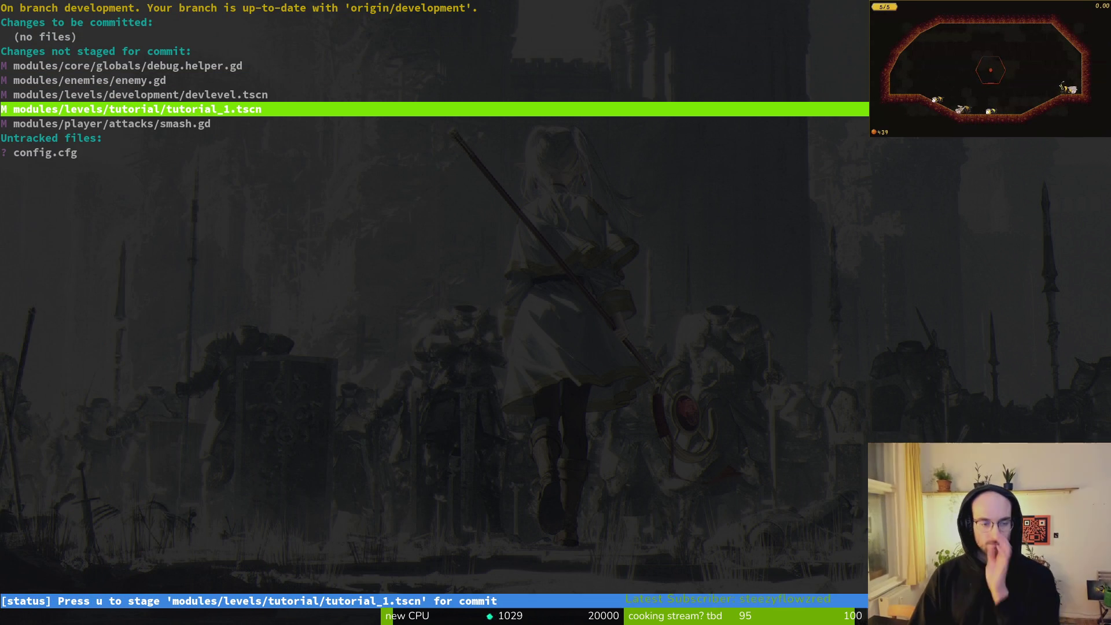
Review tutorial_1.tscn's diff, then stage tutorial_1.tscn and enemy.gd in tig
key("Down")
key("Up")
key("Return")
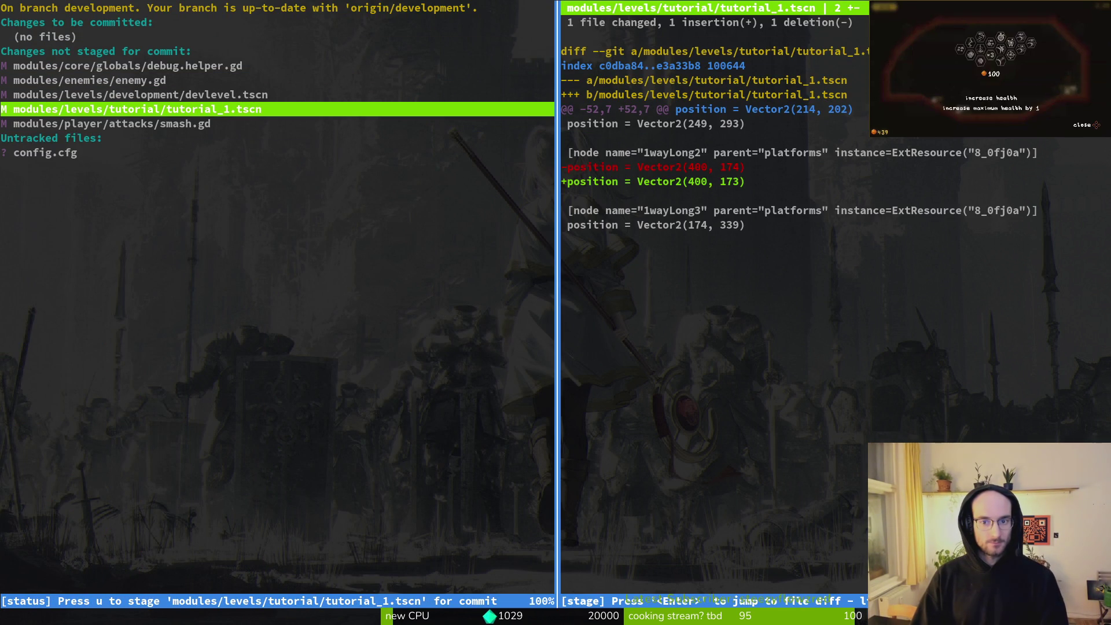
key("u")
key("Up")
key("Up")
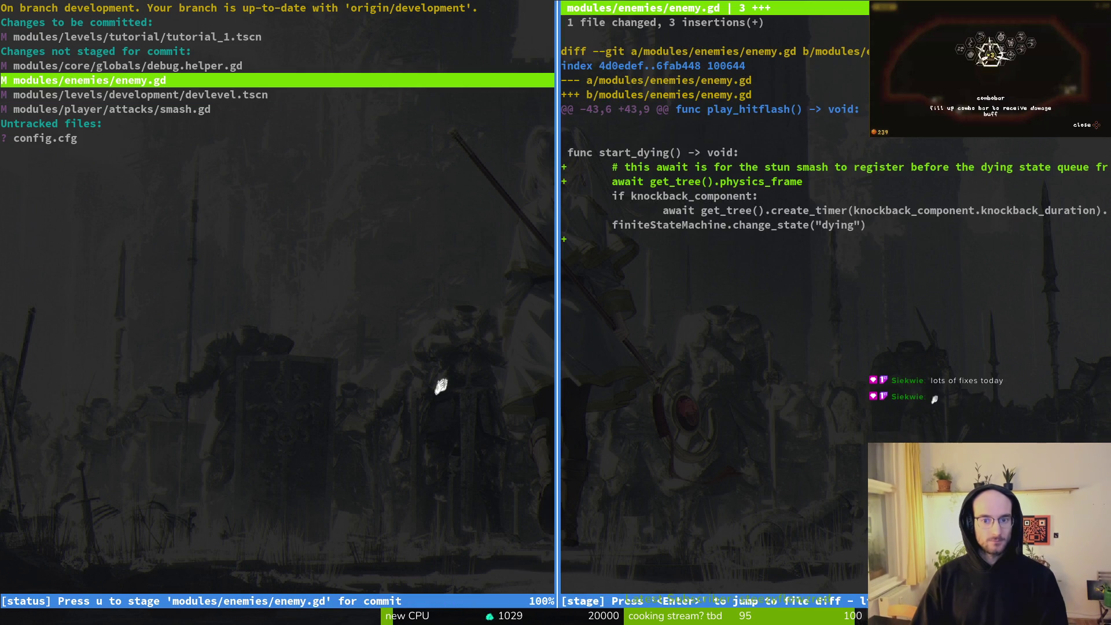
key("u")
Open smash.gd in Vim, delete the enemysmash print_debug line in _smash_enemy, and save
key("Down")
key("Down")
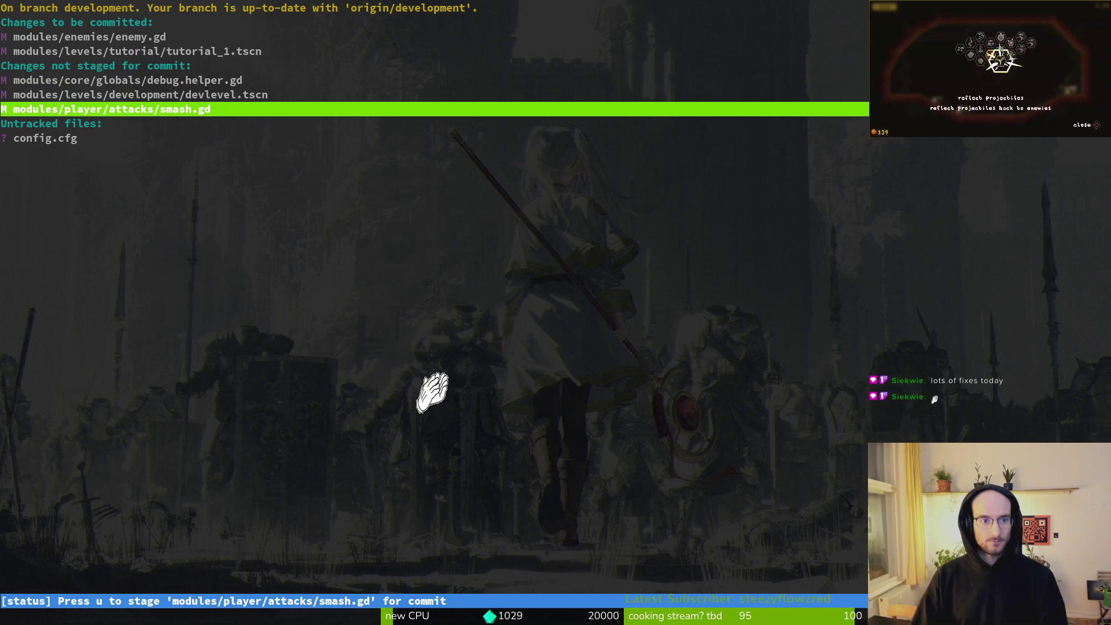
type("qvim")
key("Return")
key("space")
key("f")
key("f")
type("smash.gd")
key("Return")
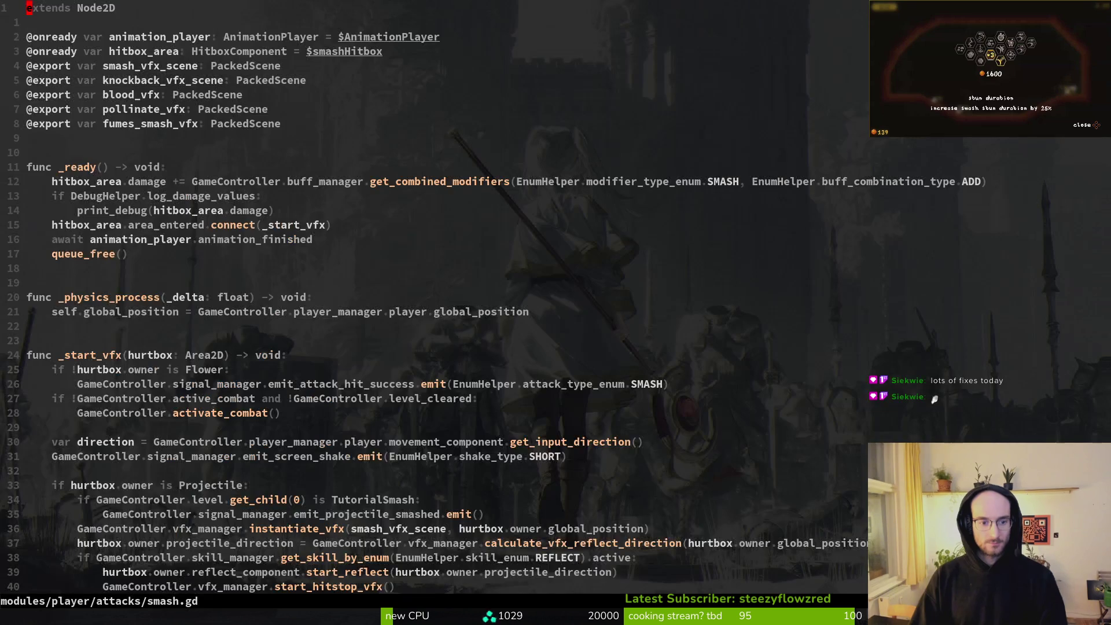
key("ctrl+d")
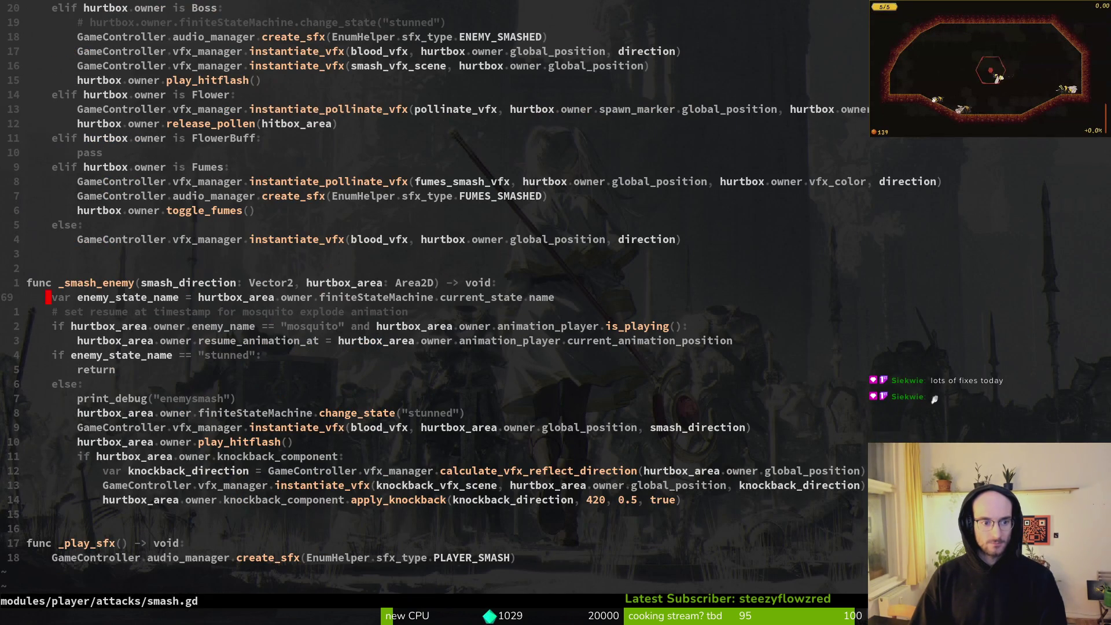
key("j")
key("j")
key("j")
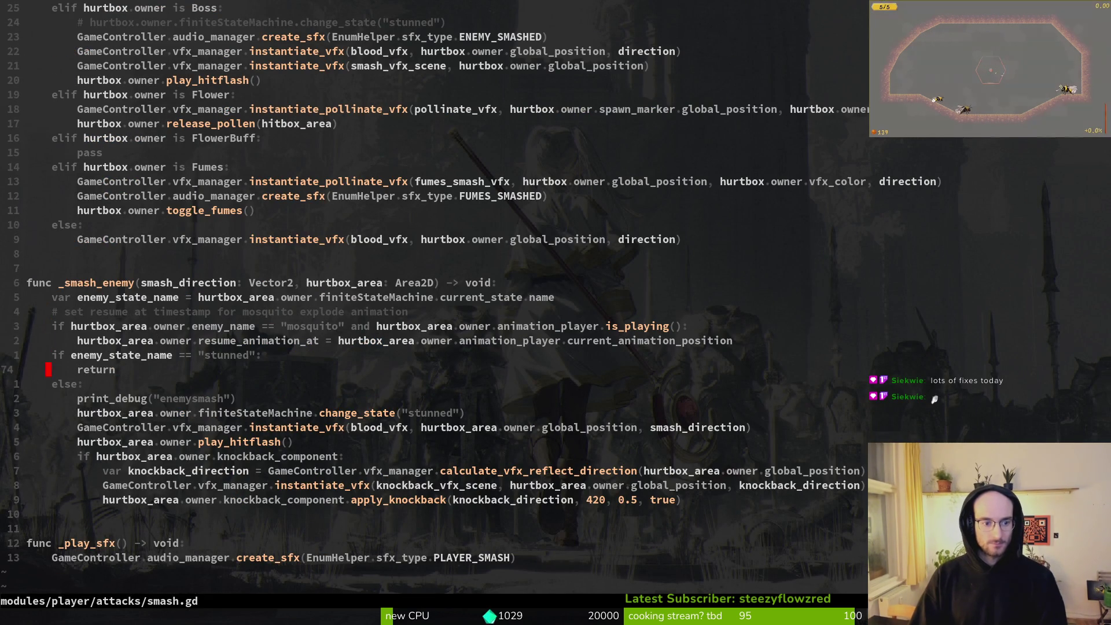
key("d")
key("d")
type(":w")
key("Return")
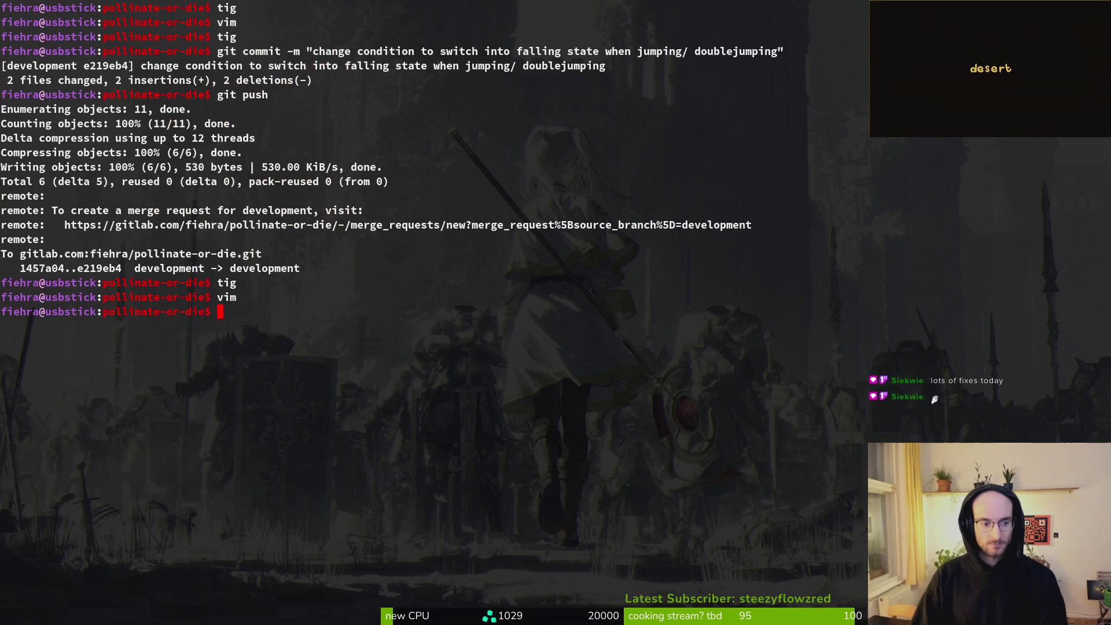
Stage smash.gd in tig, quit, and begin the 'reverted change to remove await physics tick' commit
key("s")
key("Down")
key("Down")
key("Down")
key("Down")
key("Down")
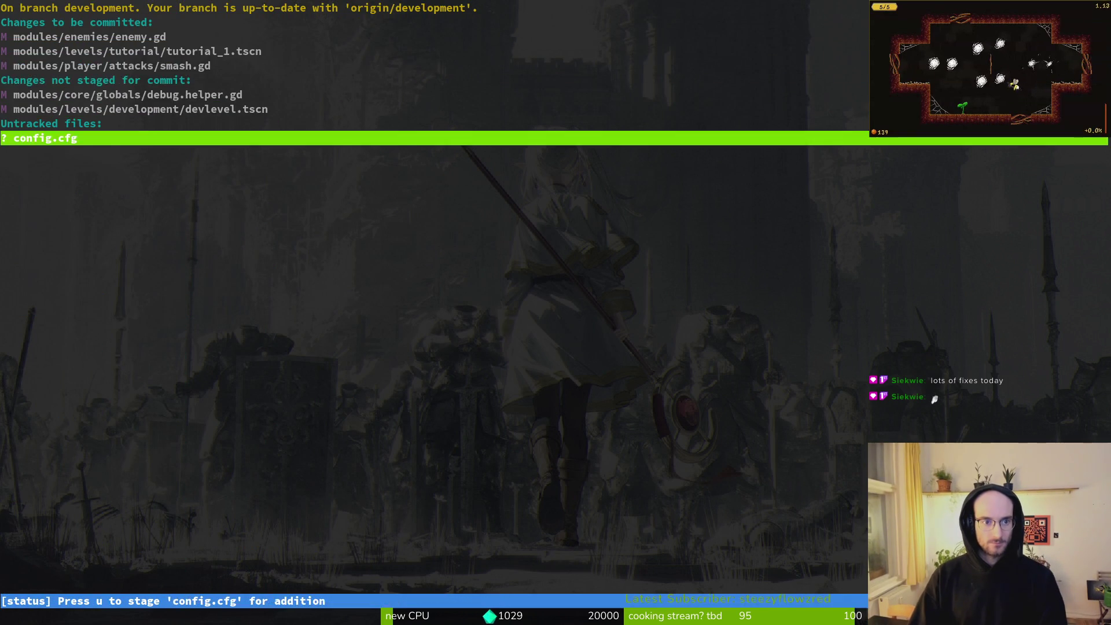
key("q")
key("q")
type("git commit -m \"")
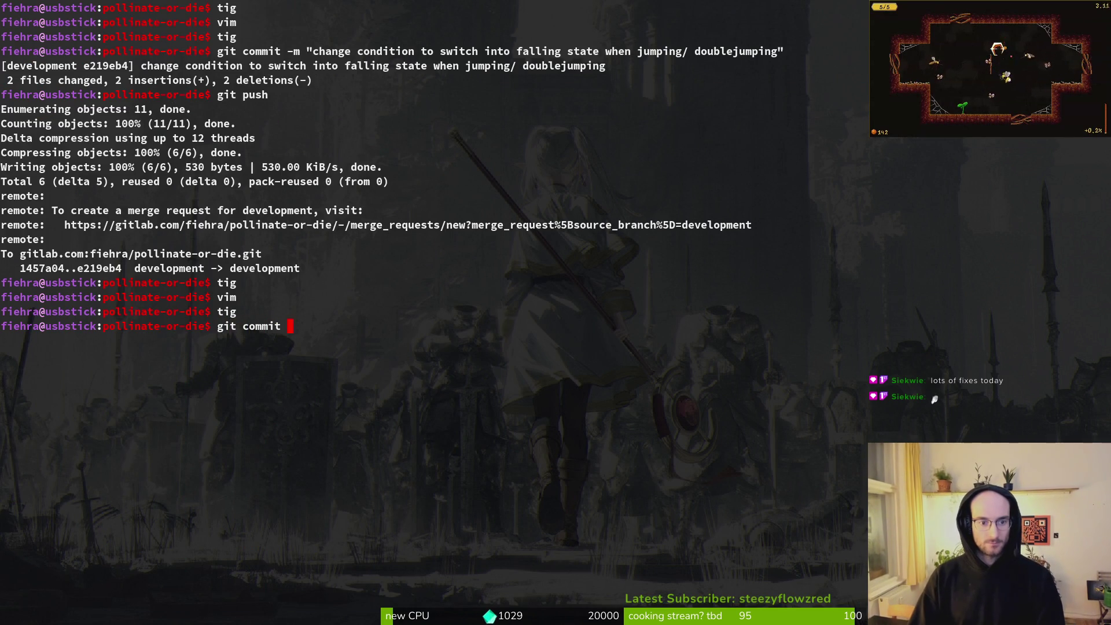
type("reve")
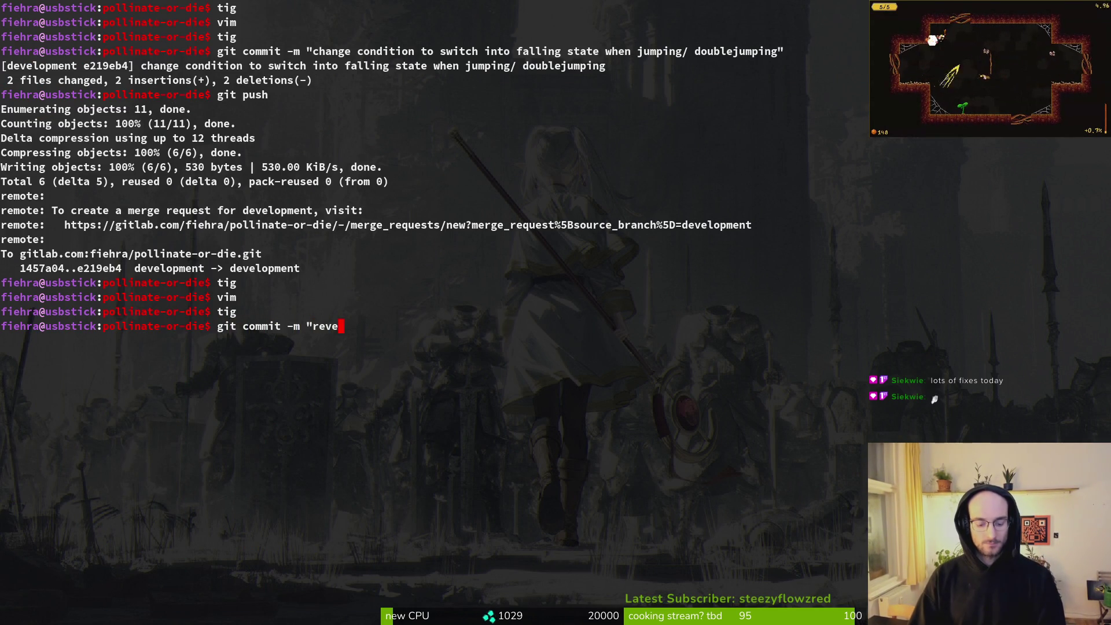
type("rted ch")
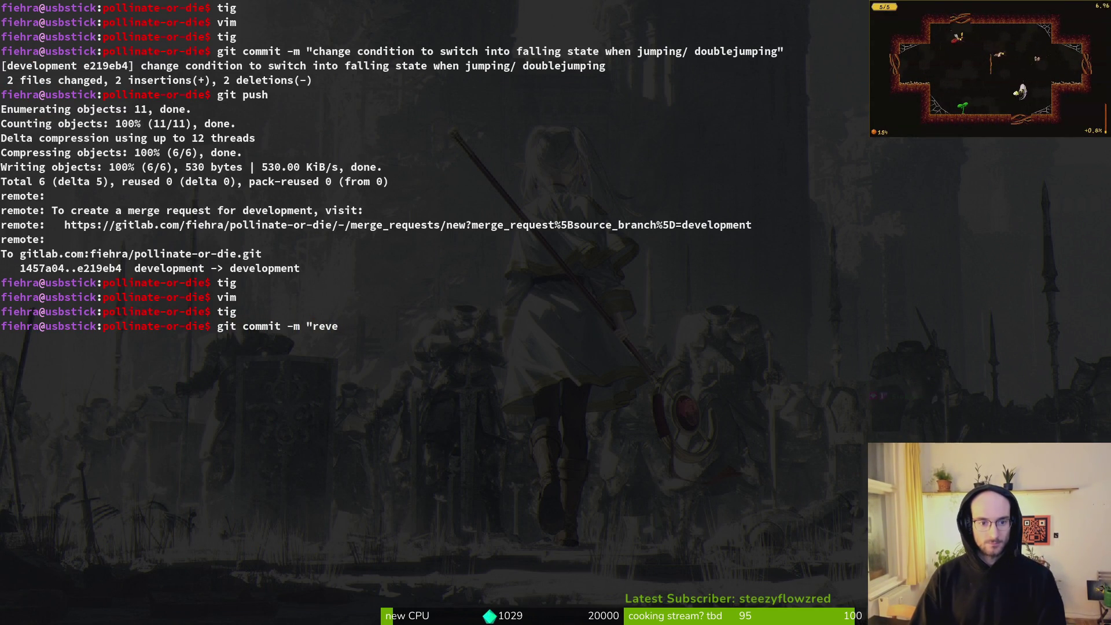
type("ange to remove")
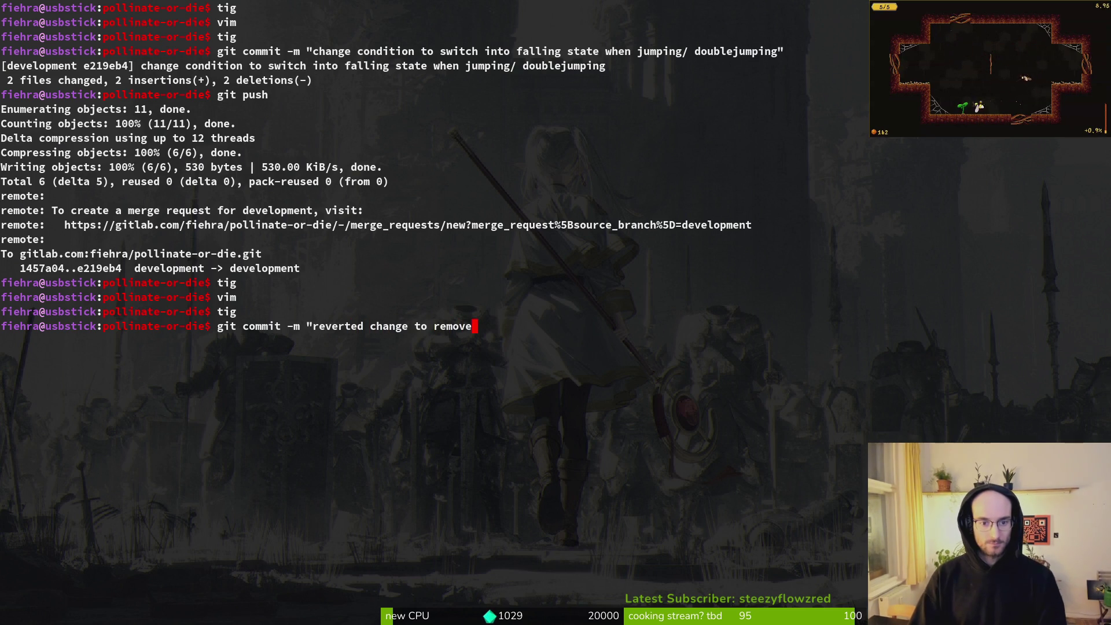
type(" await phys")
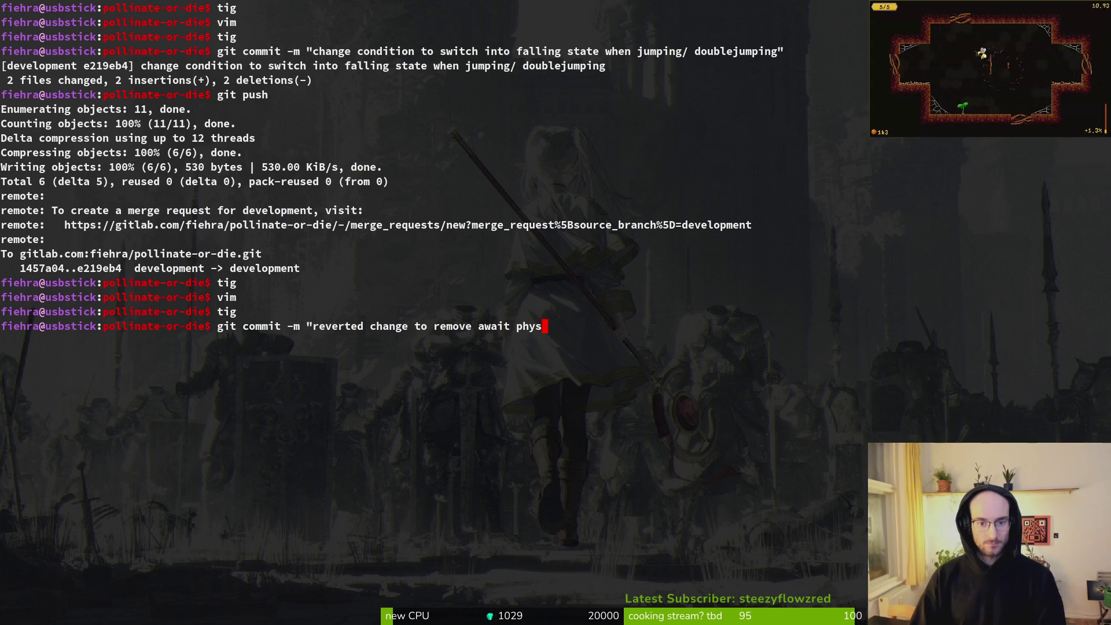
type("ics tick  from ")
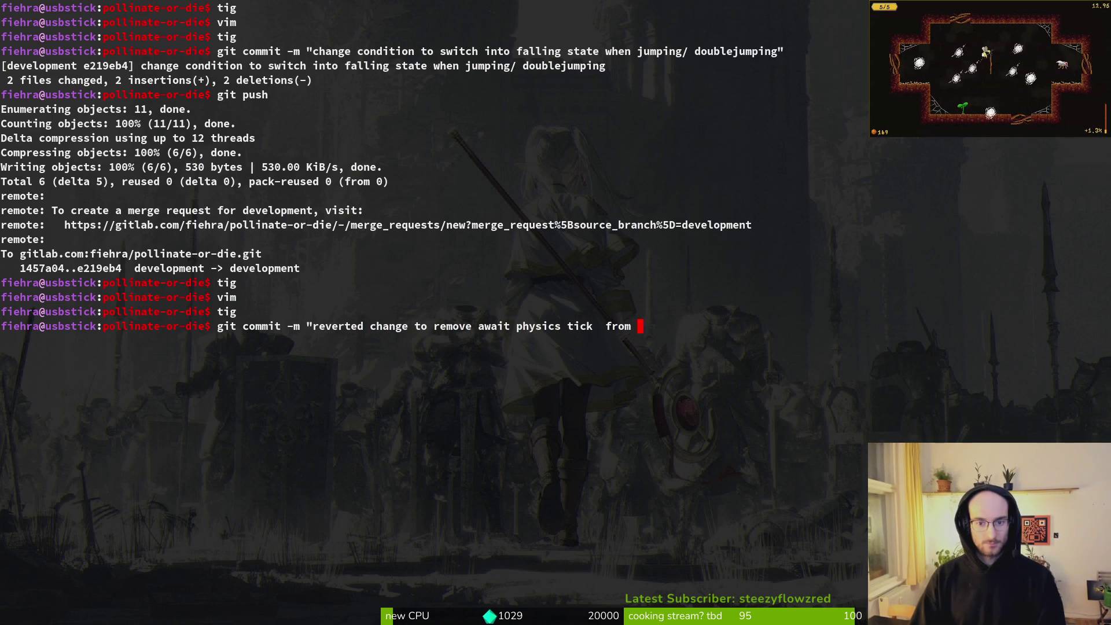
type("start dying and")
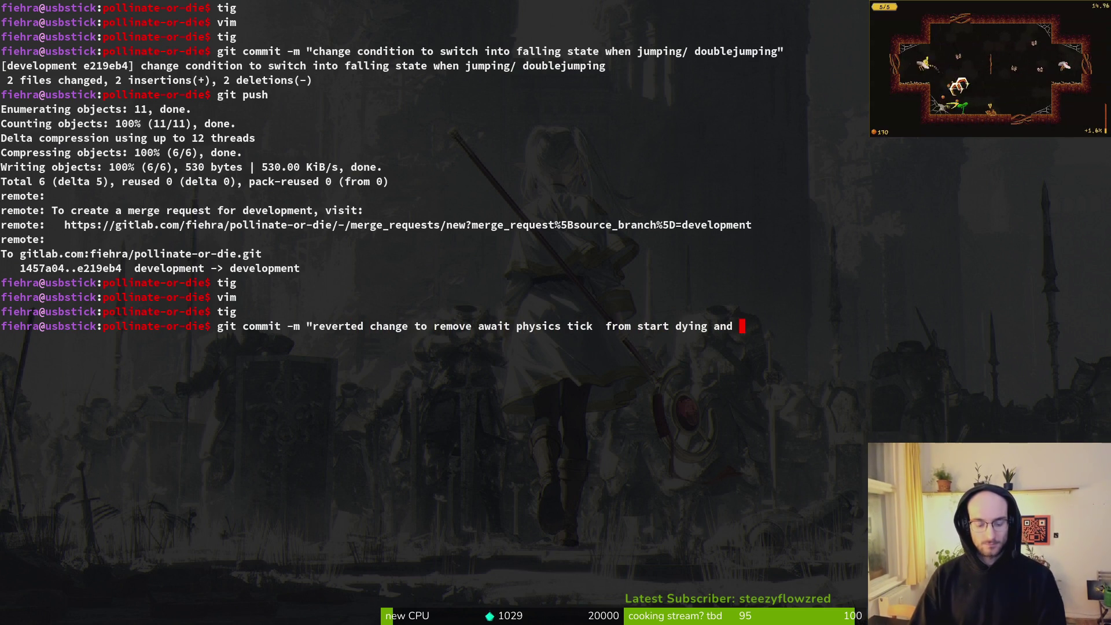
Finish the commit message with 'and cleaned code', create the commit, and git push it
key("super+Return")
key("q")
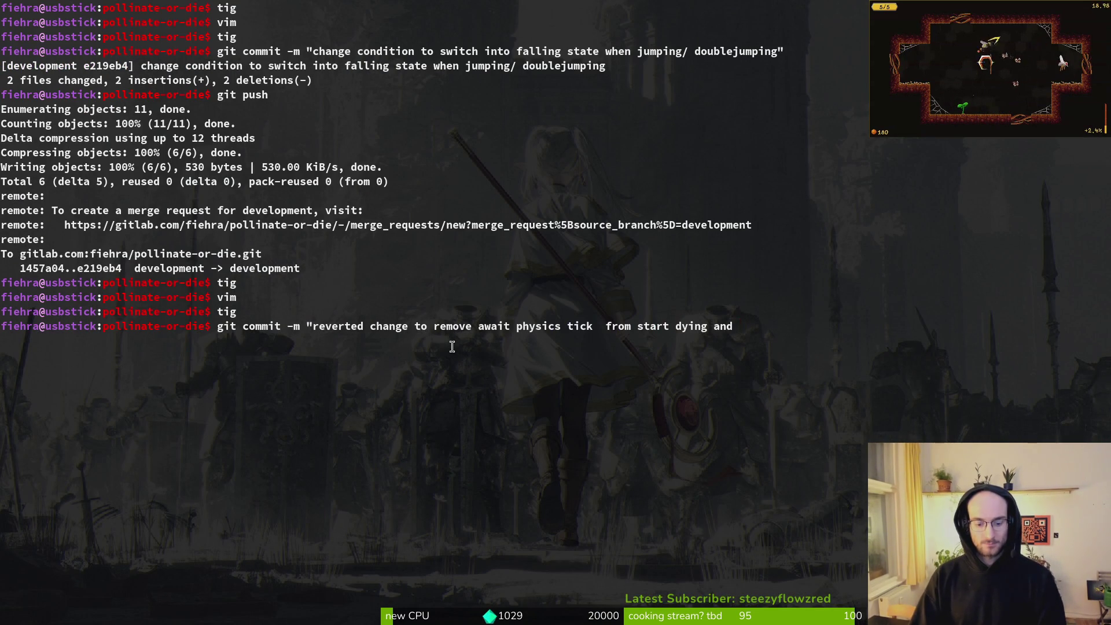
type(" cleaned code\"")
key("Return")
type("git push")
key("Return")
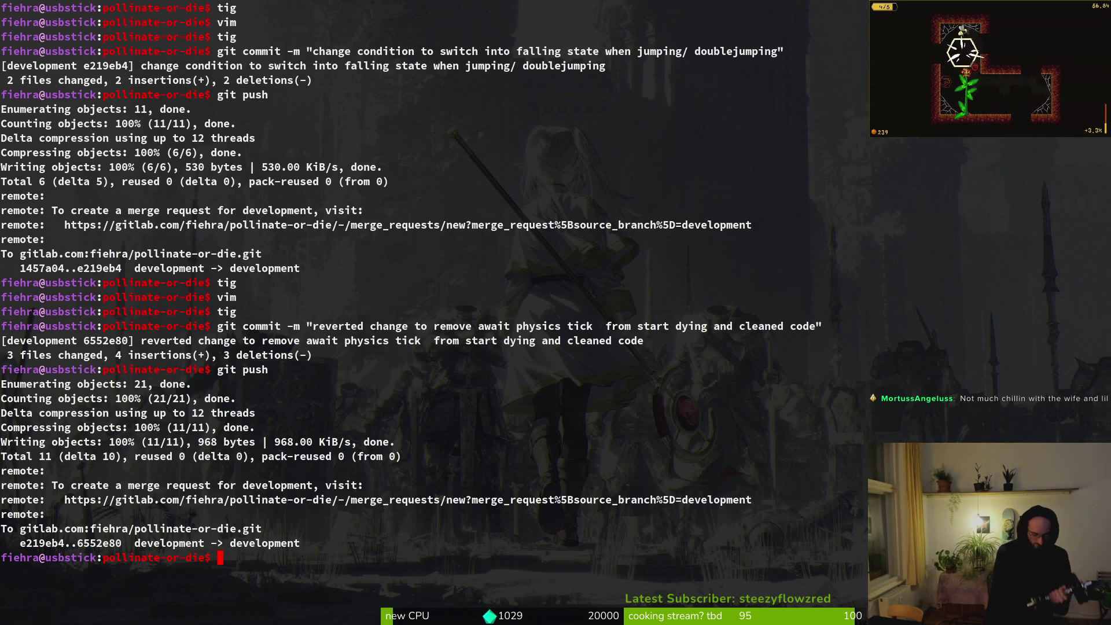
key("Escape")
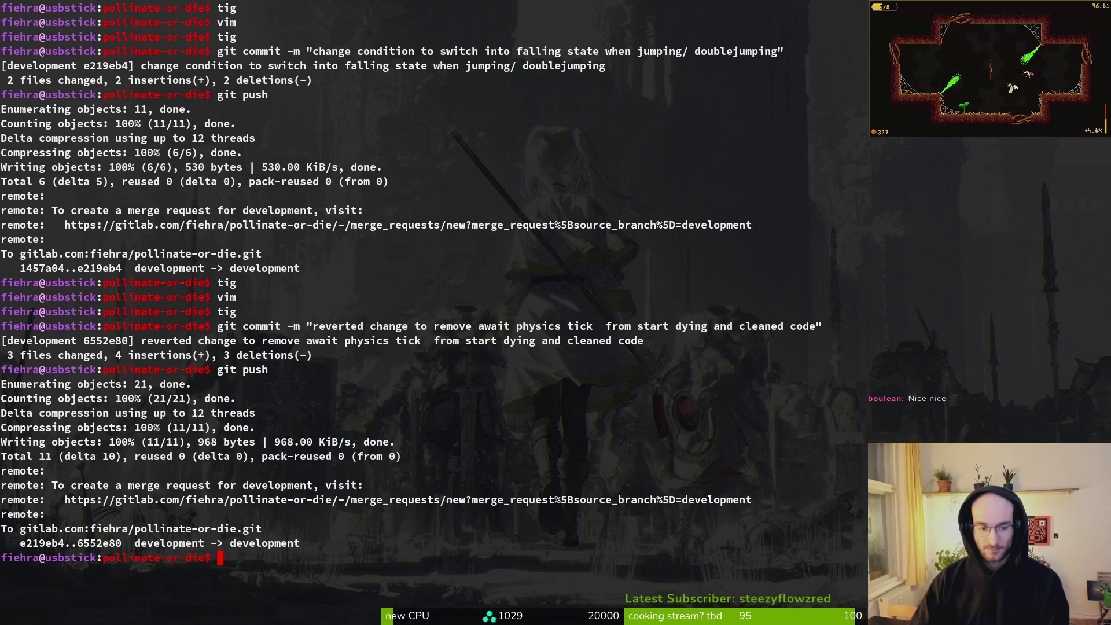
Clear the terminal, view the devlevel.tscn diff in tig status, then switch back to Godot
key("alt+Tab")
key("alt+Tab")
type("clear")
key("Return")
type("tig status")
key("Return")
key("Down")
key("Down")
key("Down")
key("Return")
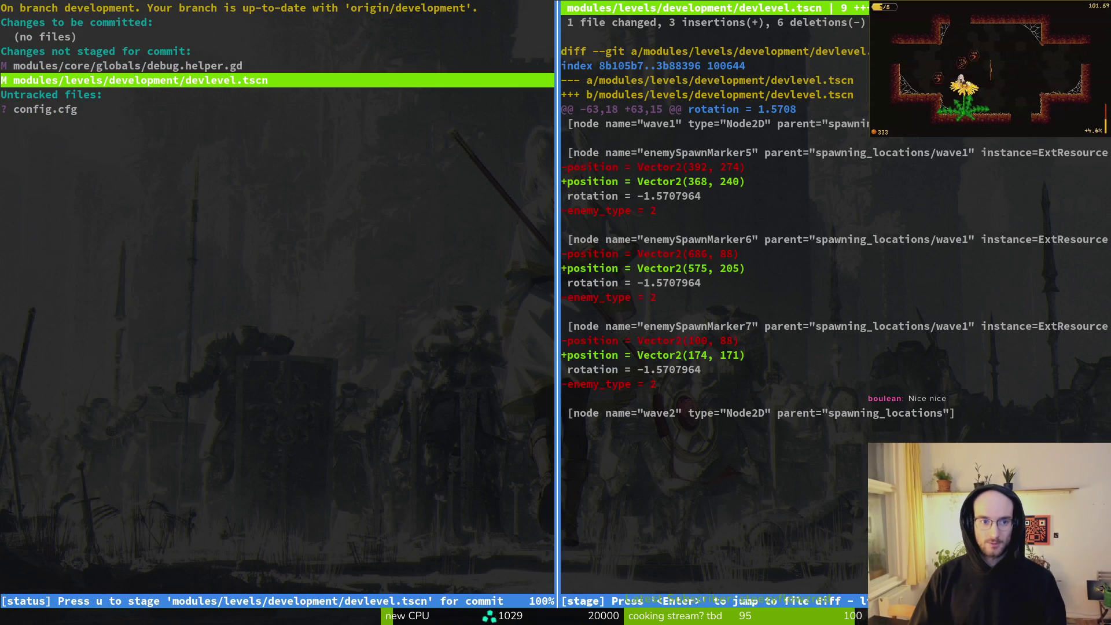
key("alt+Tab")
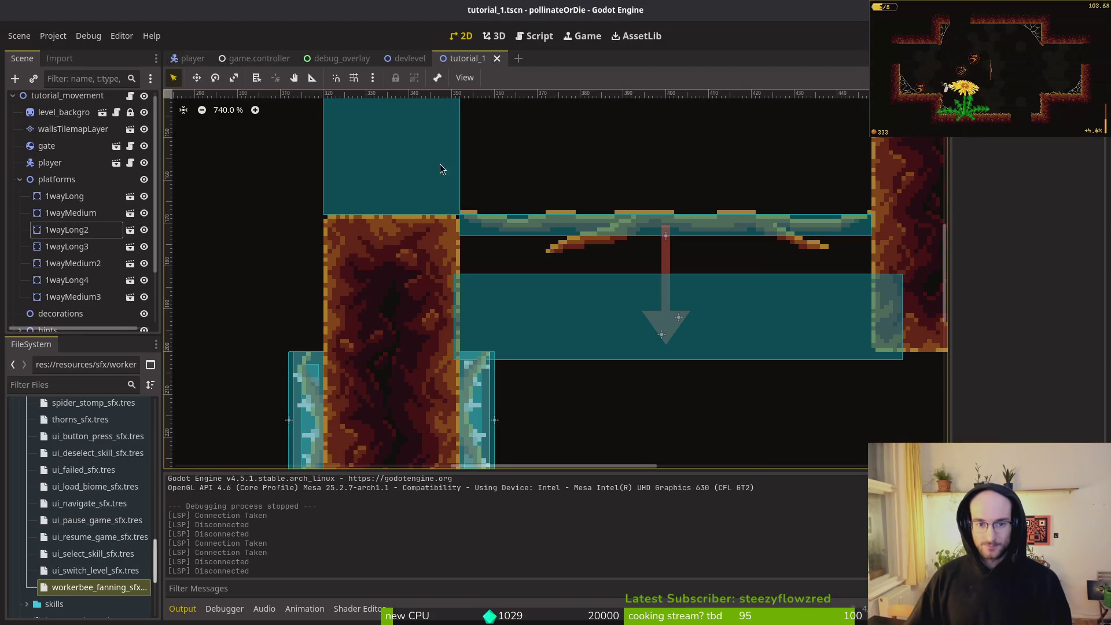
Close the debug_overlay scene tab in Godot, then switch over to the terminal
middle_click(327, 63)
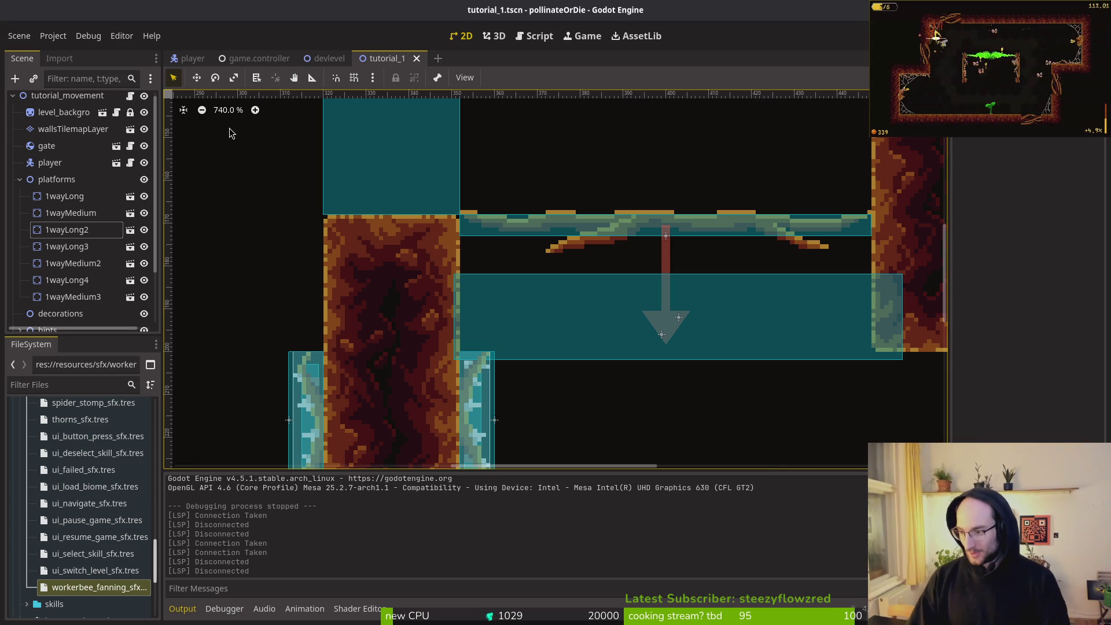
key("alt+Tab")
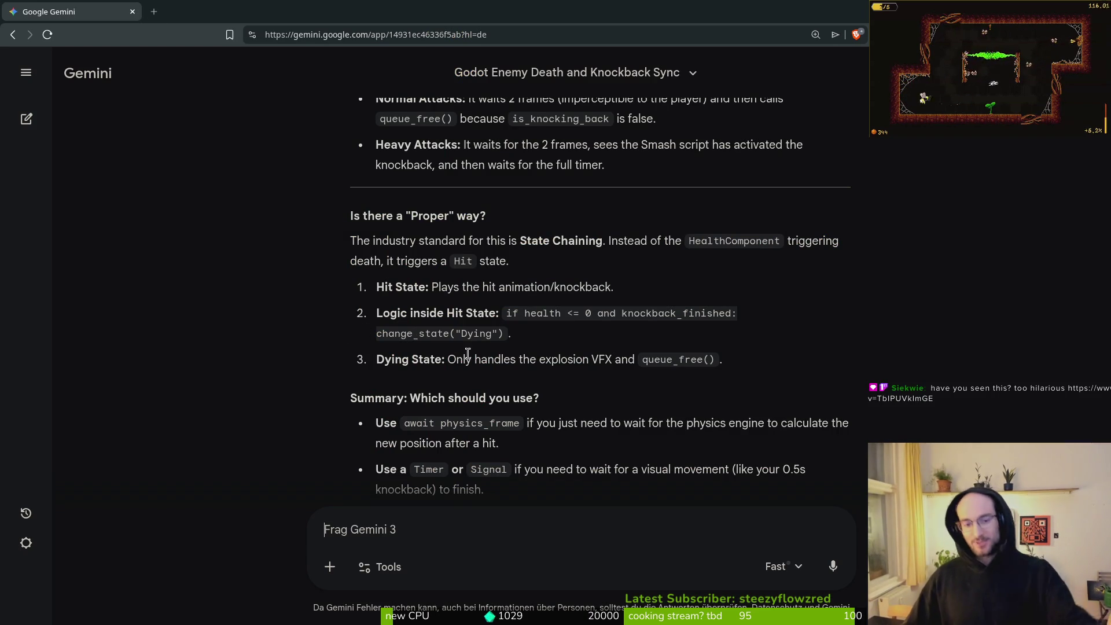
key("alt+Tab")
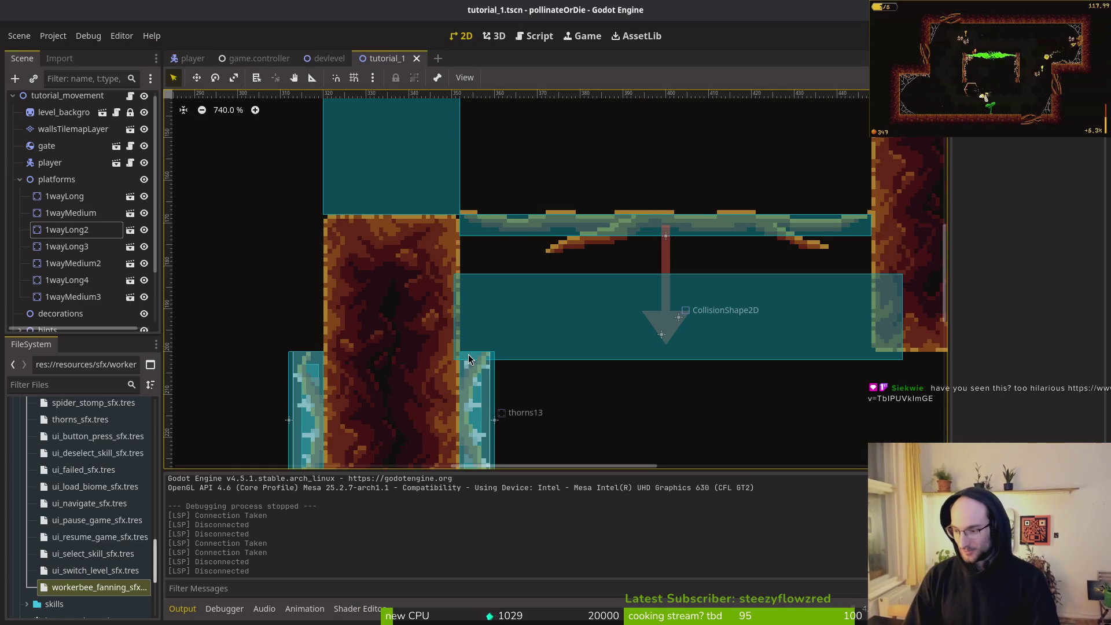
key("alt+Tab")
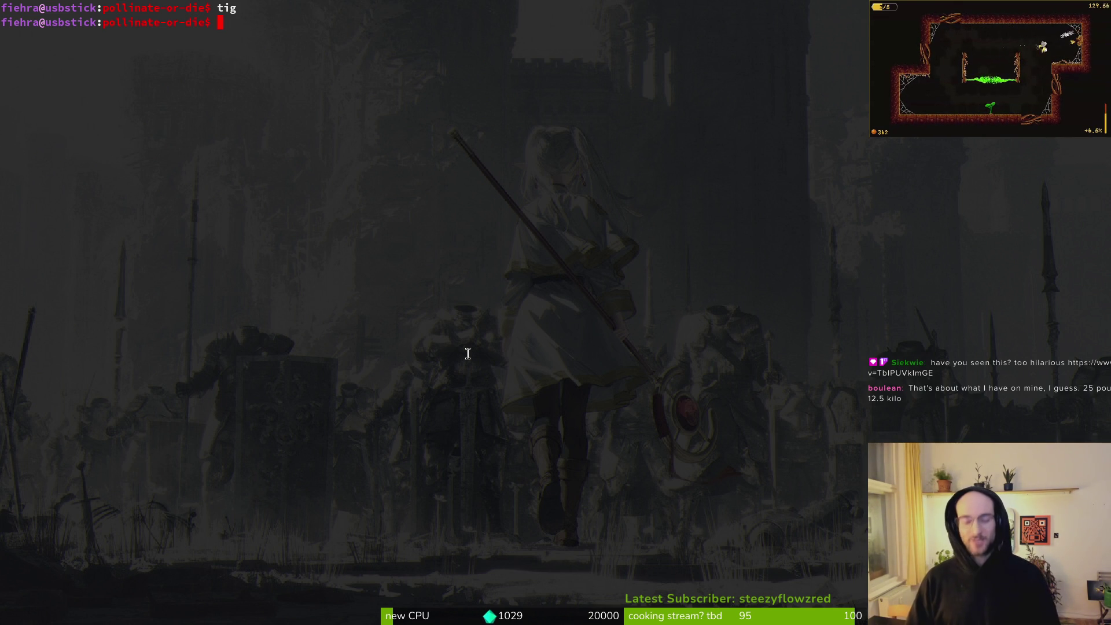
Clear the terminal and send the drafted 'avoid groups, they rely on strings' prompt in the AI Thought Partner Introduction chat
type("clear")
key("Return")
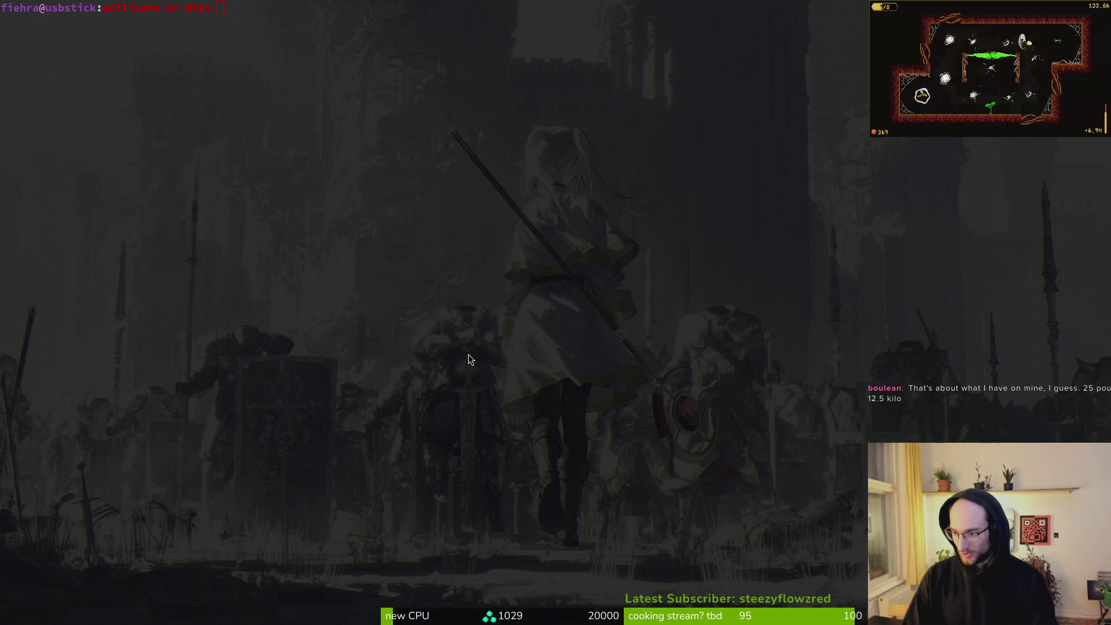
key("super+2")
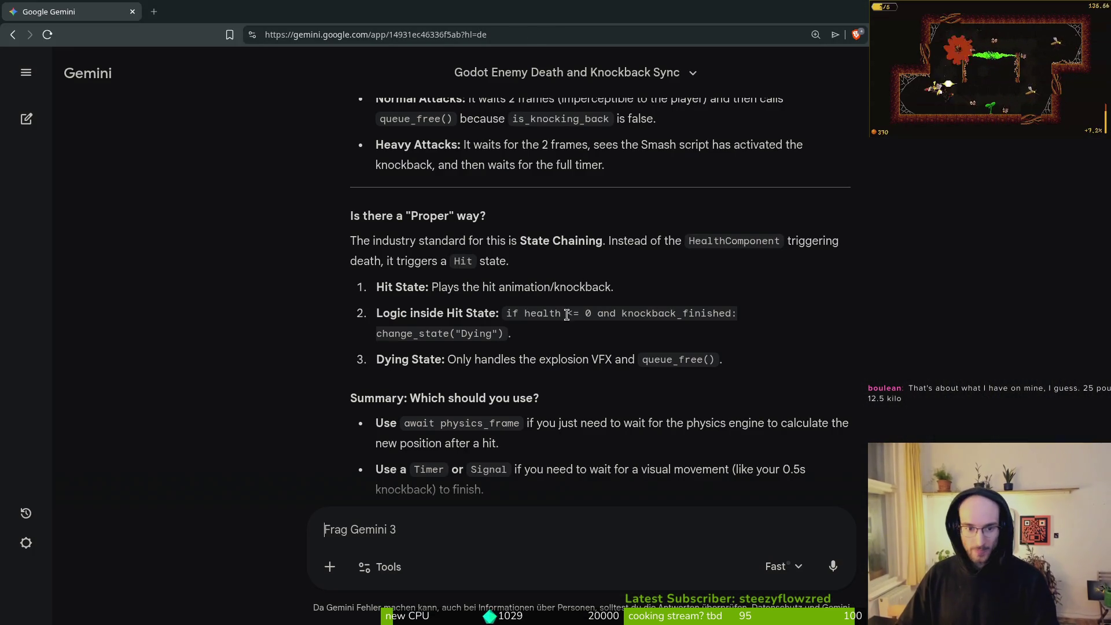
scroll(553, 299, "down", 3)
scroll(549, 328, "up", 10)
scroll(555, 234, "down", 10)
scroll(563, 235, "up", 8)
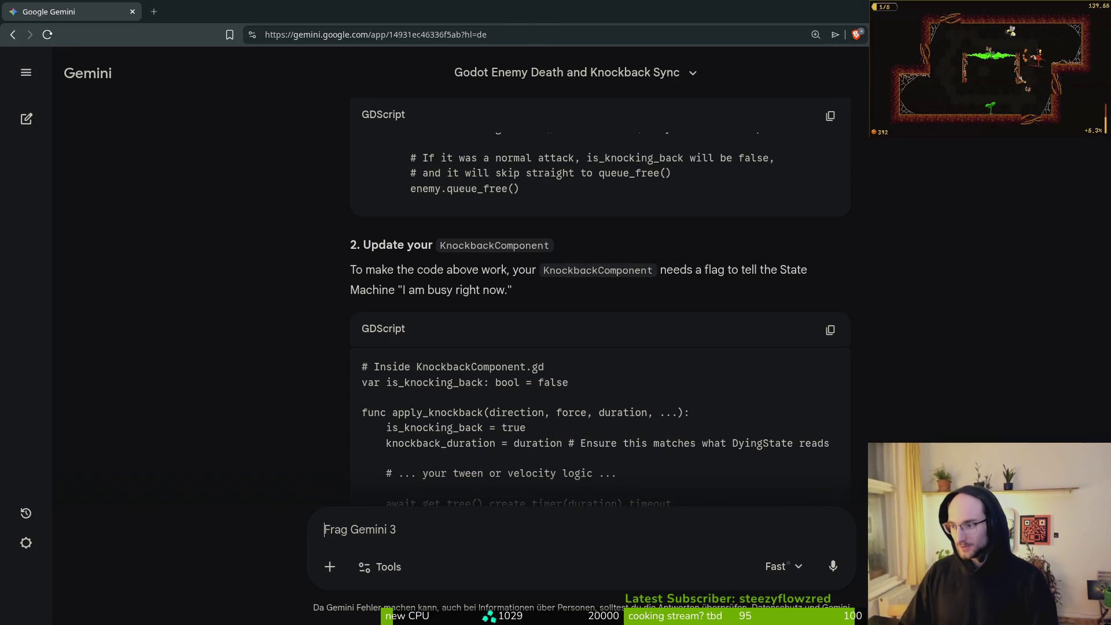
key("super+2")
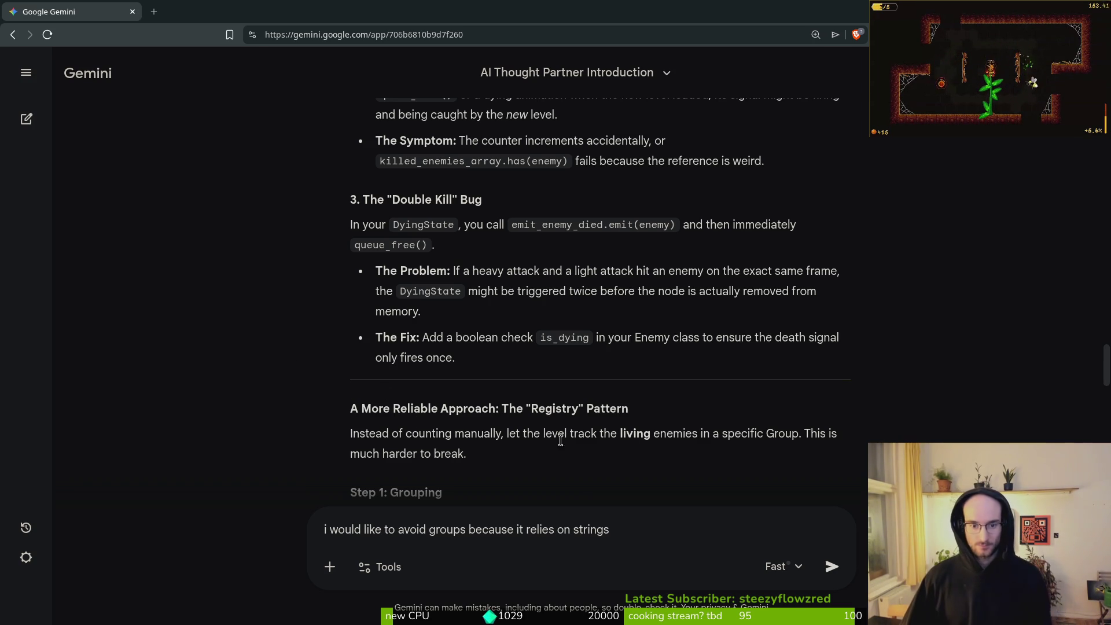
key("Return")
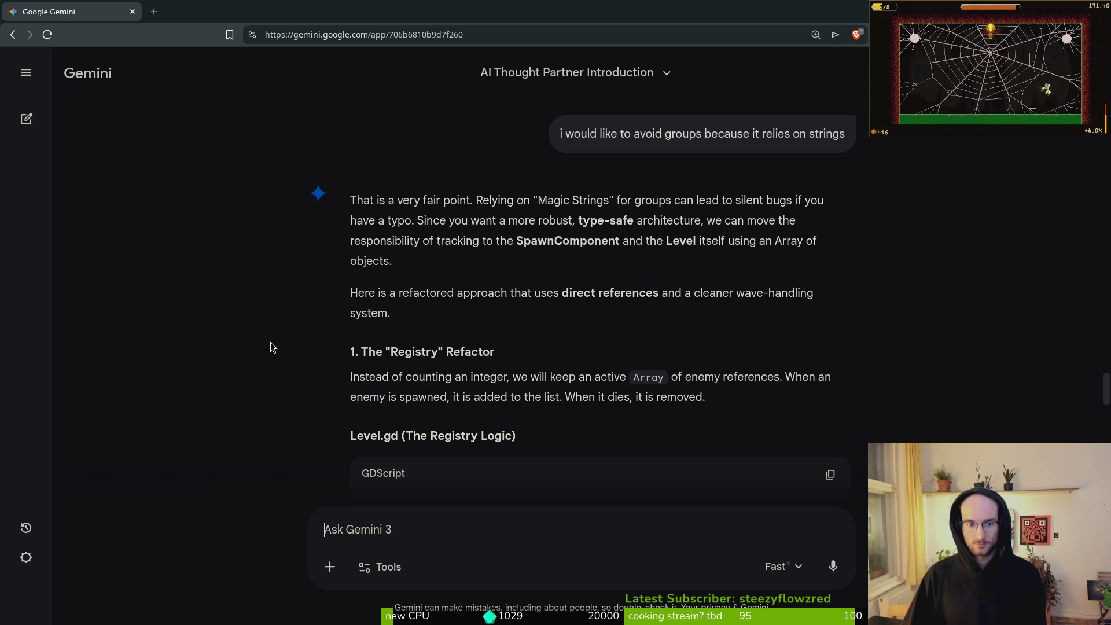
scroll(254, 334, "down", 3)
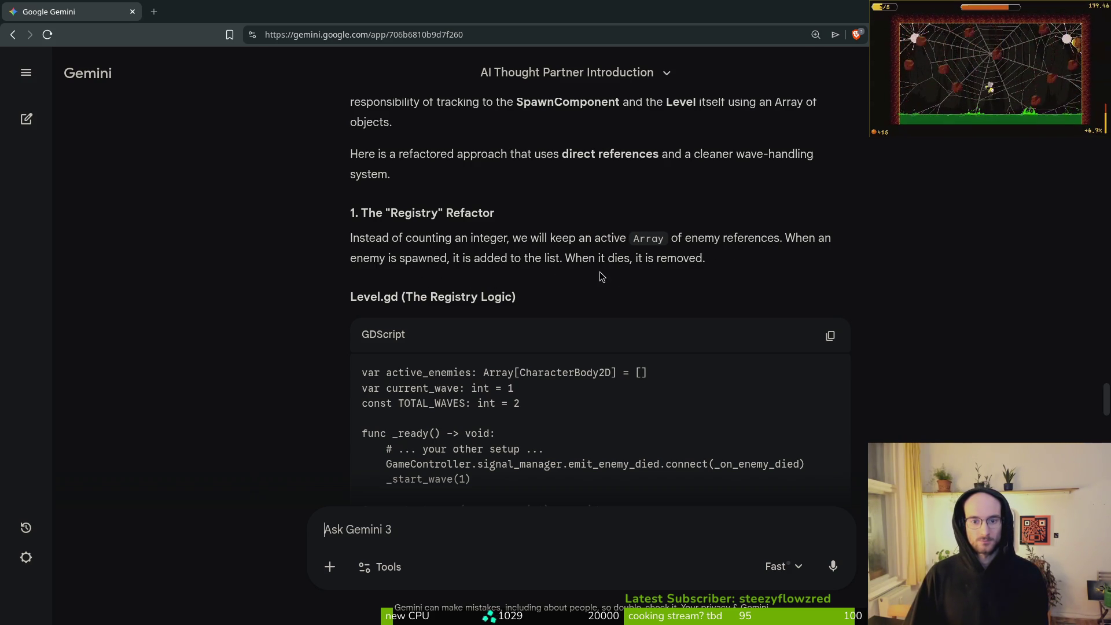
scroll(292, 289, "down", 3)
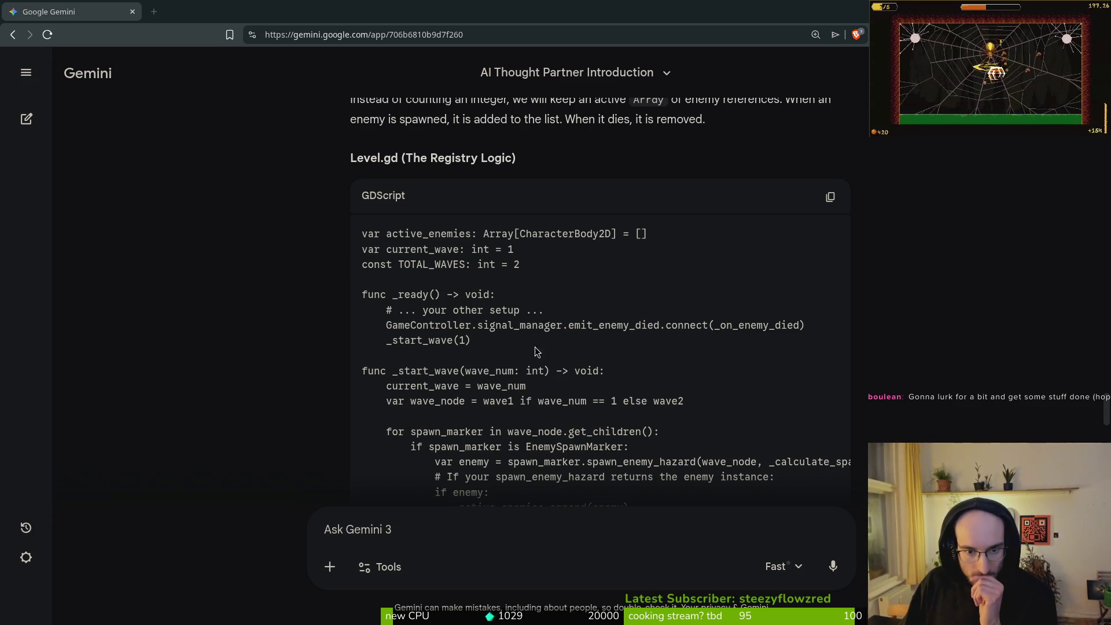
scroll(547, 347, "down", 5)
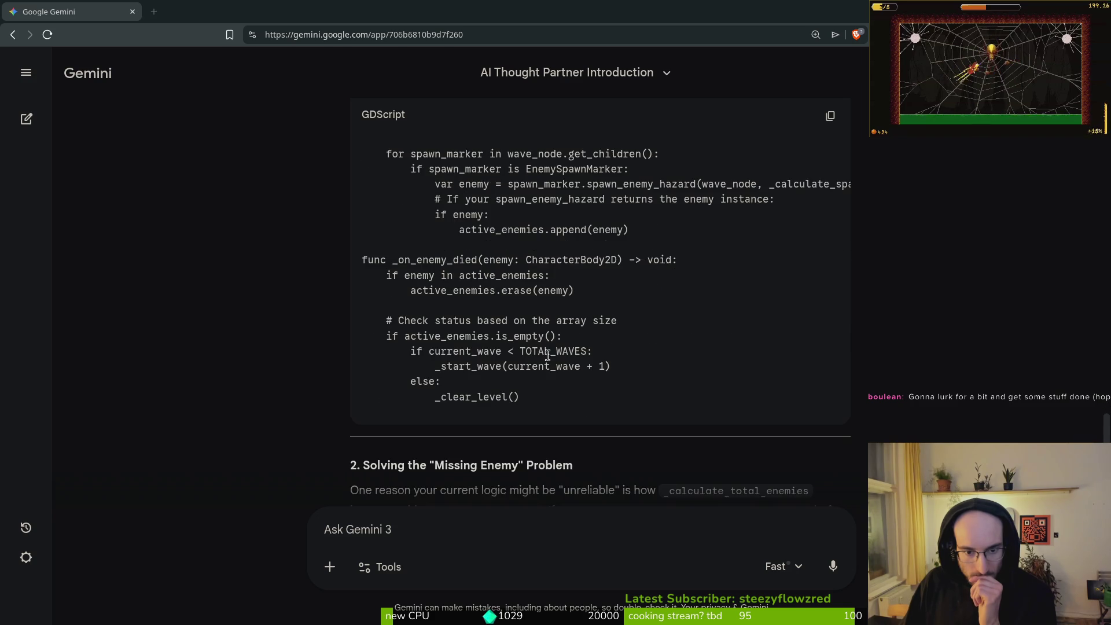
scroll(548, 351, "down", 2)
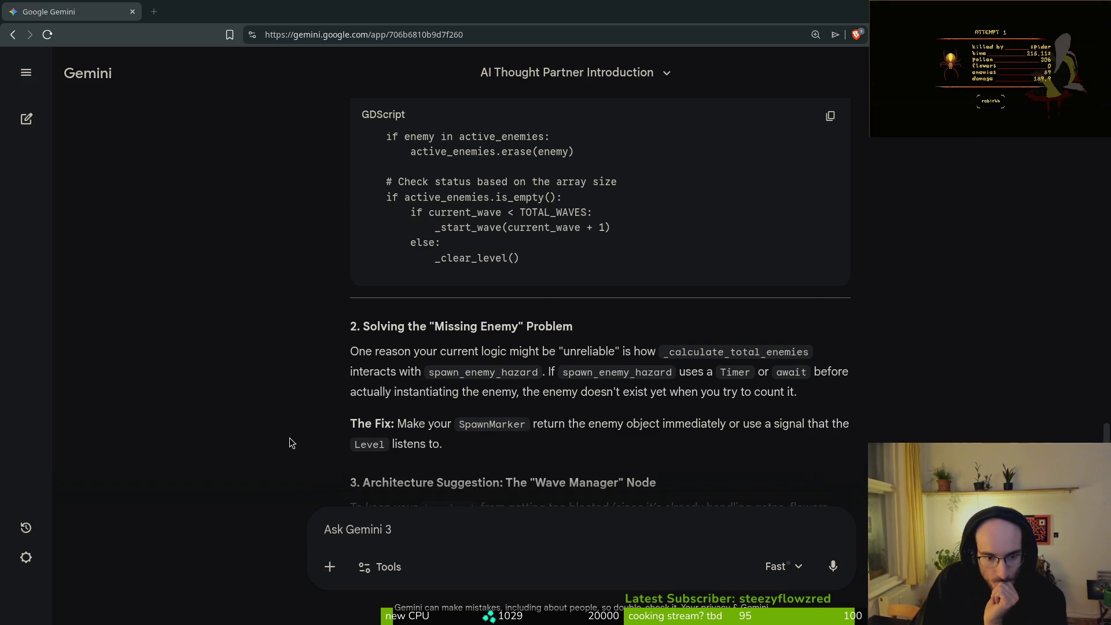
scroll(287, 439, "down", 2)
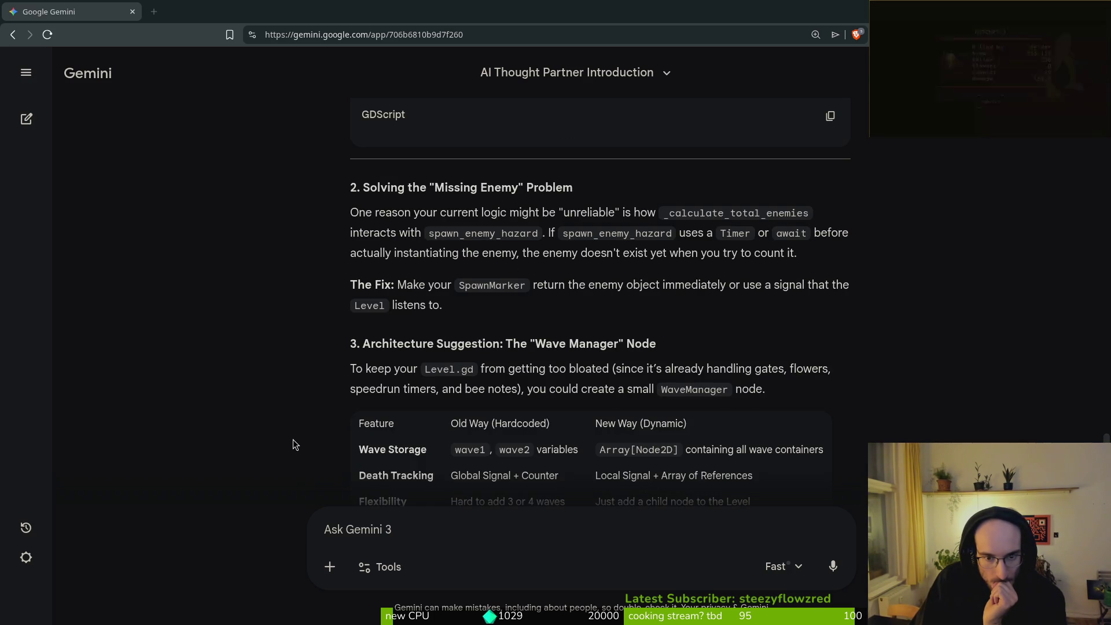
scroll(295, 443, "down", 1)
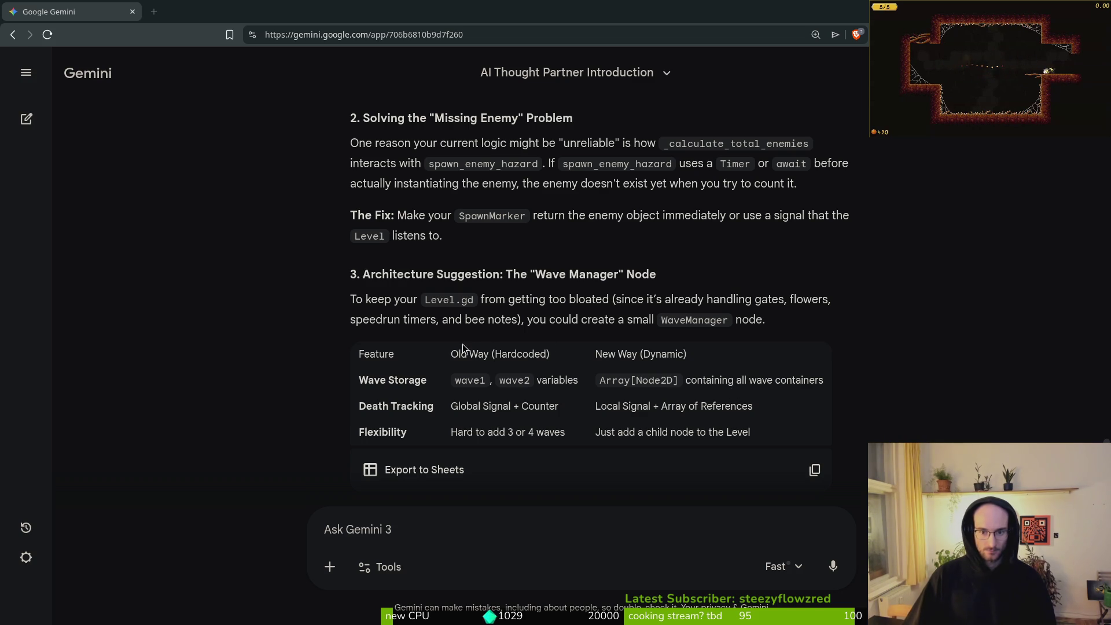
scroll(297, 306, "down", 3)
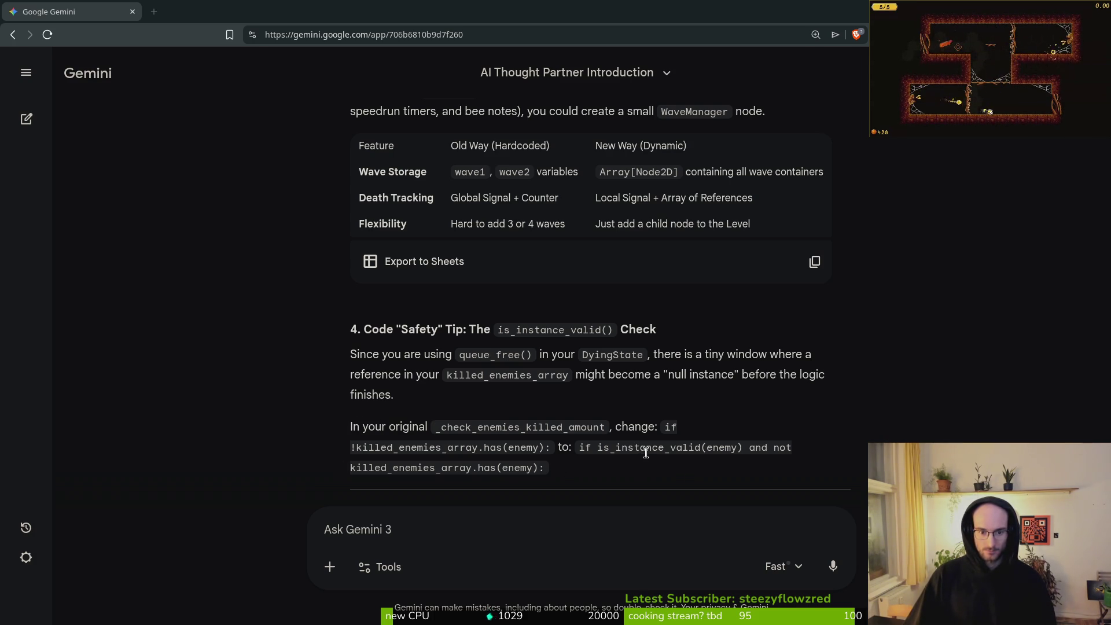
scroll(537, 428, "down", 3)
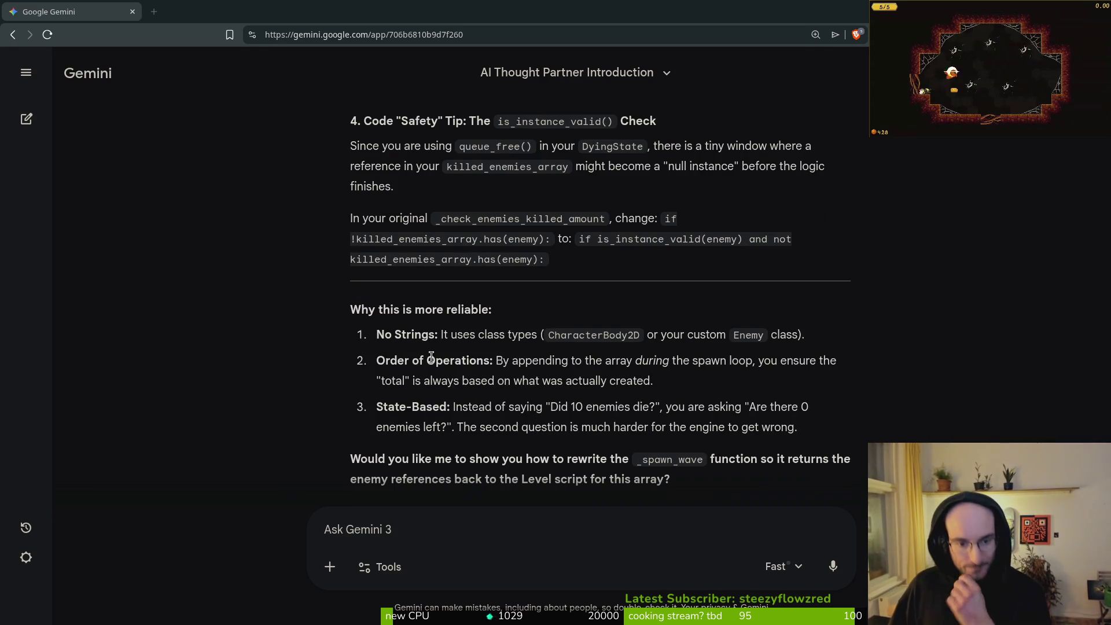
scroll(431, 357, "up", 3)
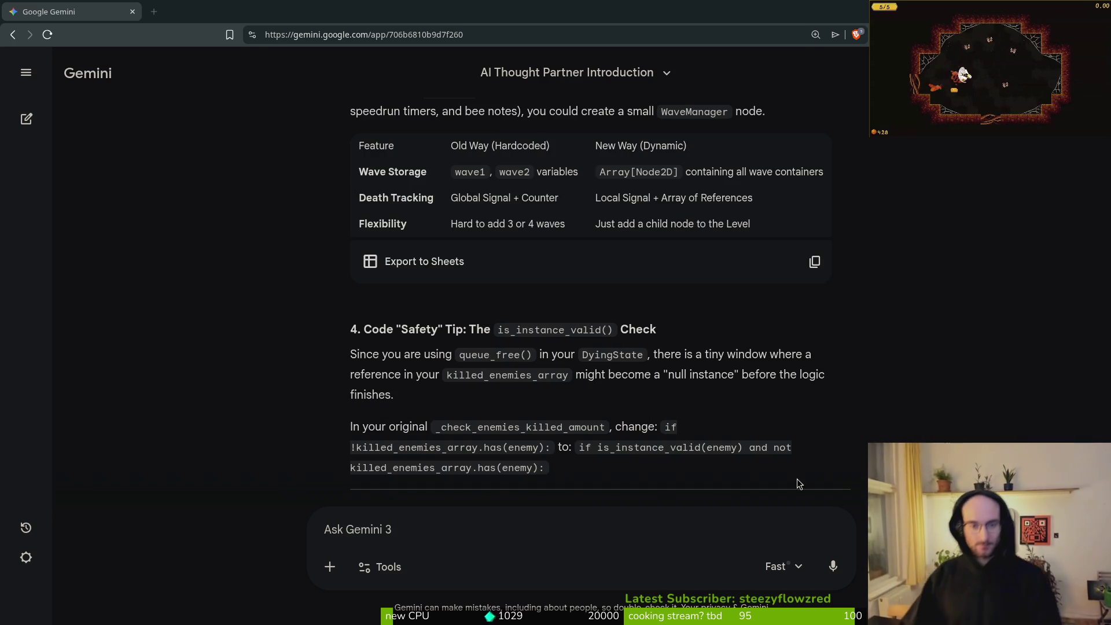
scroll(606, 463, "up", 3)
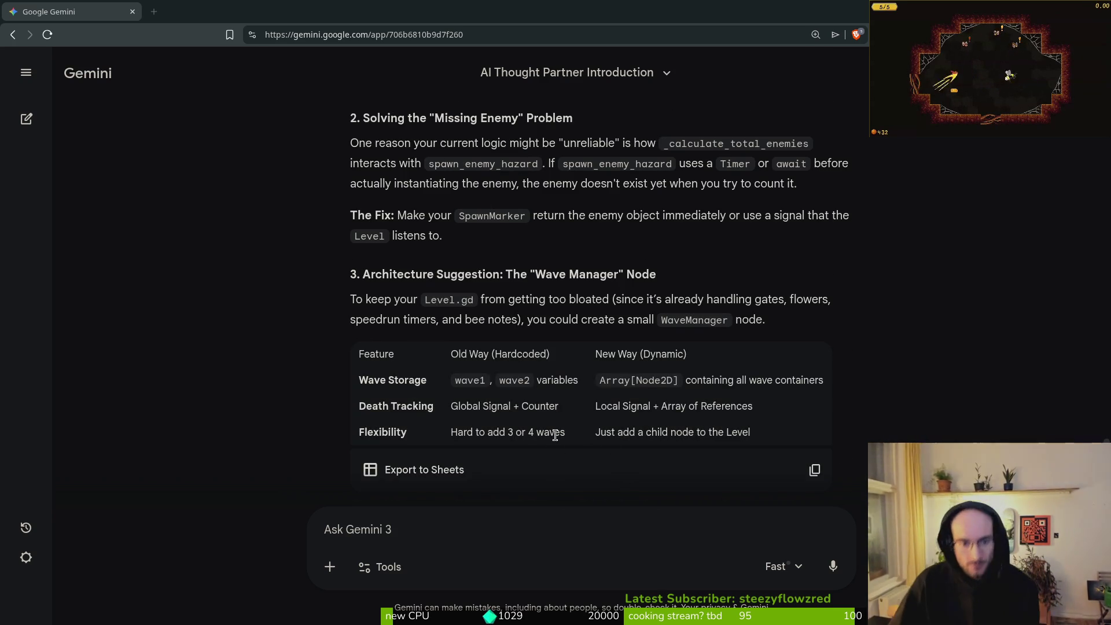
scroll(584, 434, "up", 2)
scroll(566, 427, "up", 2)
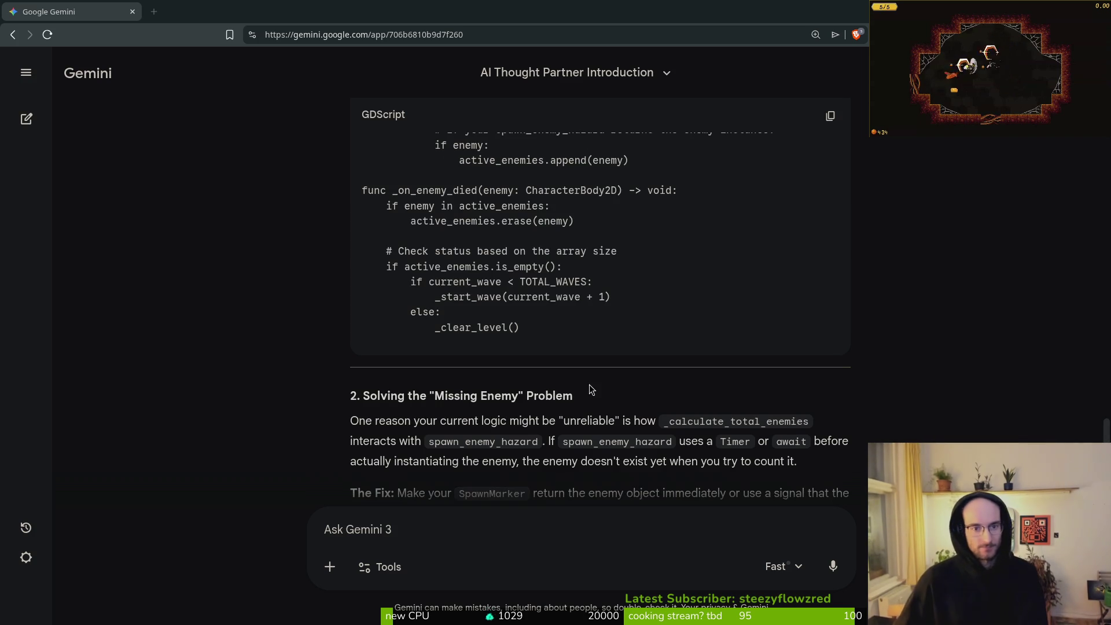
scroll(616, 430, "up", 1)
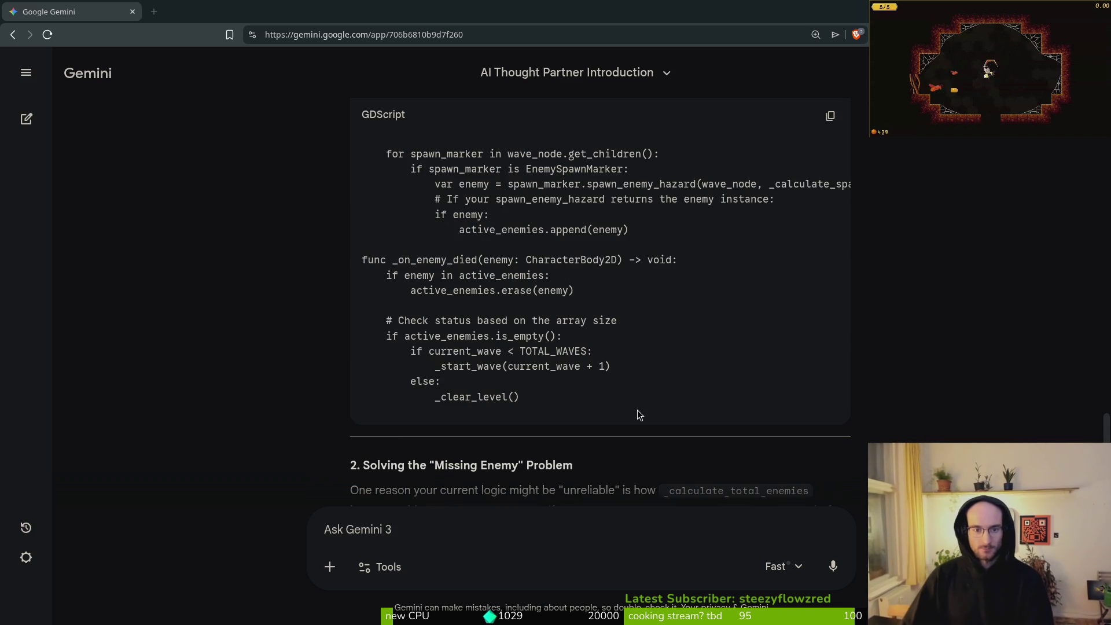
scroll(590, 356, "up", 3)
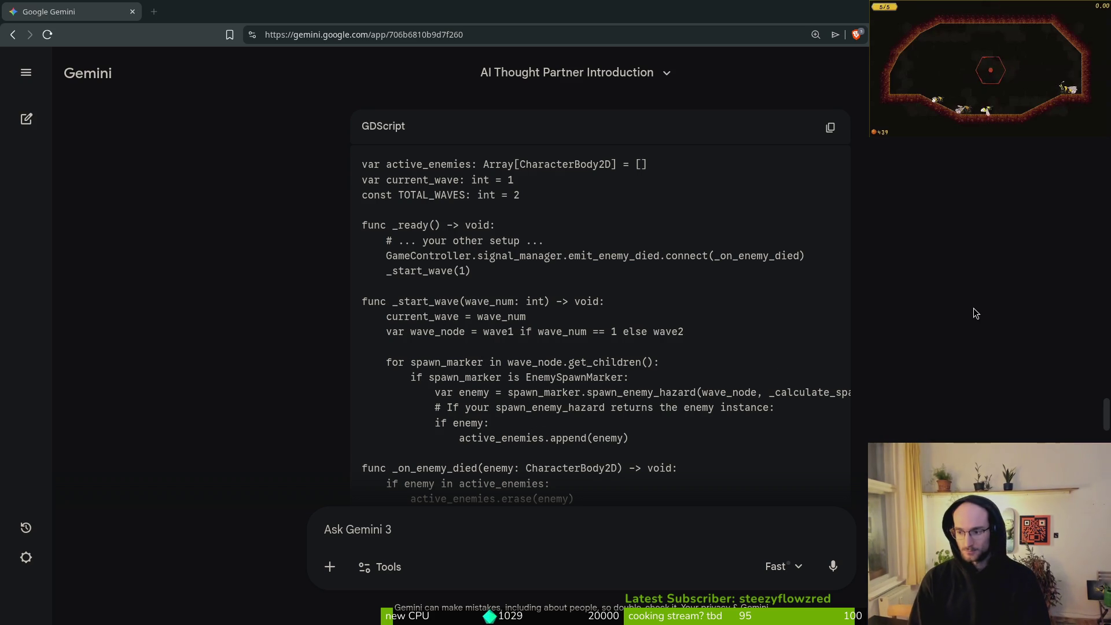
key("super+1")
Launch Neovim in the project folder and open enemy_spawn_marker.gd
key("Return")
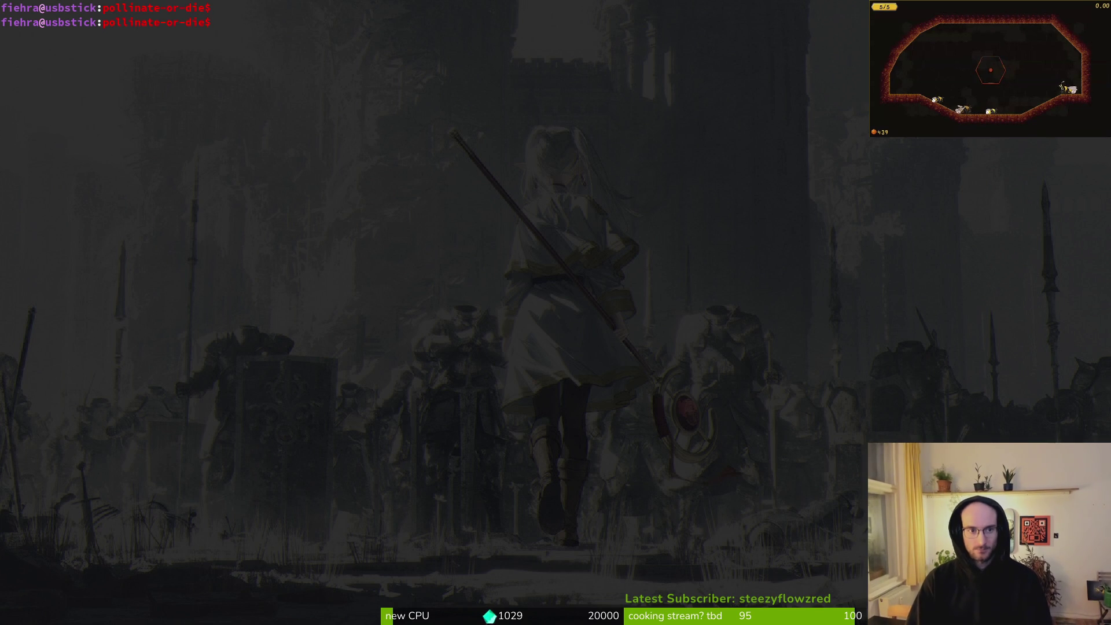
type("nvim .")
key("Return")
key("space")
key("f")
key("f")
type("enspama")
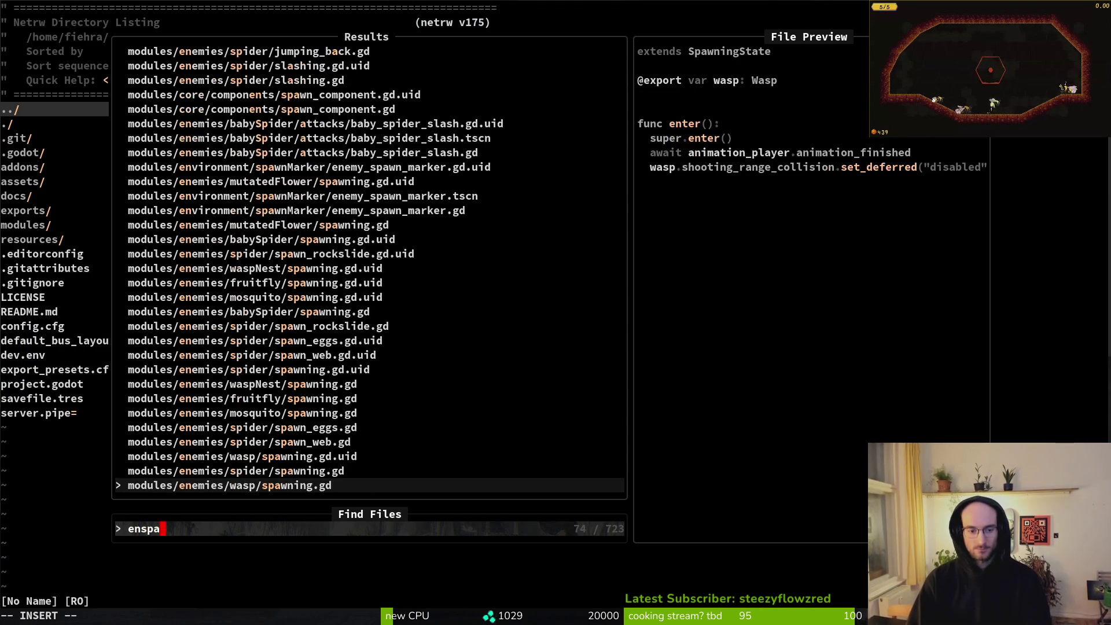
key("Return")
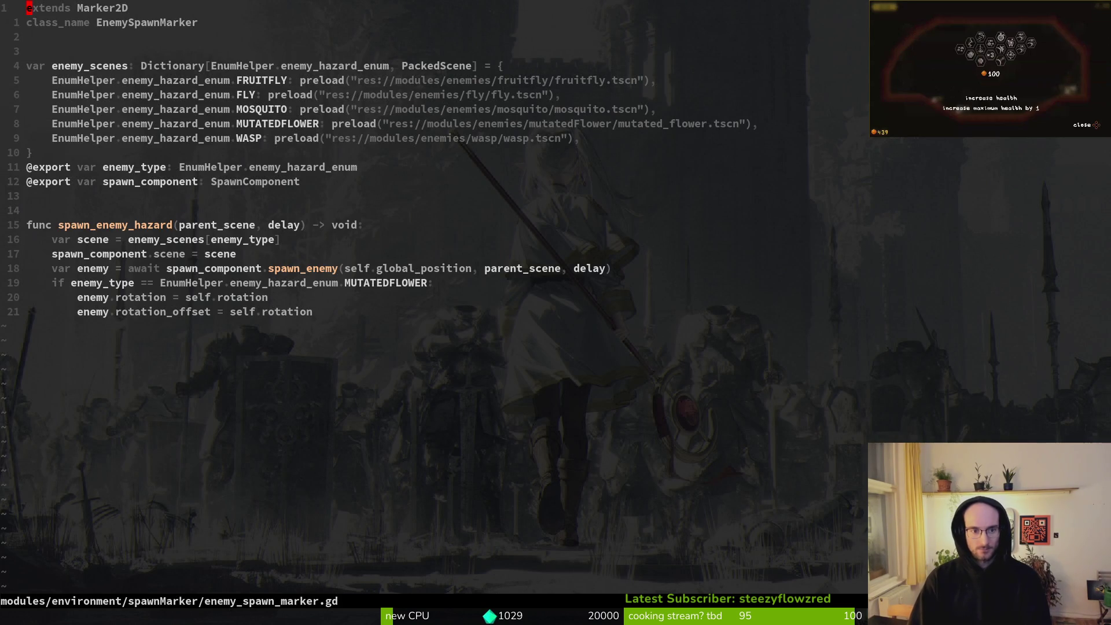
Make spawn_enemy_hazard return the enemy, drop the unused enemy_to_spawn line, and save enemy_spawn_marker.gd
key("u")
key("u")
key("u")
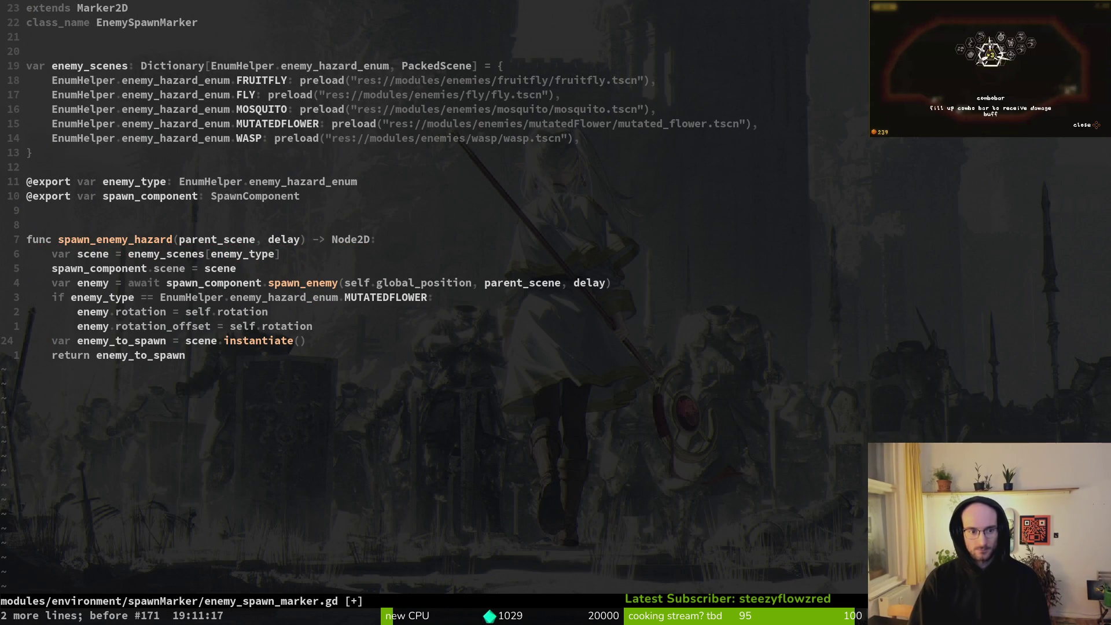
key("u")
key("u")
key("u")
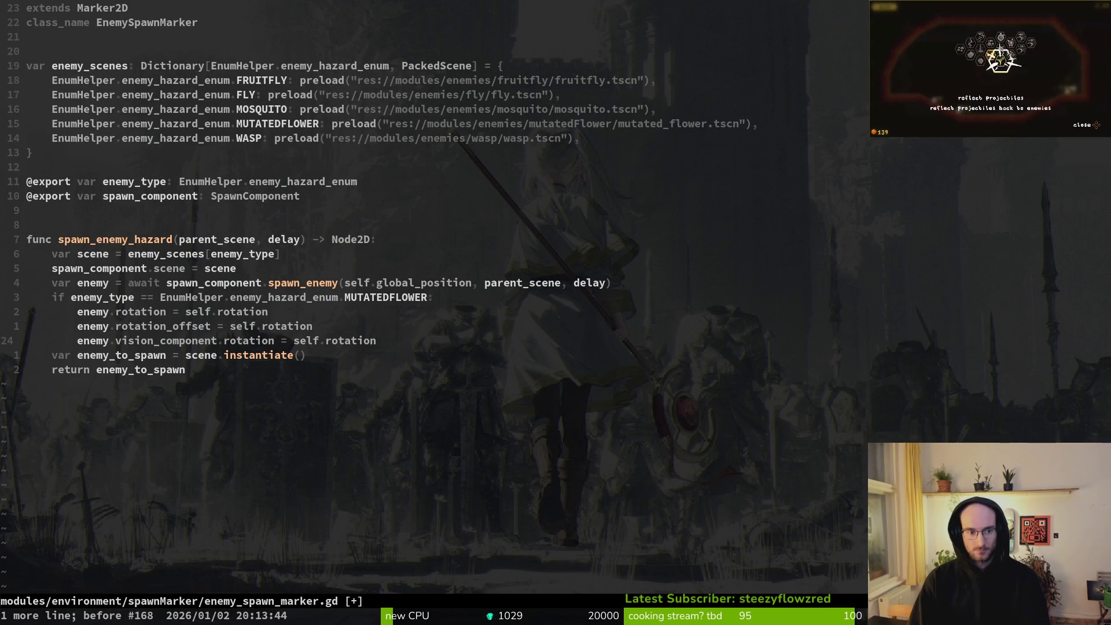
key("ctrl+r")
type("jwcwenemy")
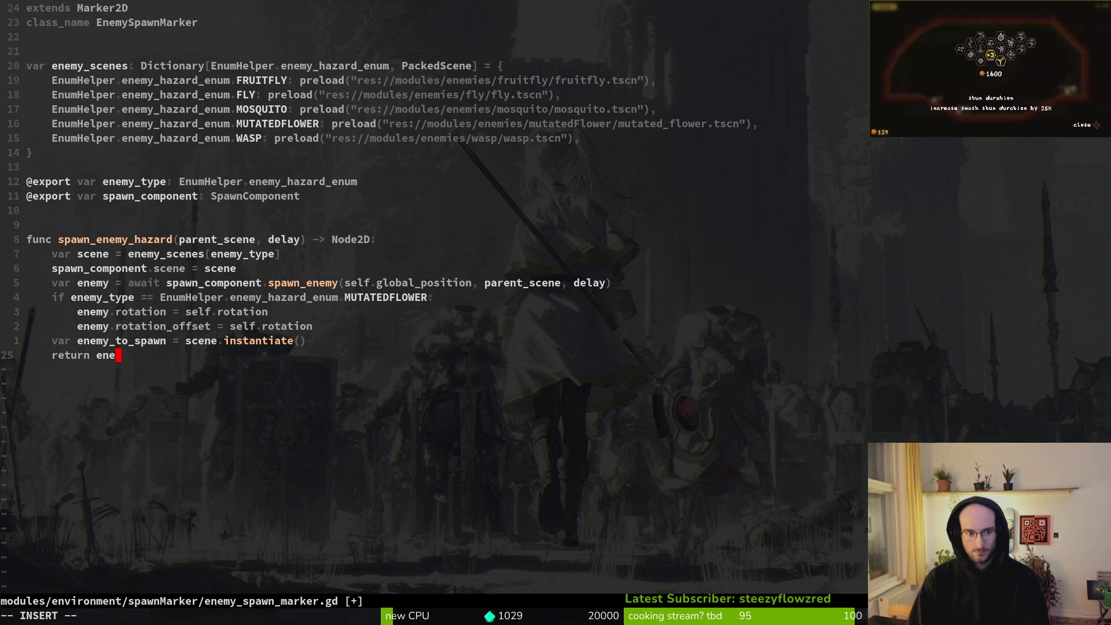
key("Escape")
key("k")
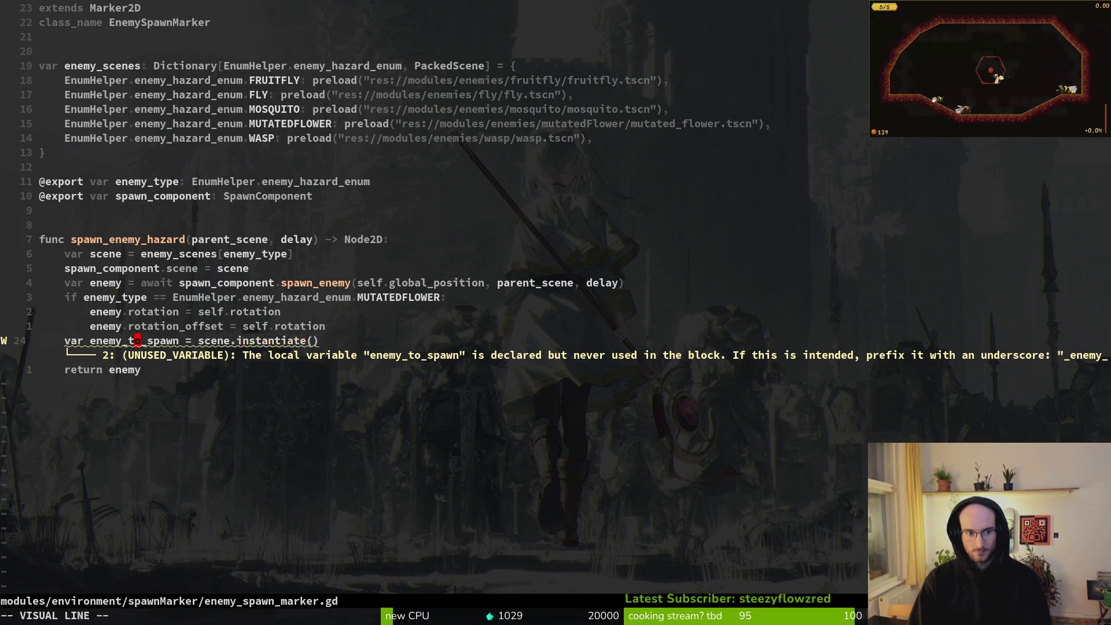
key("d")
key("d")
type(":w")
key("Return")
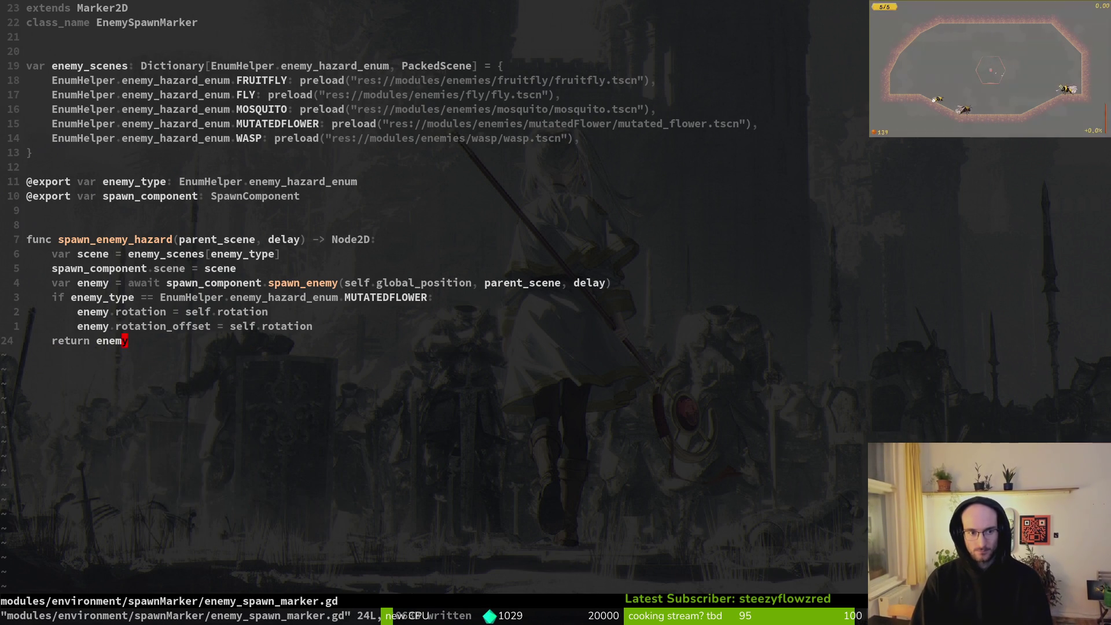
Open modules/levels/level.gd and page down to _check_enemies_killed_amount
key("space")
key("f")
key("f")
type("level")
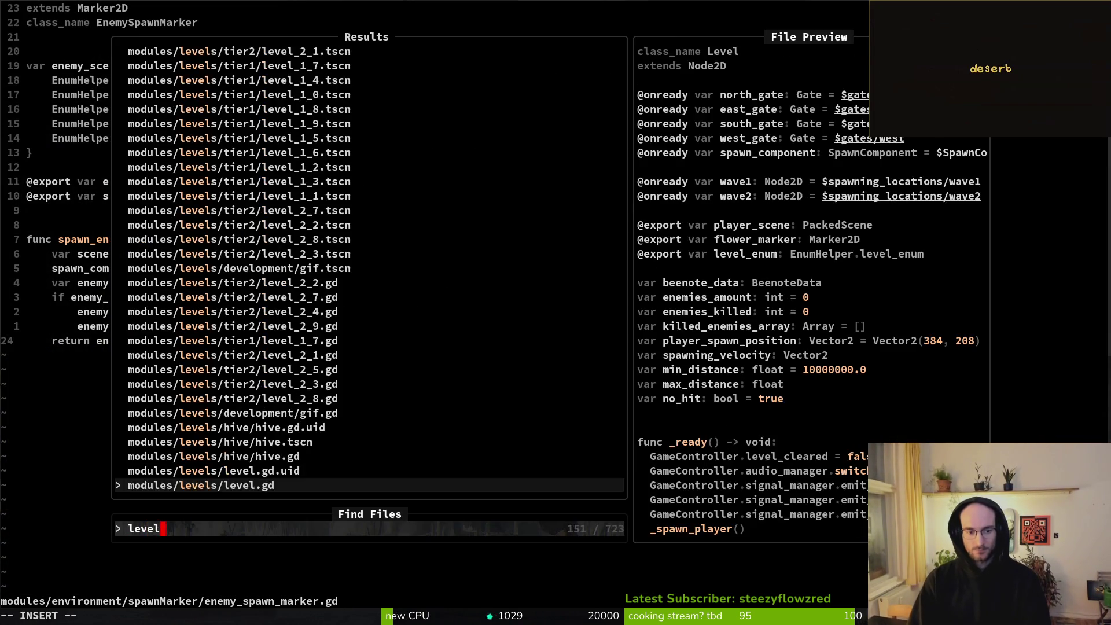
key("Return")
key("ctrl+d")
key("ctrl+d")
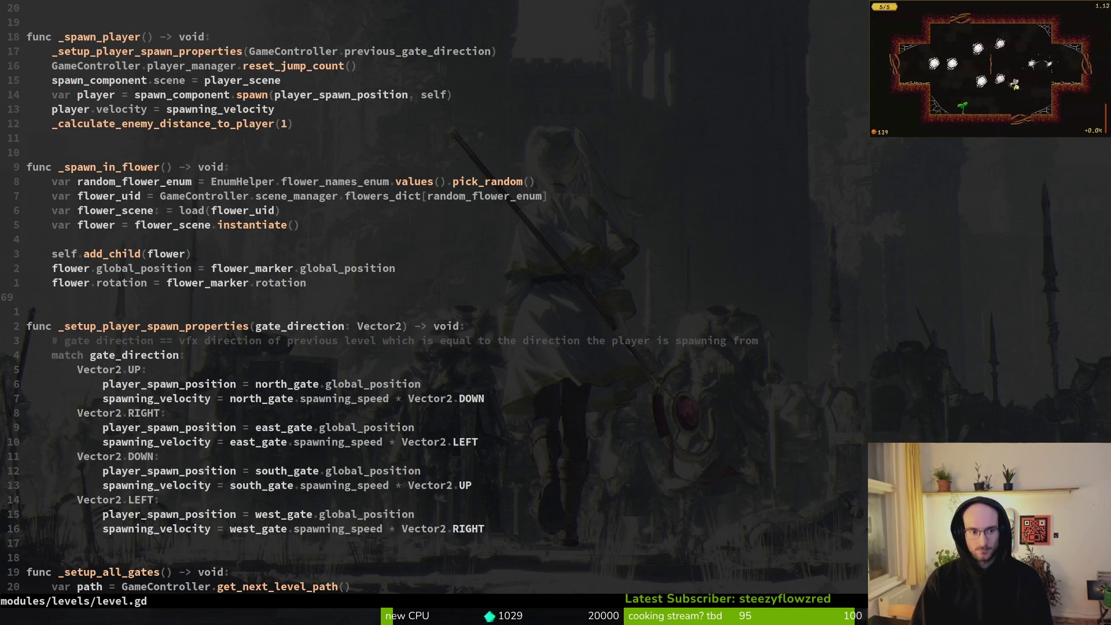
key("ctrl+u")
key("ctrl+d")
key("ctrl+d")
key("ctrl+d")
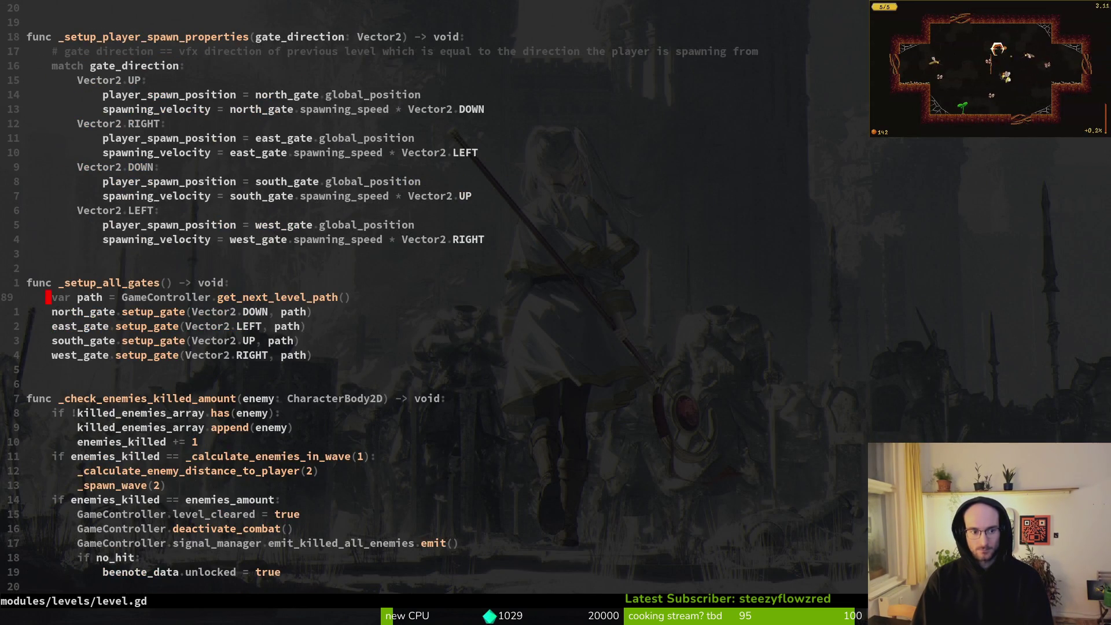
key("alt+Tab")
Ask Gemini 'are you sure this is why the bug happens?' and return to level.gd
type("are you sure this is why ")
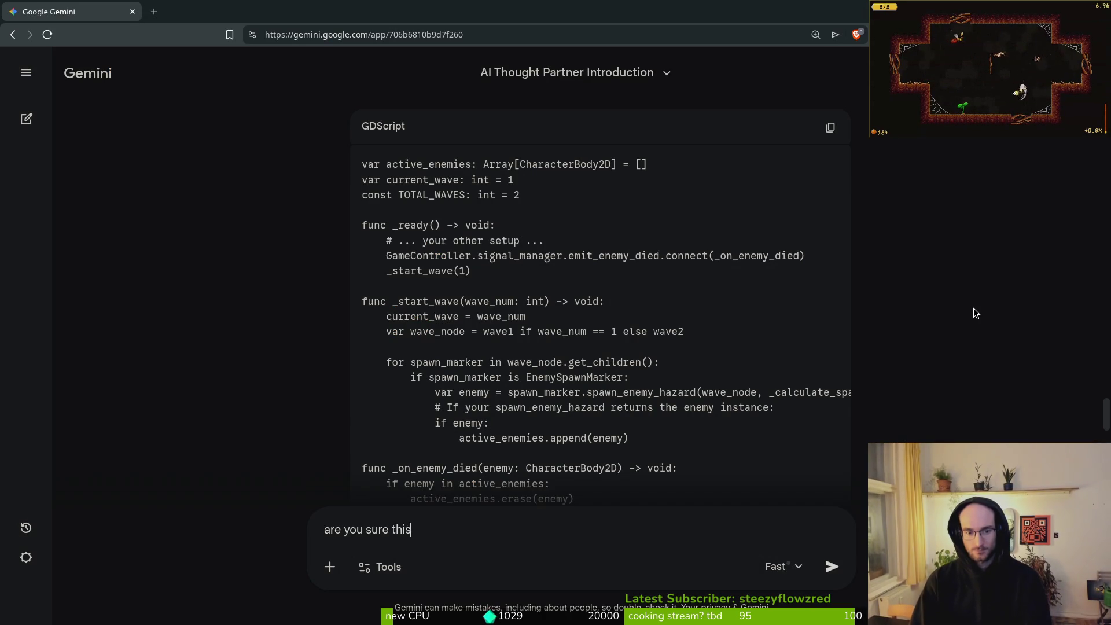
type("the bug happens?")
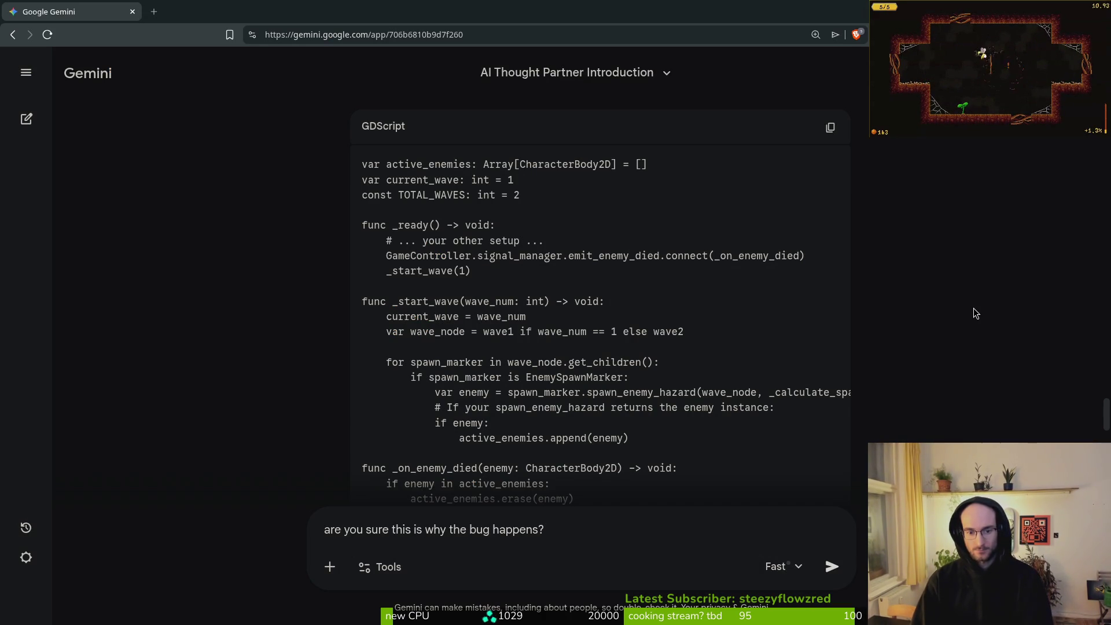
key("Return")
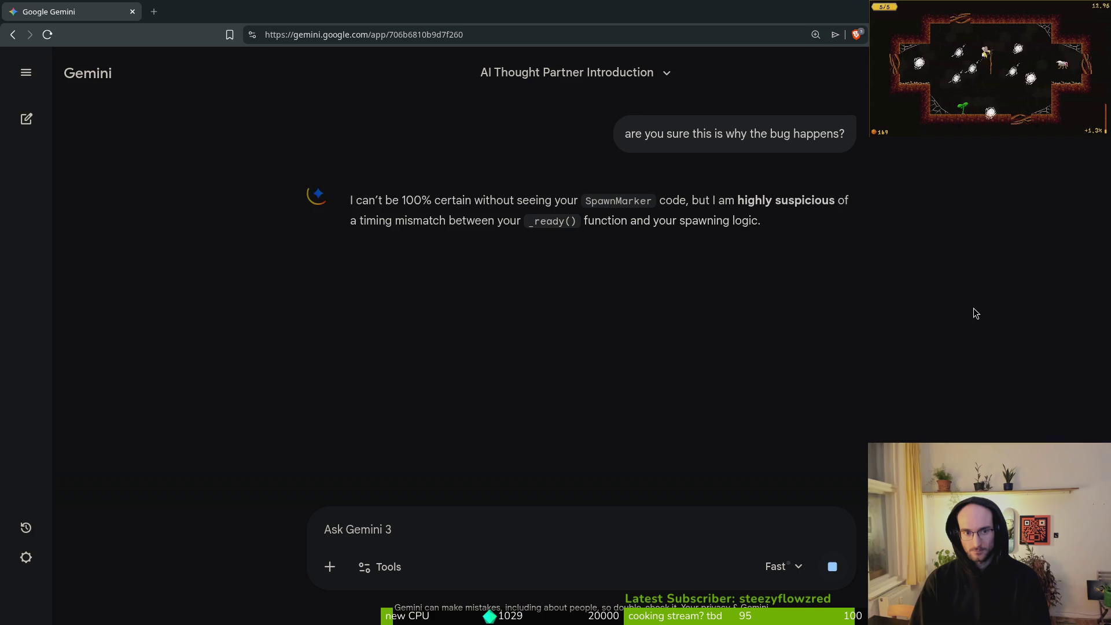
key("alt+Tab")
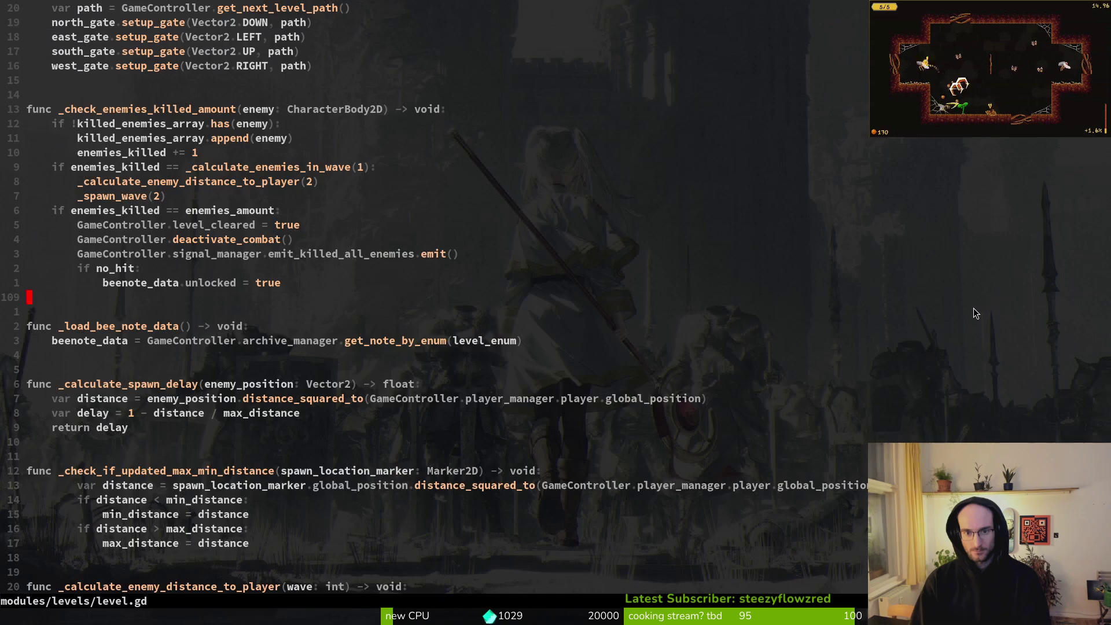
Yank all 24 lines of enemy_spawn_marker.gd
key("ctrl+o")
key("shift+v")
key("g")
key("g")
key("y")
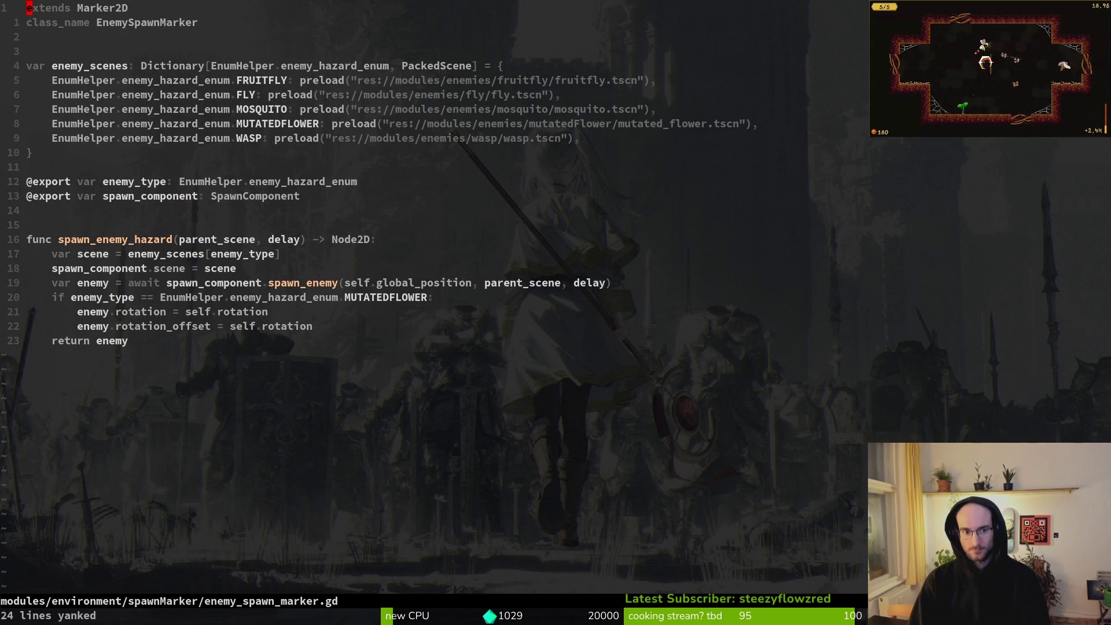
Paste the spawn marker script into Gemini, send it, and look over the reply
key("alt+Tab")
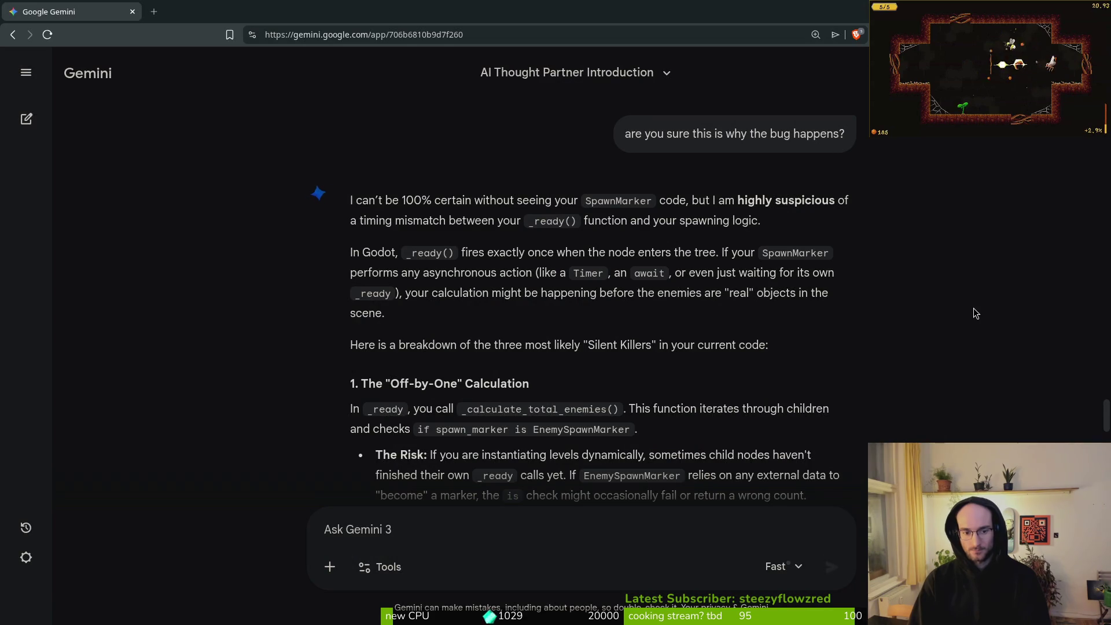
key("ctrl+v")
key("Return")
scroll(661, 266, "up", 5)
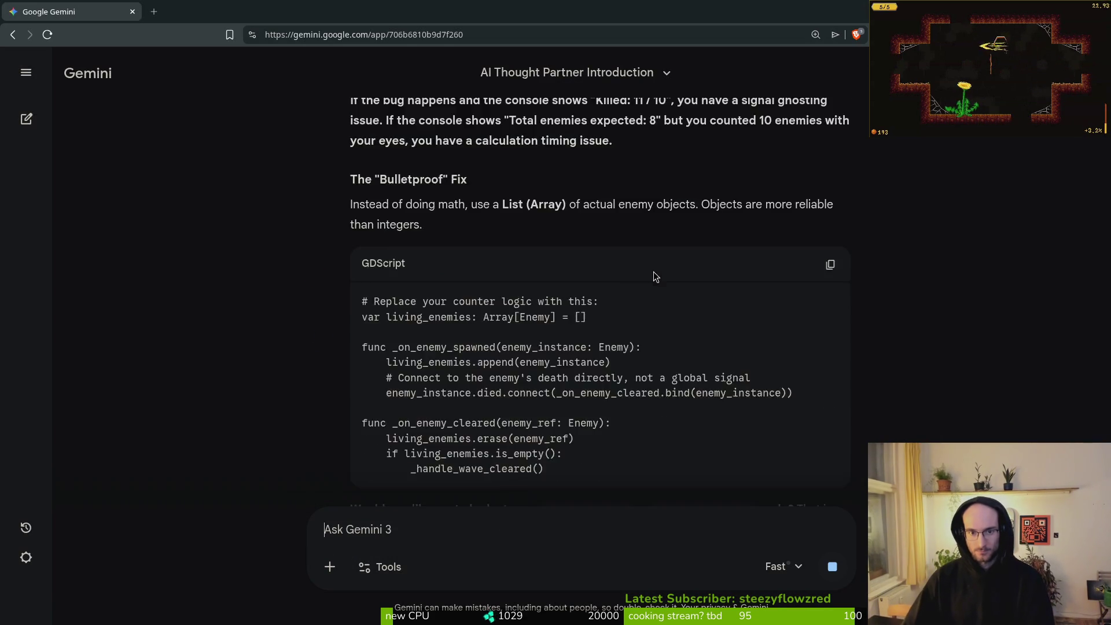
scroll(507, 291, "up", 10)
scroll(491, 337, "down", 3)
scroll(491, 341, "down", 6)
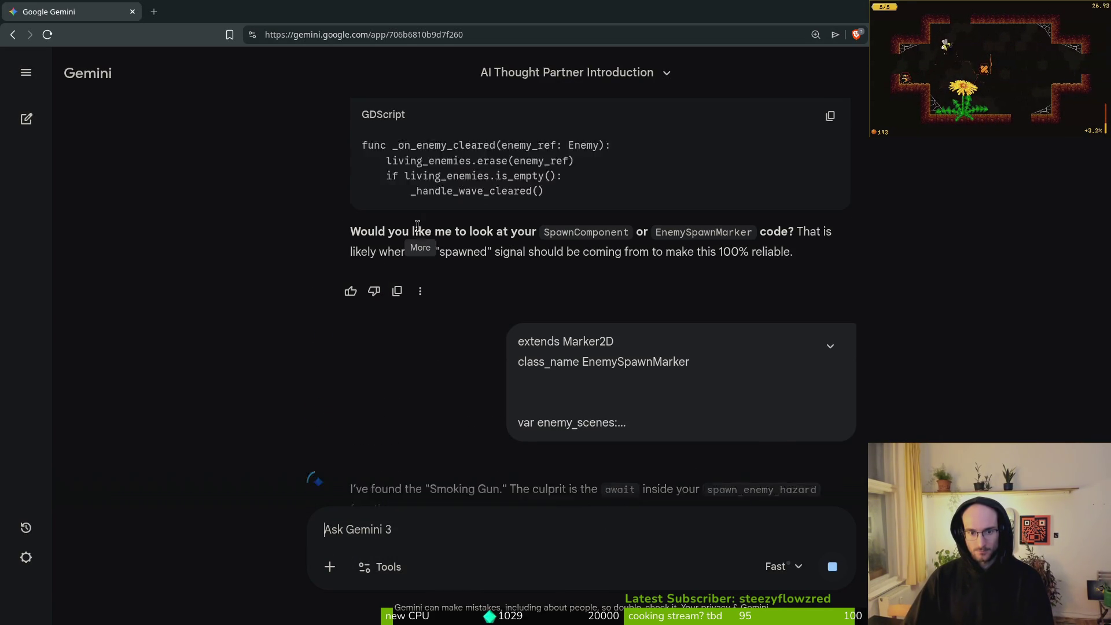
scroll(417, 237, "up", 10)
scroll(417, 241, "up", 10)
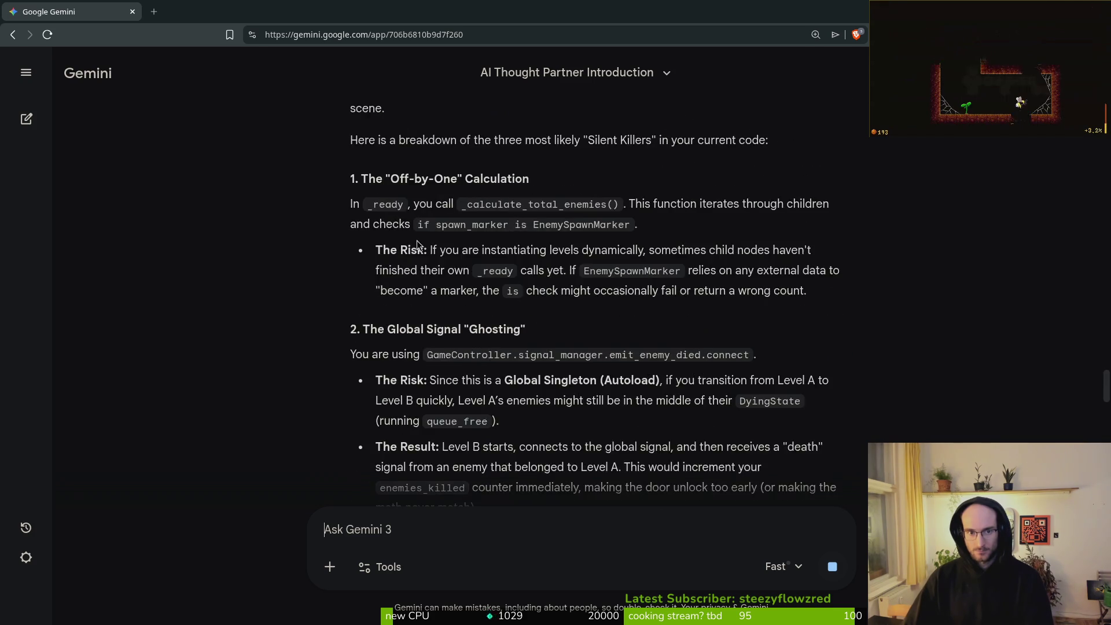
left_click(532, 322)
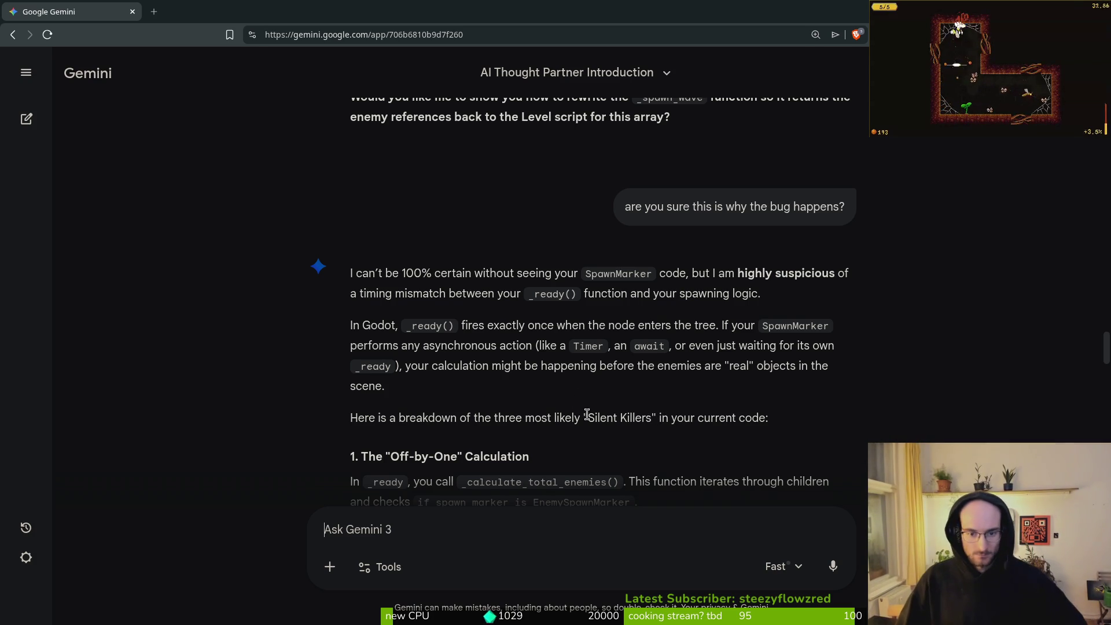
Read Gemini's off-by-one enemy count and enemy_died signal ghosting sections, then show the window overview
scroll(704, 415, "down", 3)
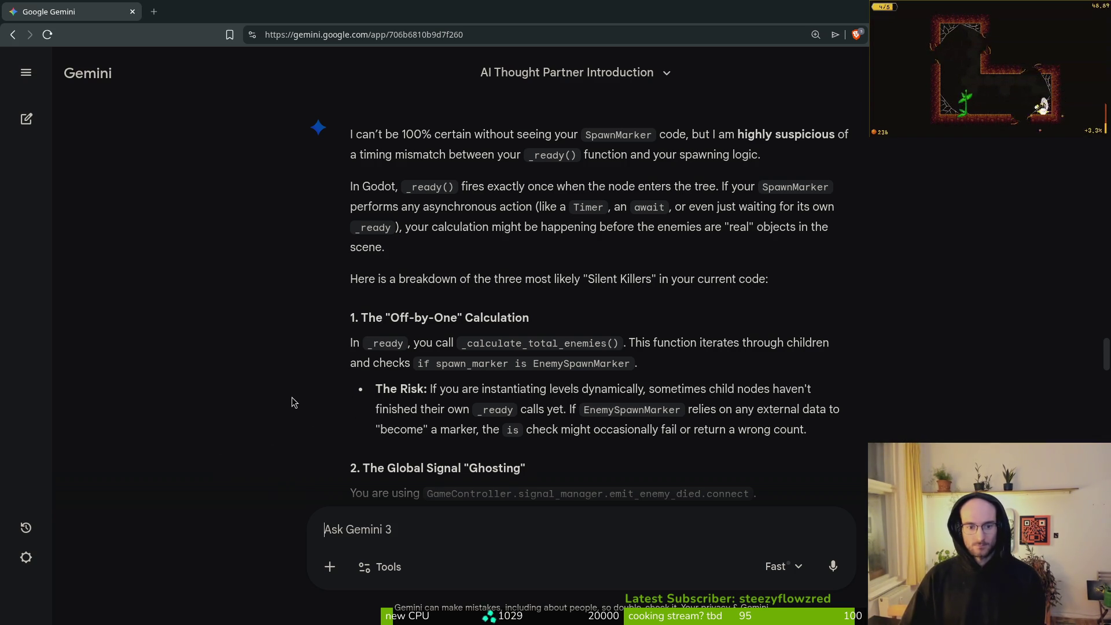
scroll(277, 401, "up", 2)
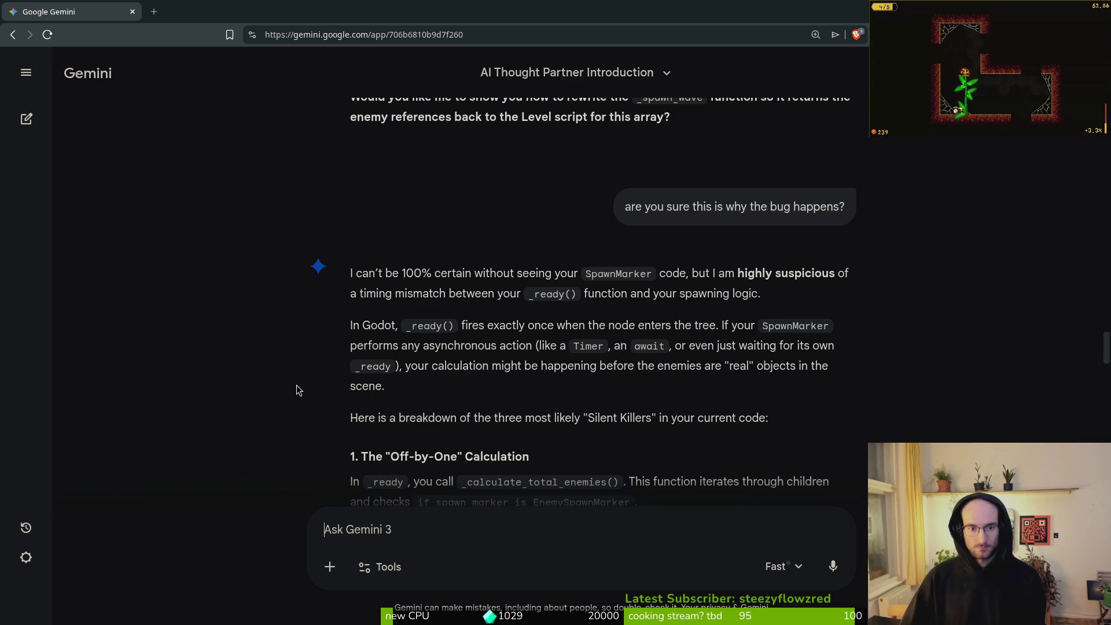
scroll(291, 389, "down", 3)
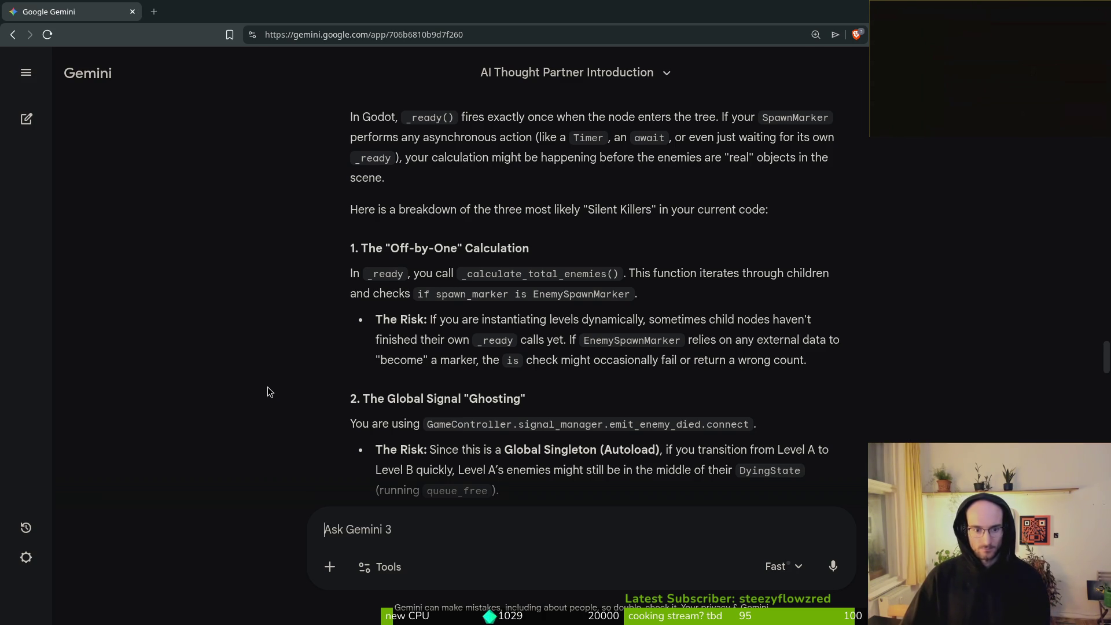
scroll(284, 399, "down", 1)
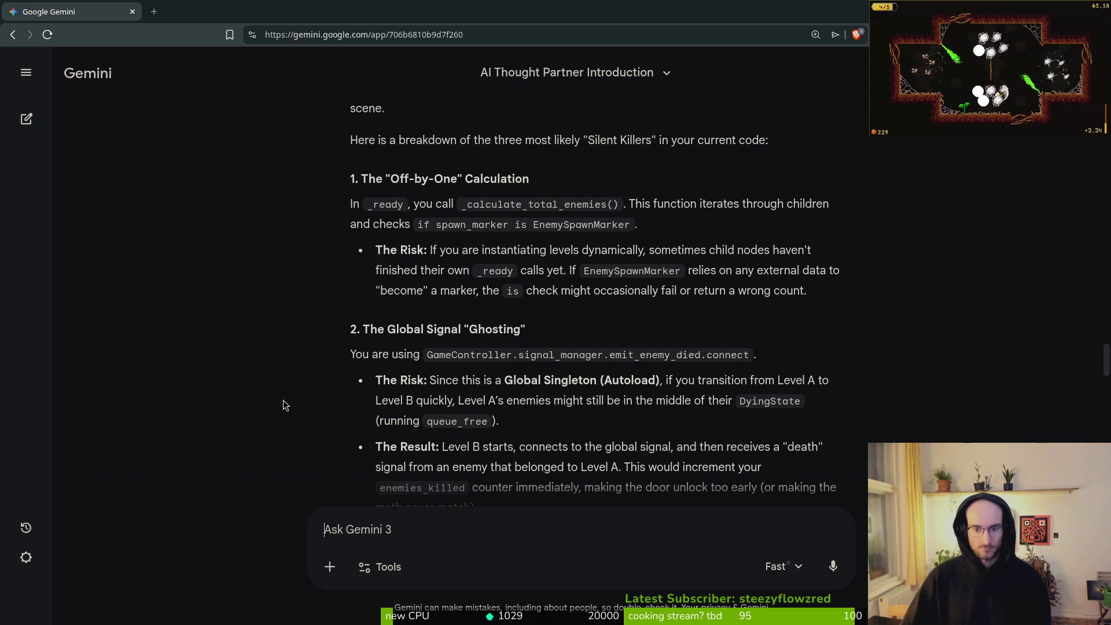
scroll(285, 401, "down", 1)
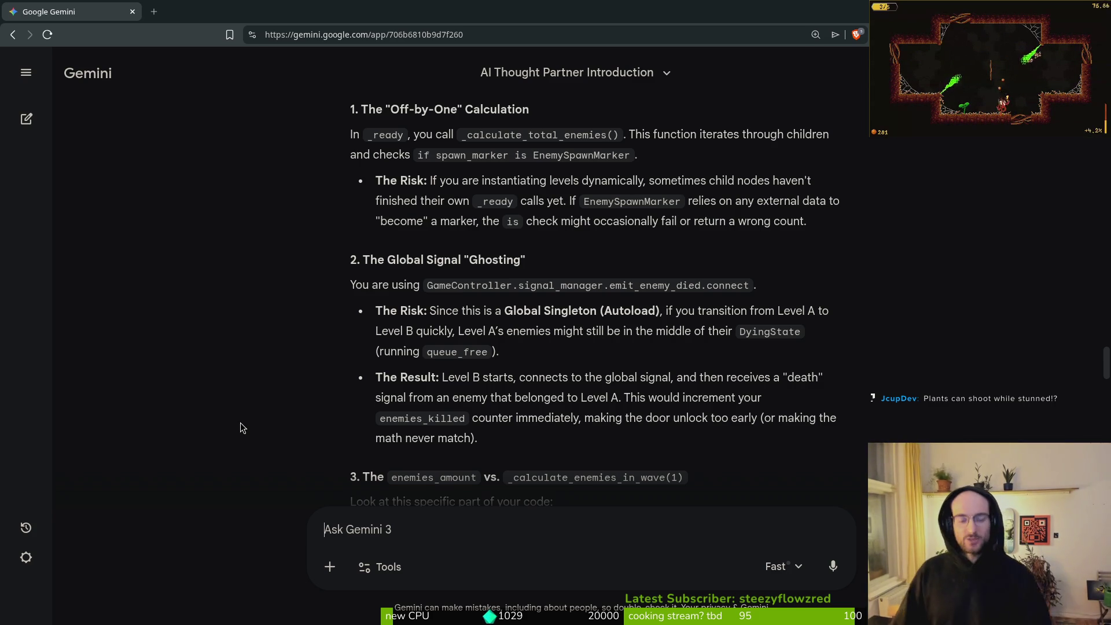
key("super+o")
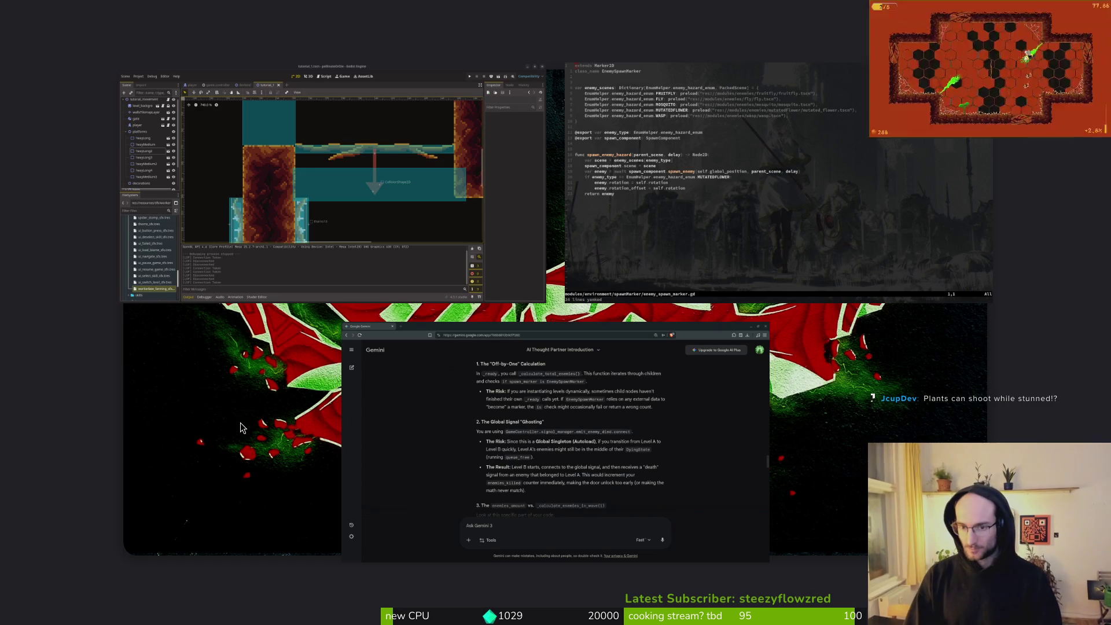
Open devlevel.tscn and set the three wave1 spawn markers' Enemy Type to Mutatedflower
key("super+o")
key("super+Up")
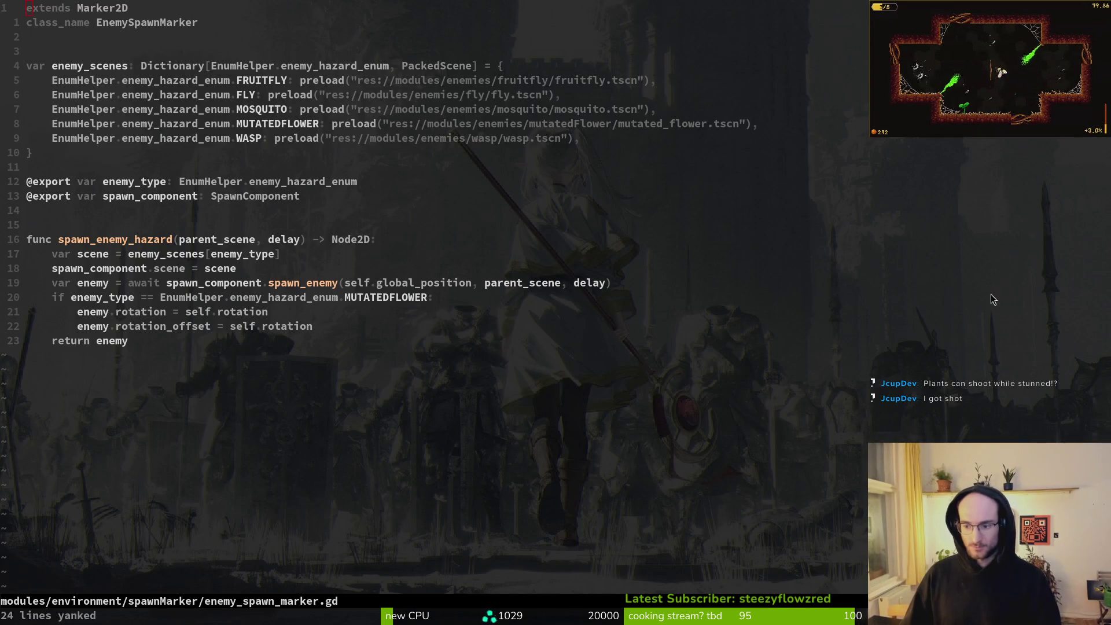
key("alt+Tab")
key("F5")
key("ctrl+shift+o")
type("dev")
key("Return")
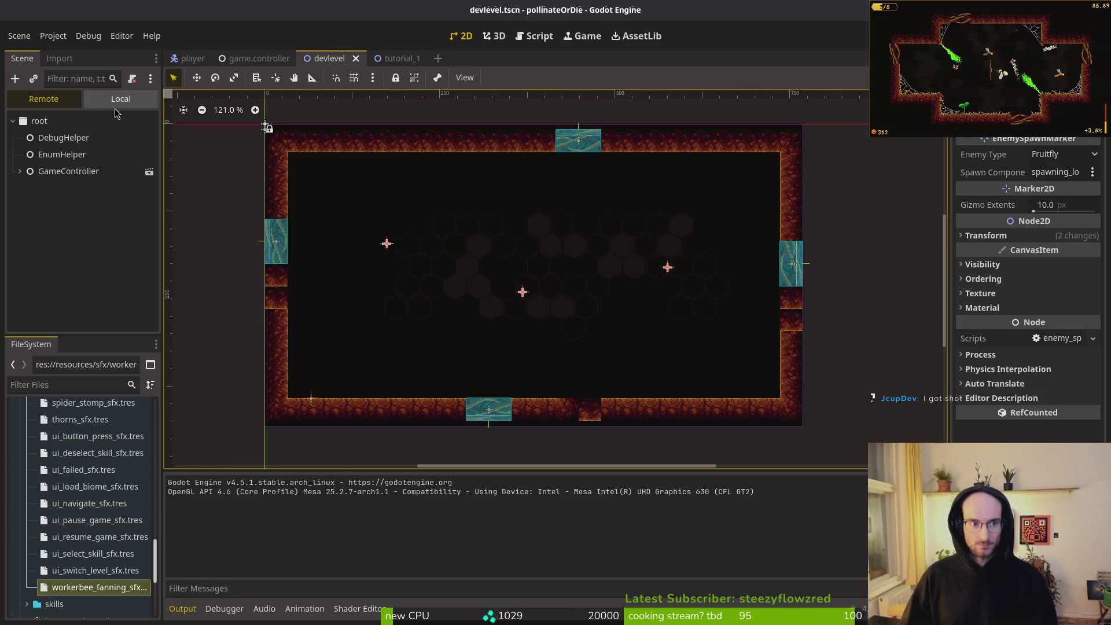
left_click(110, 102)
left_click(1050, 155)
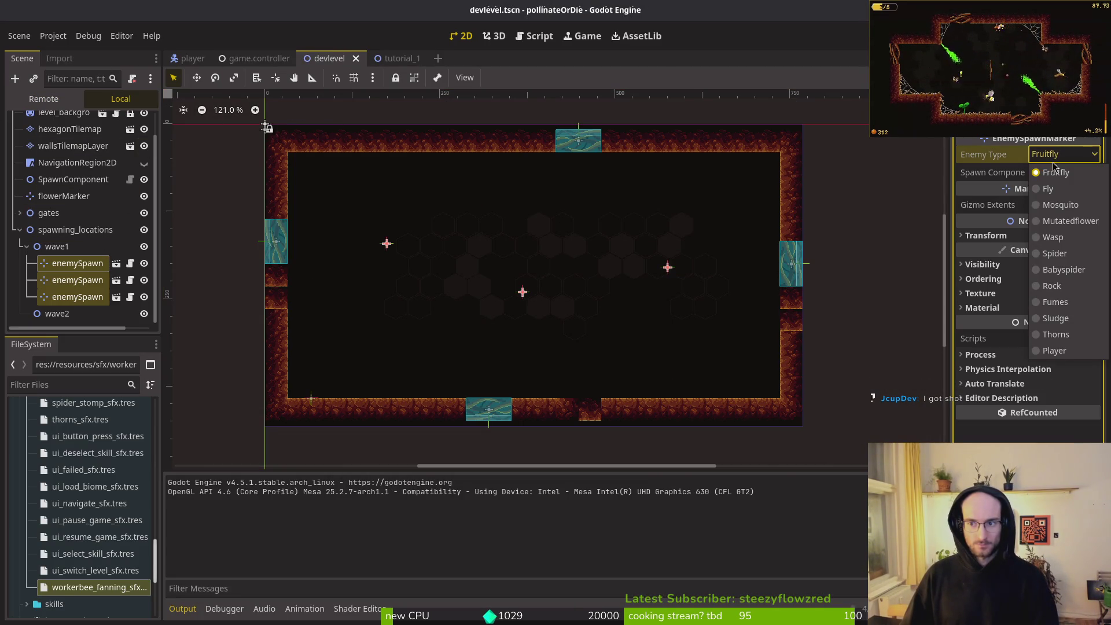
left_click(1070, 221)
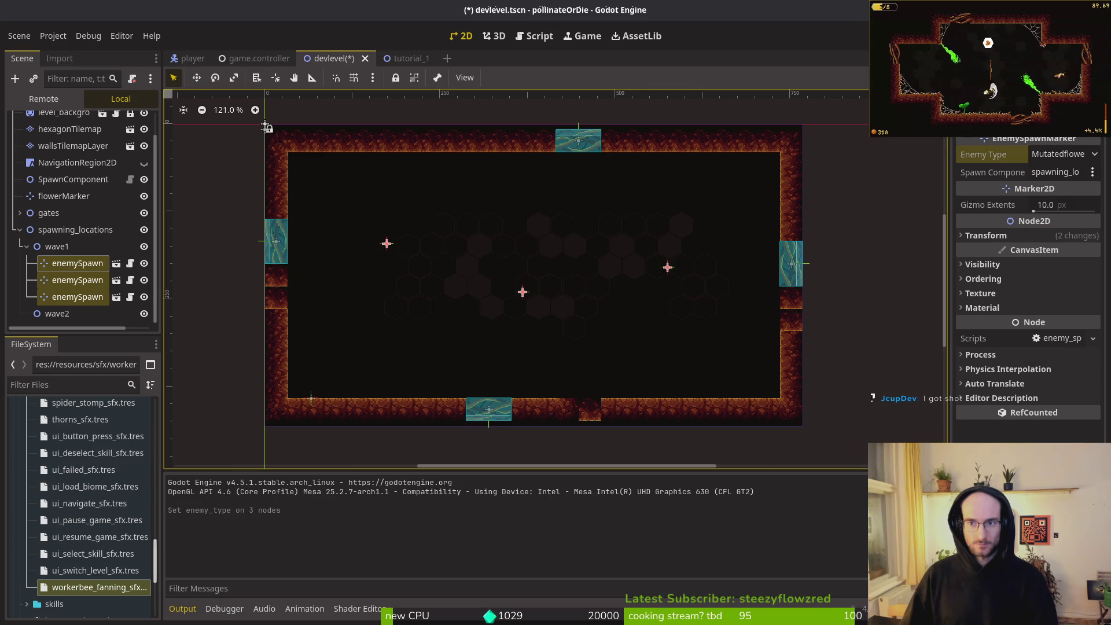
Save and play-test the level, flying the bee into the dev level portal, then stop
key("F5")
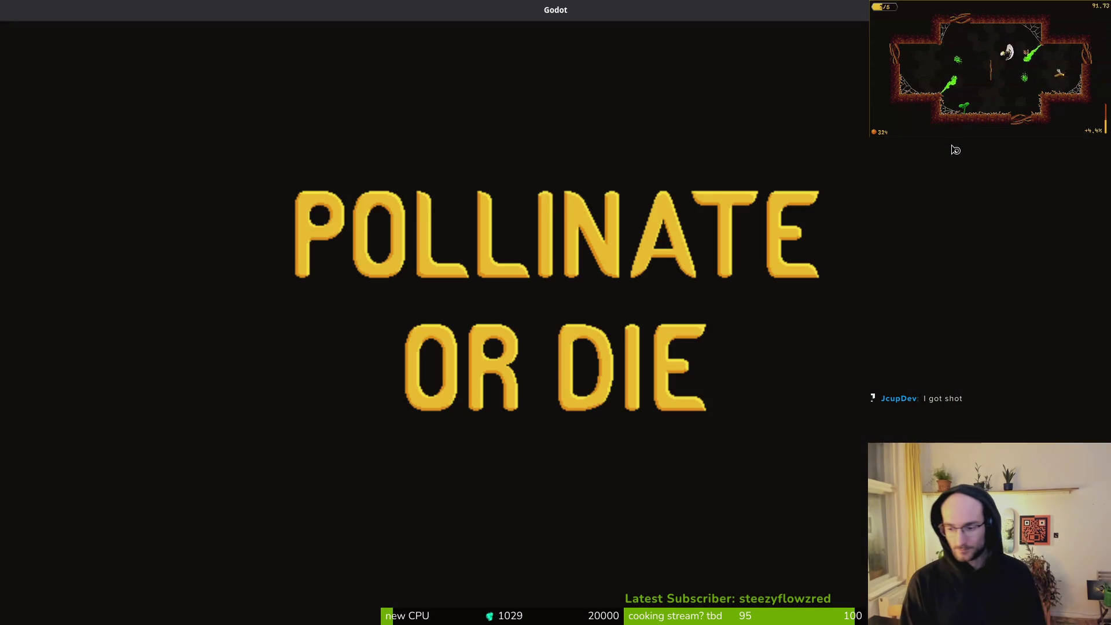
key("Return")
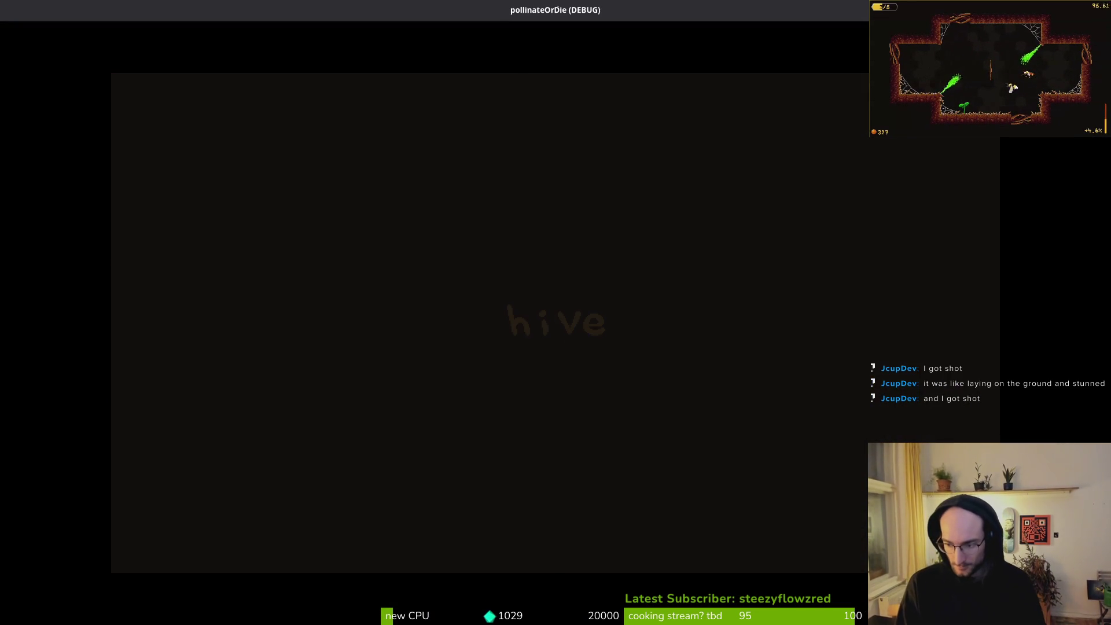
key("w")
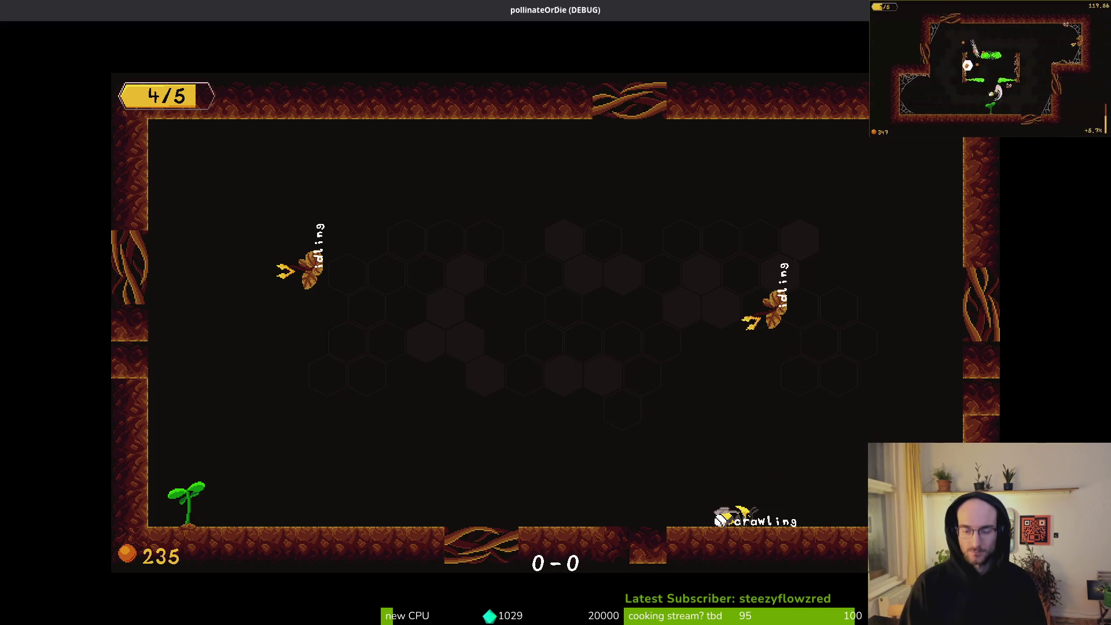
key("F8")
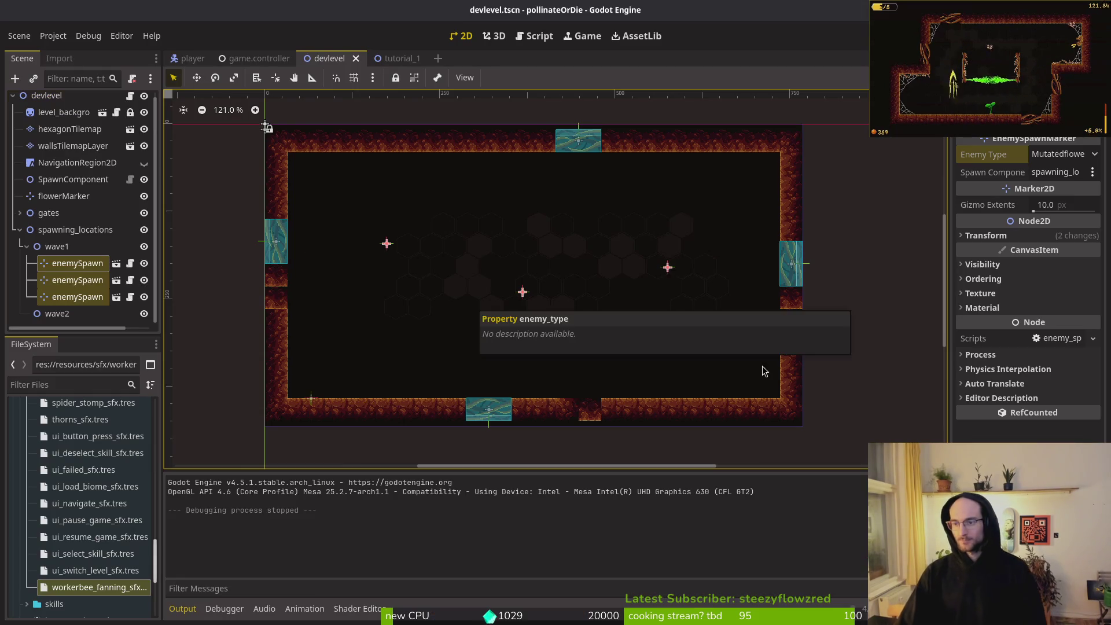
Select the centre spawn marker in devlevel, recheck the marker script, then go back to Gemini
left_click(522, 292)
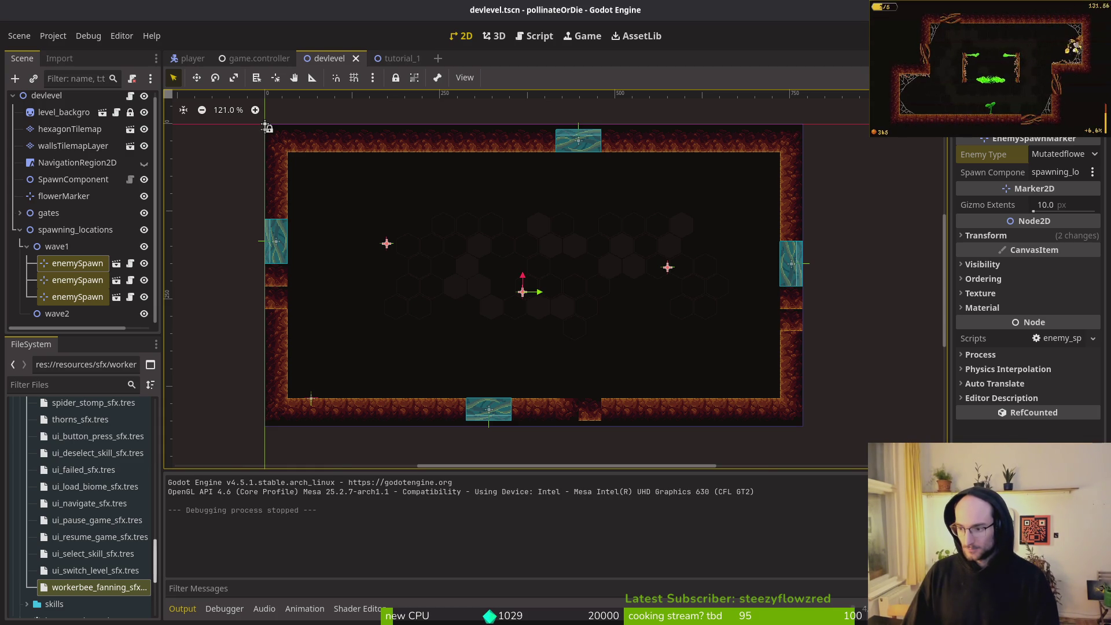
key("alt+Tab")
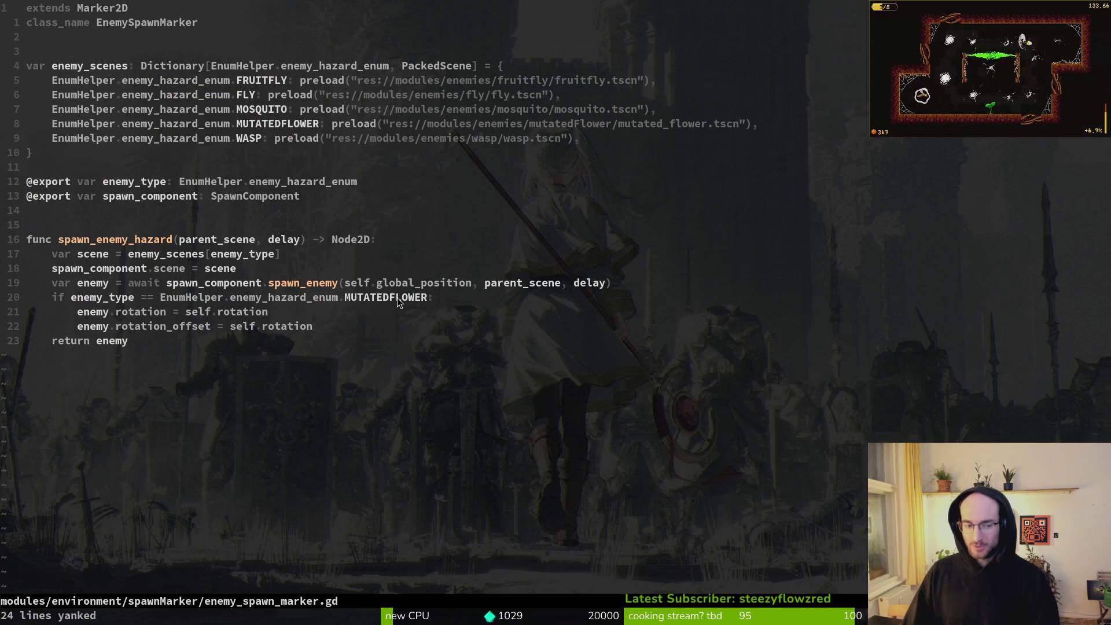
key("alt+Tab")
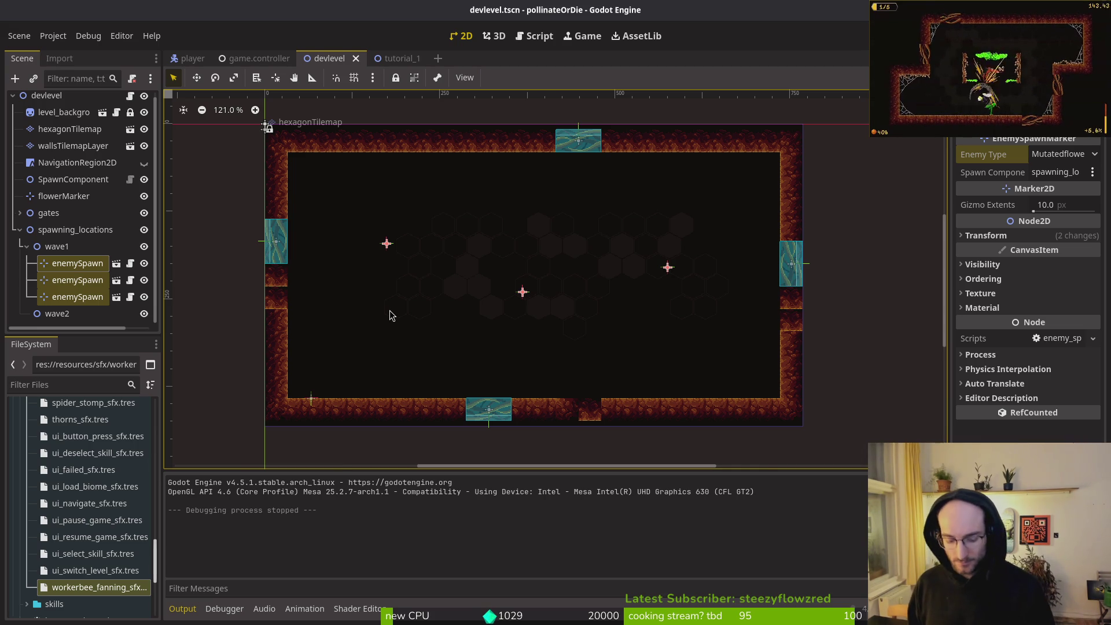
key("alt+Tab")
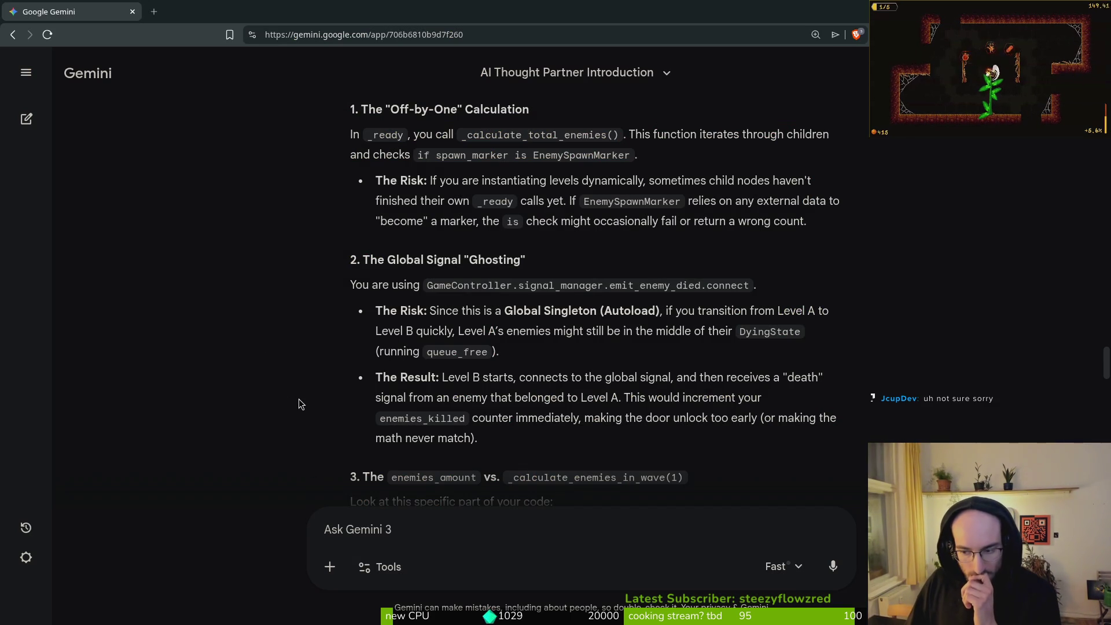
Scroll Gemini's reply to section 3, enemies_amount vs. _calculate_enemies_in_wave(1), and its simultaneous-kill problem
scroll(279, 381, "down", 2)
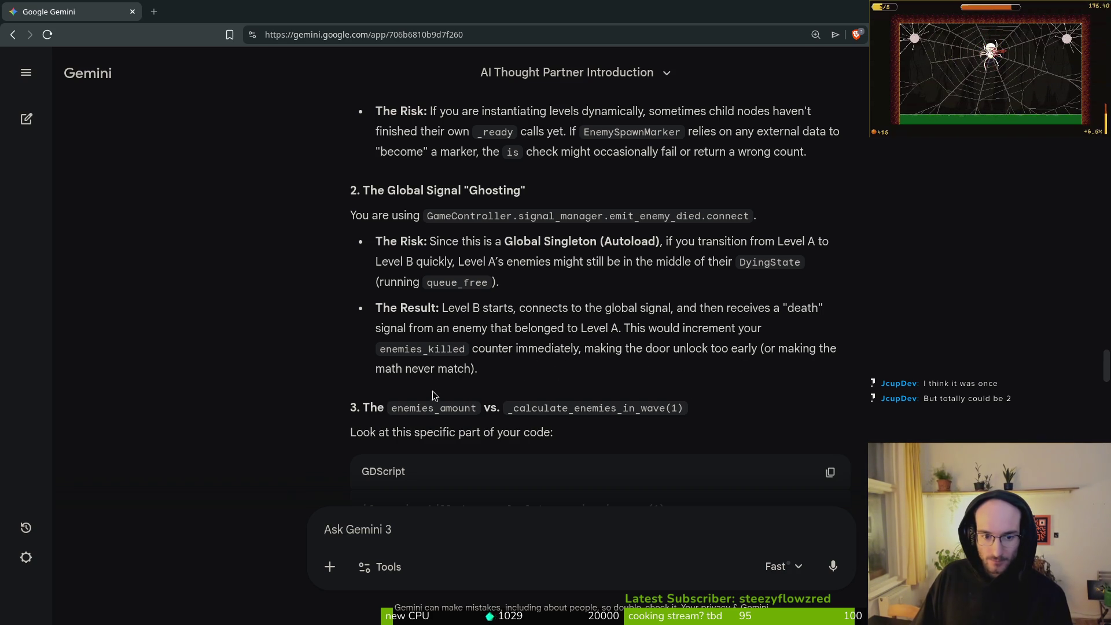
scroll(283, 359, "down", 2)
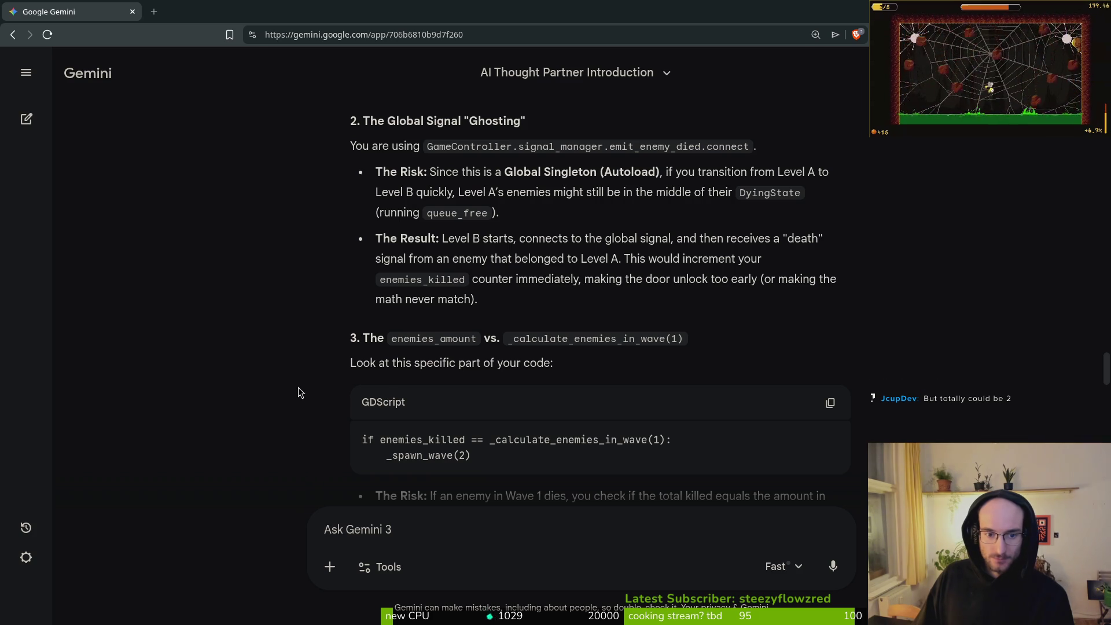
scroll(297, 378, "down", 3)
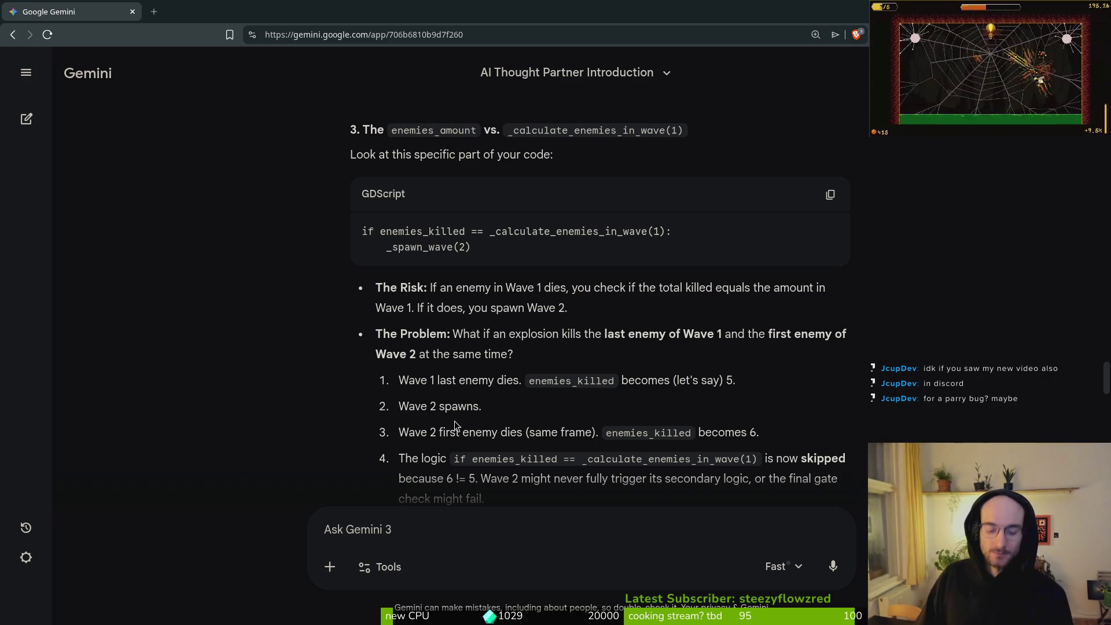
Tell Gemini 'wave 2 never spawns in tho before the other enemies dye', then switch to Discord's bug reports
type("wave")
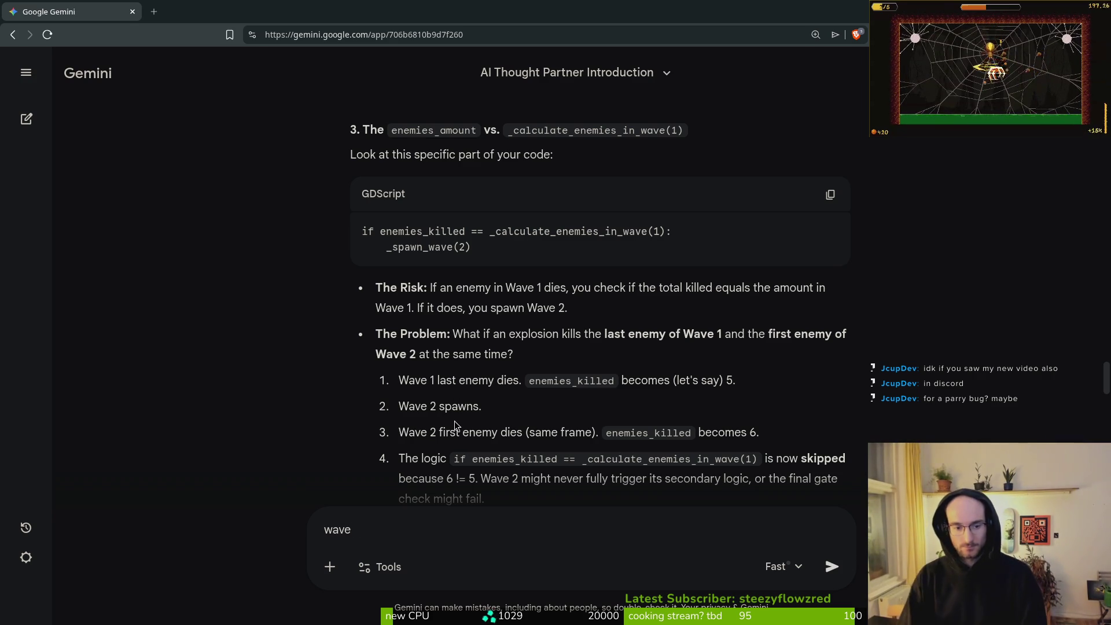
type(" 2 never spawns in")
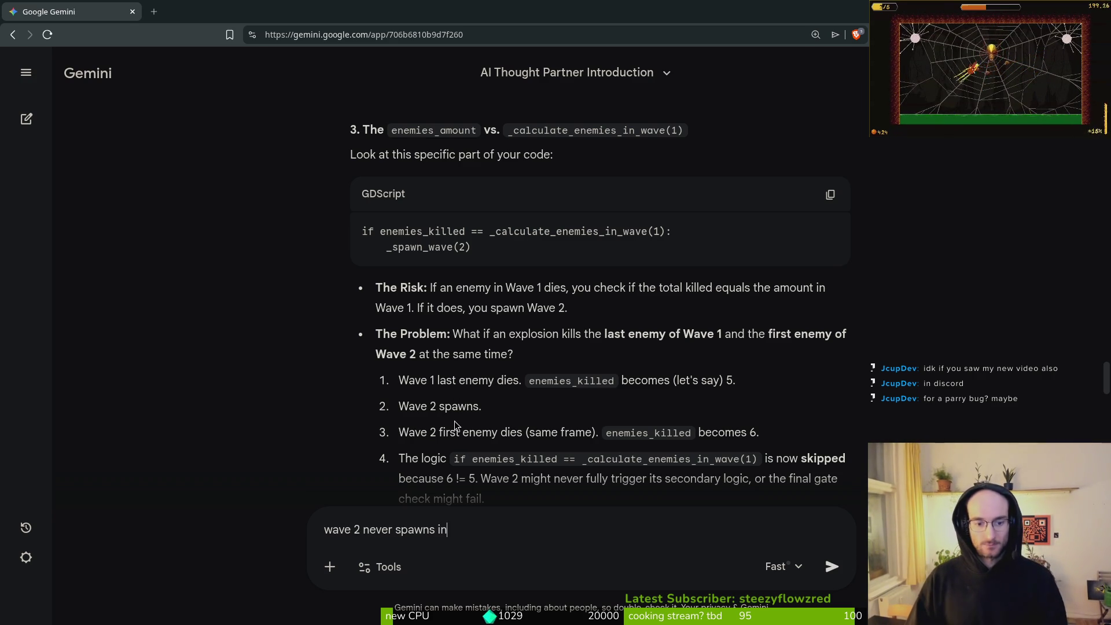
type(" tho before the ")
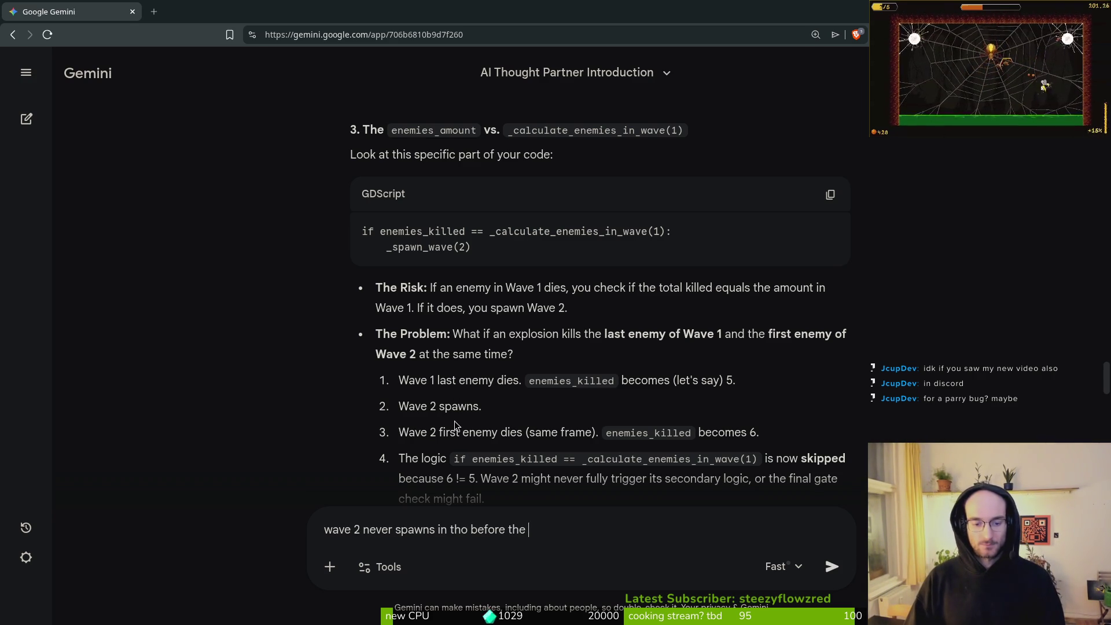
type("other enemies dye")
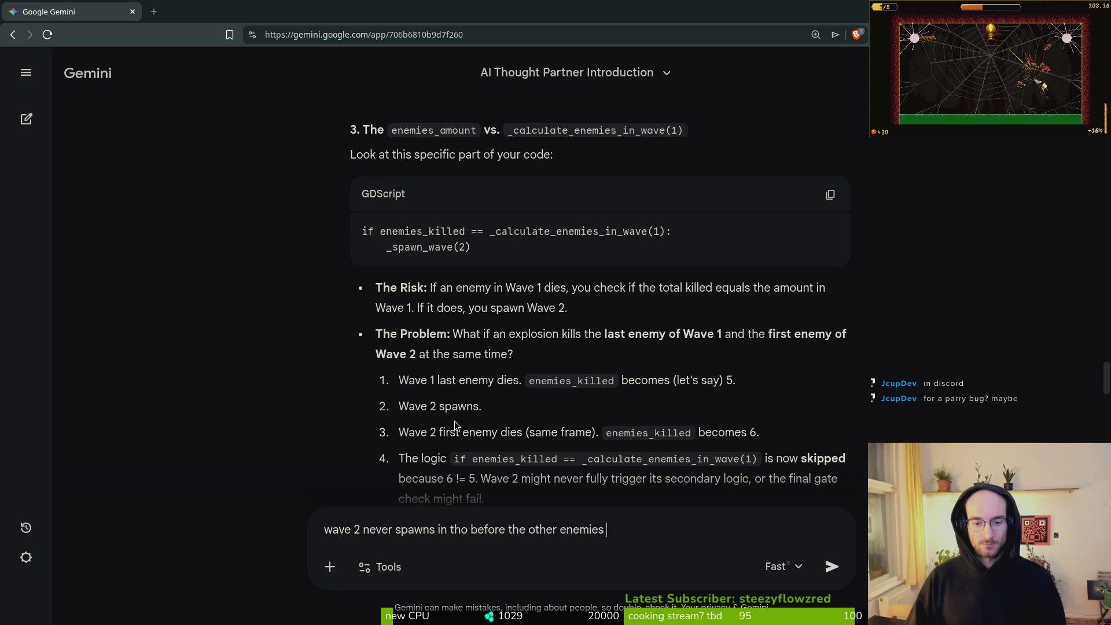
key("Return")
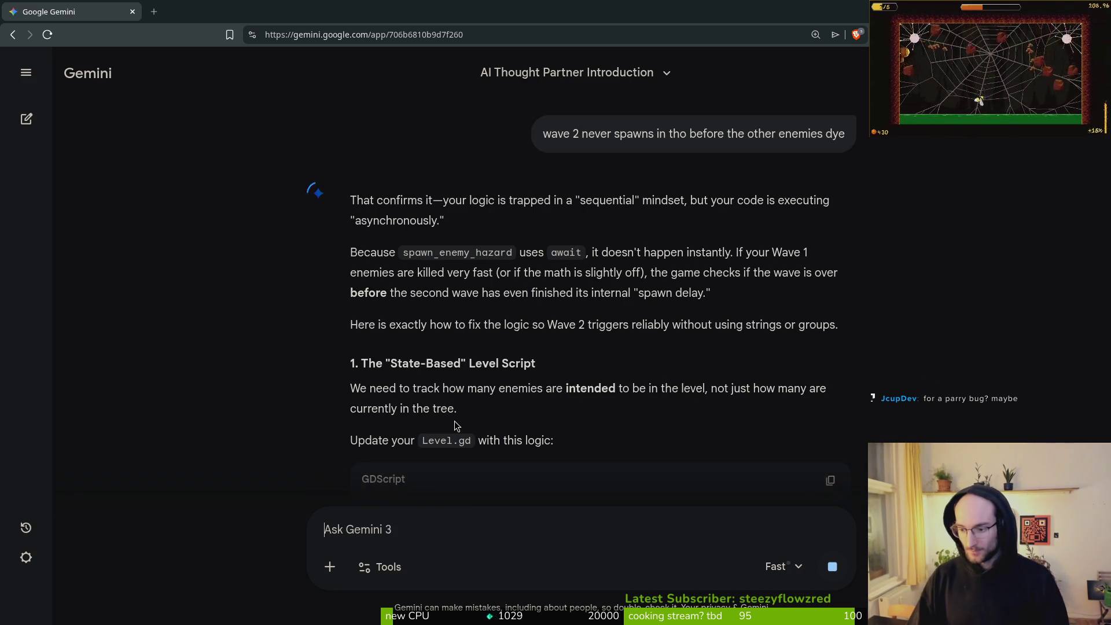
key("super")
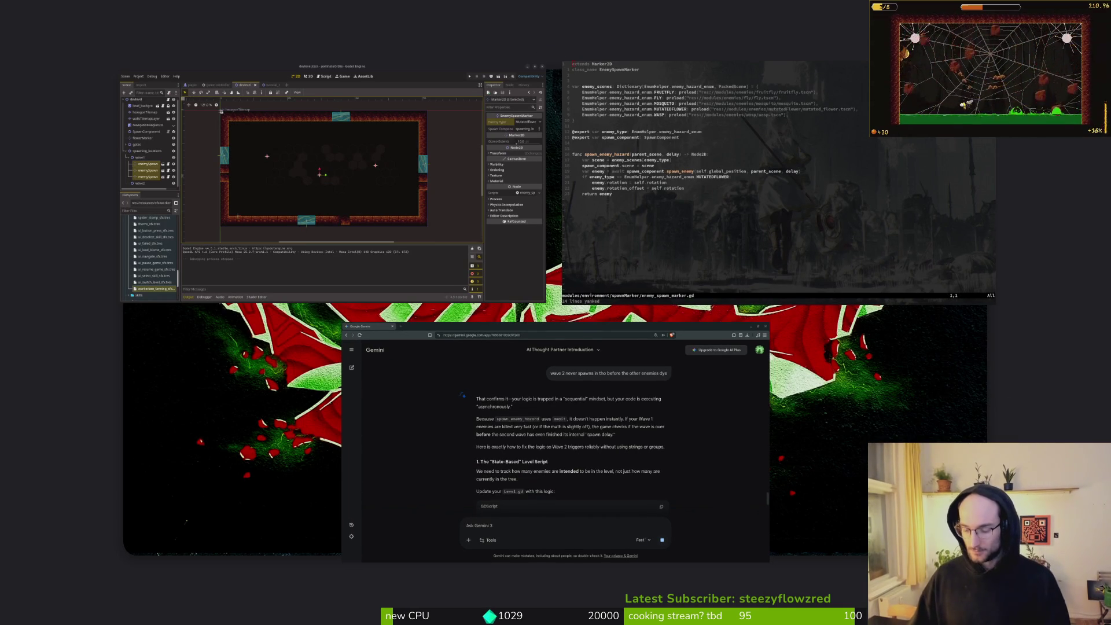
key("super")
key("alt+Tab")
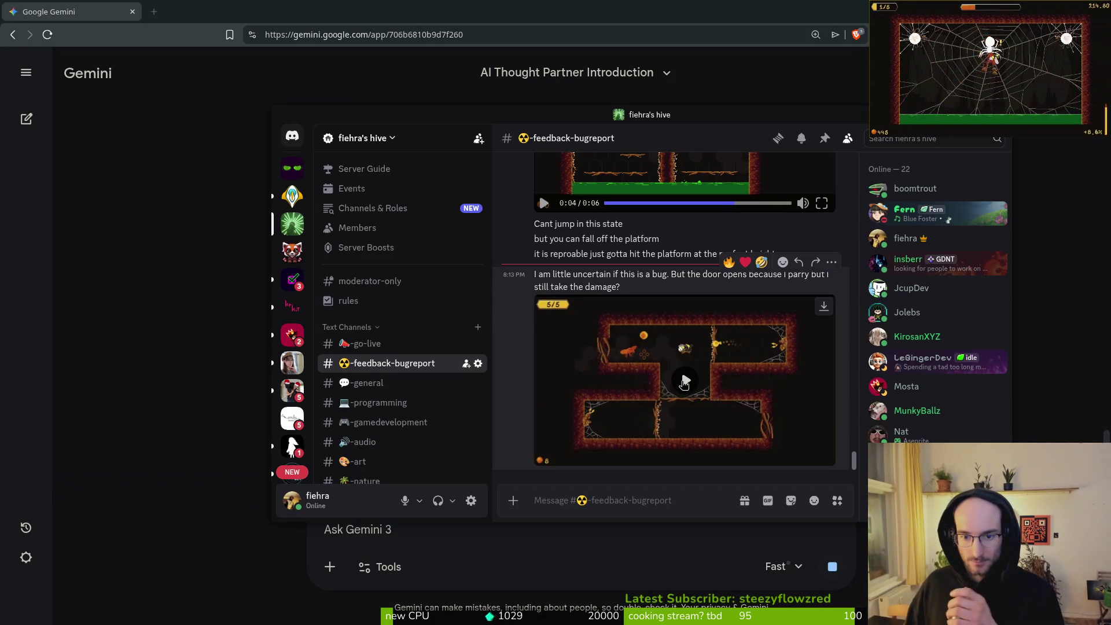
Watch the newest #feedback-bugreport parry clip to its 0:17 end, then return to Gemini
left_click(683, 382)
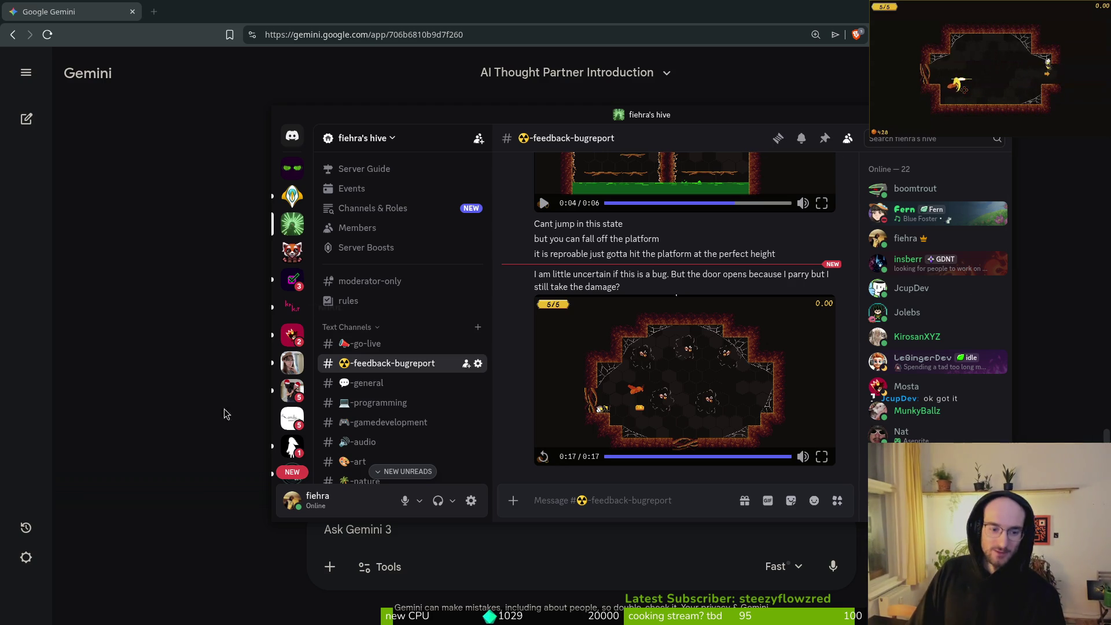
left_click(112, 354)
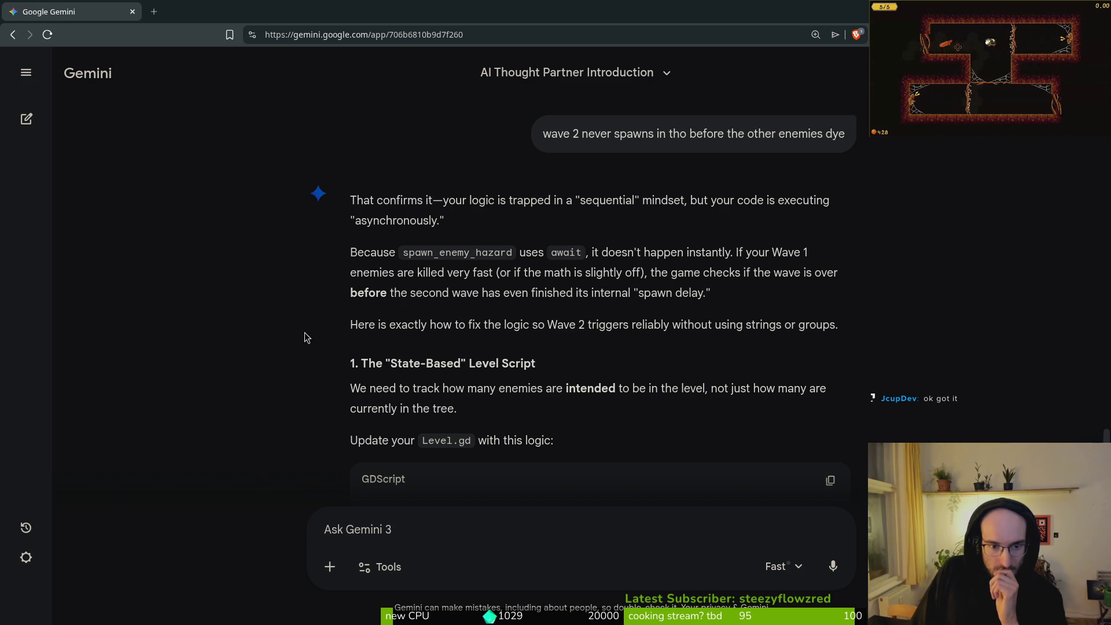
scroll(301, 347, "down", 15)
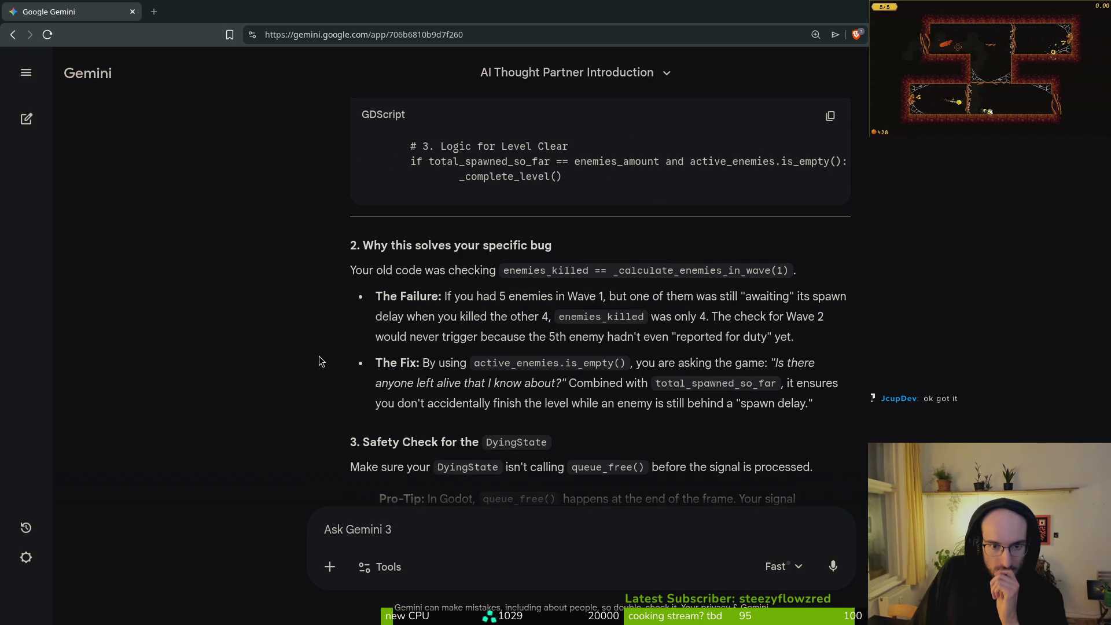
scroll(315, 350, "down", 5)
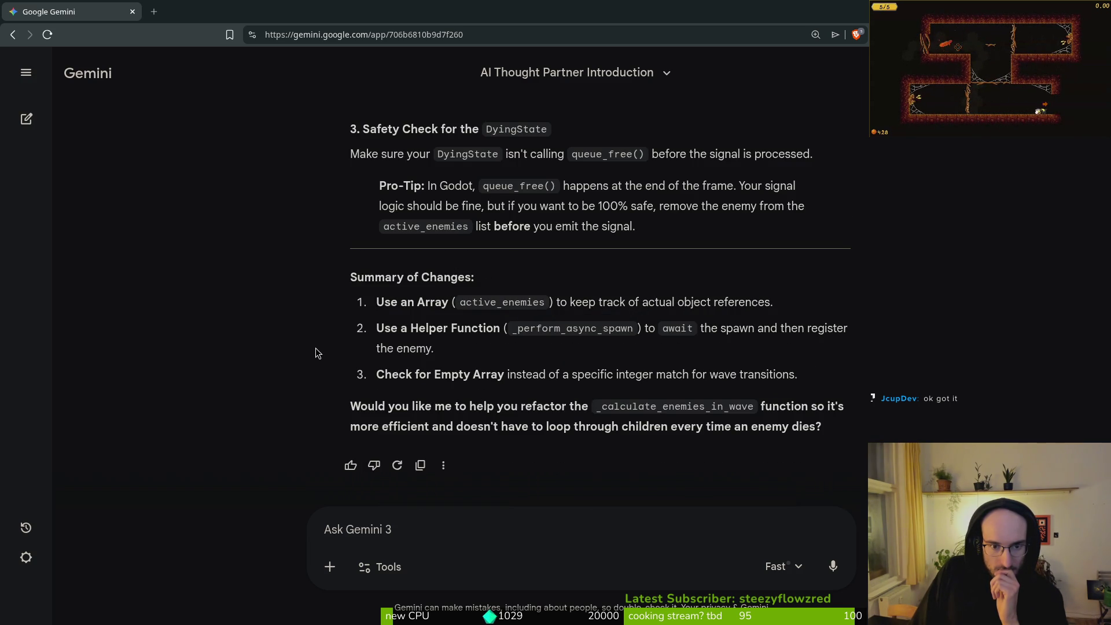
scroll(315, 349, "up", 12)
scroll(305, 363, "up", 10)
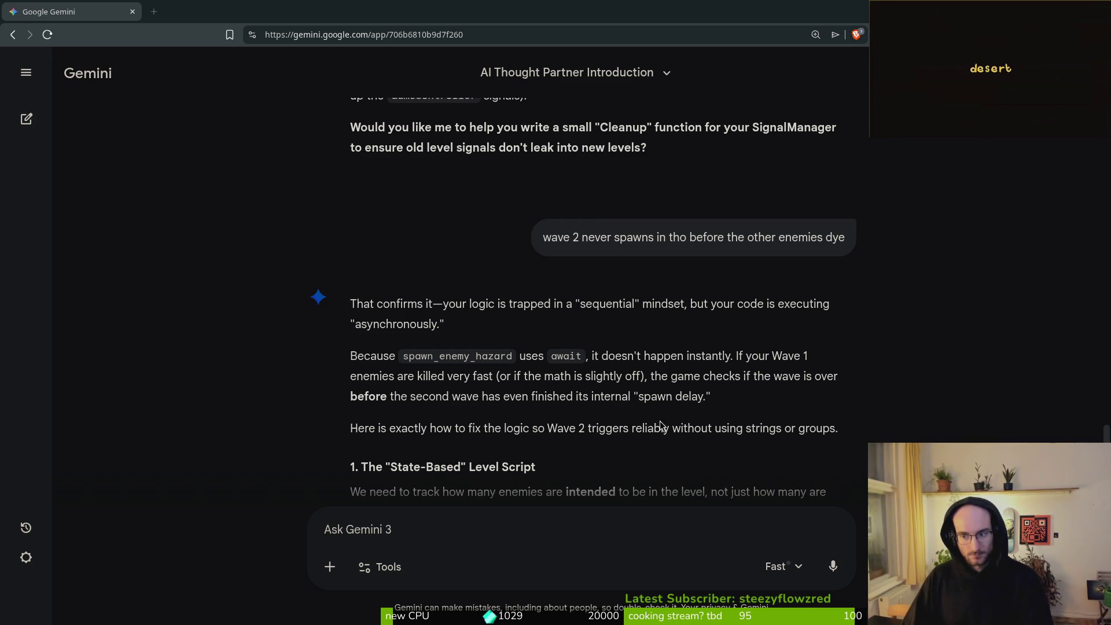
key("alt+Tab")
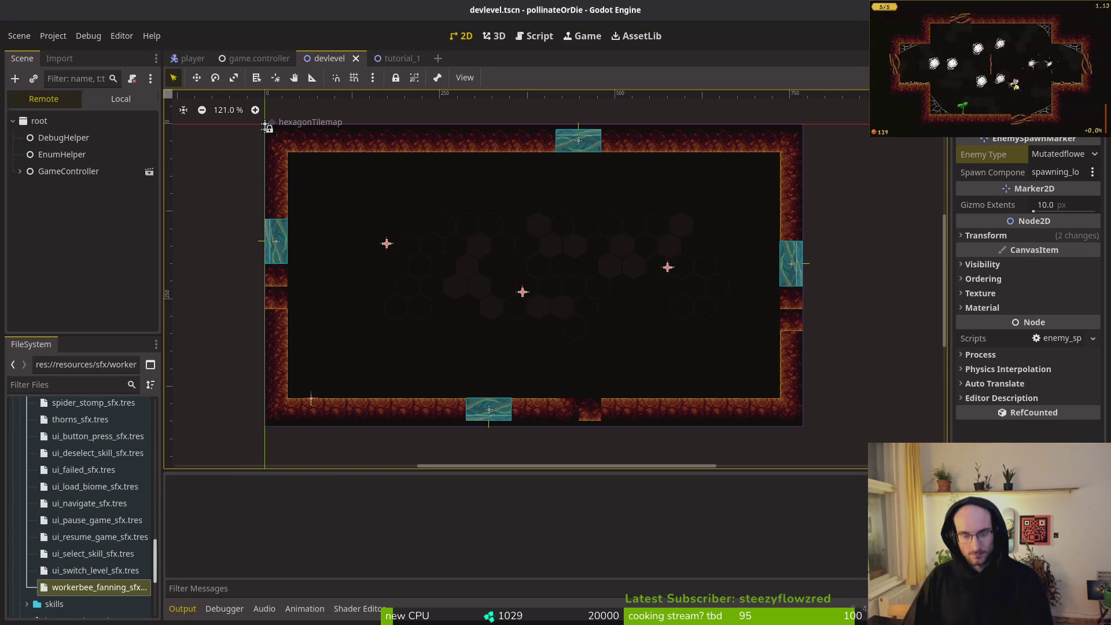
Continue the saved game into the hive level, play through the desert level, then stop the run
key("Return")
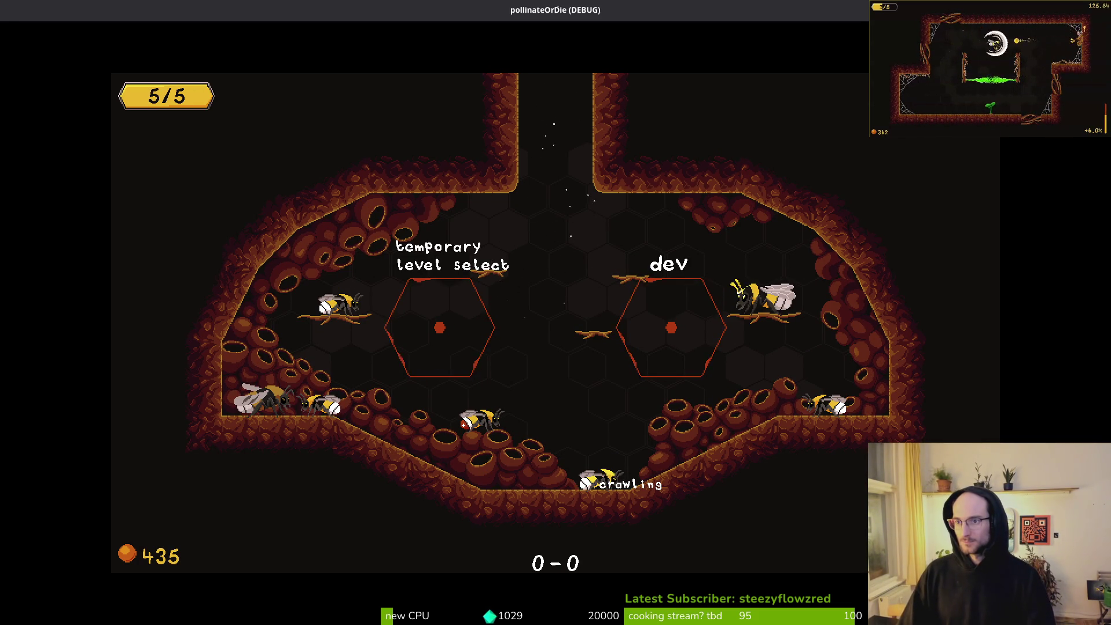
key("F8")
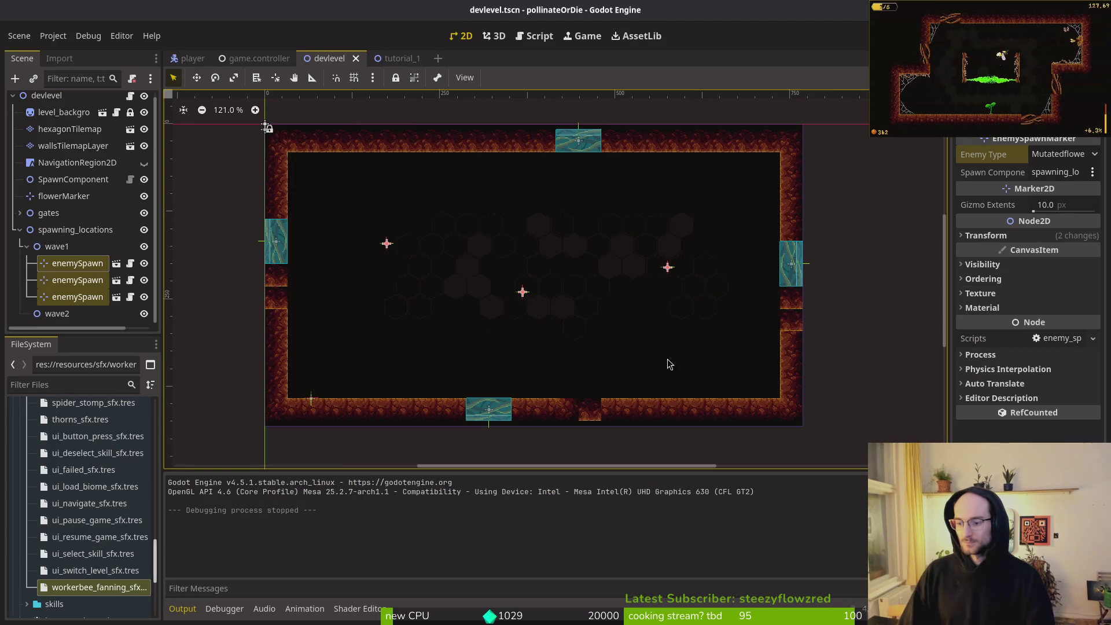
Open modules/levels/level.gd in Vim through the Telescope file finder, filtering for 'le'
key("alt+Tab")
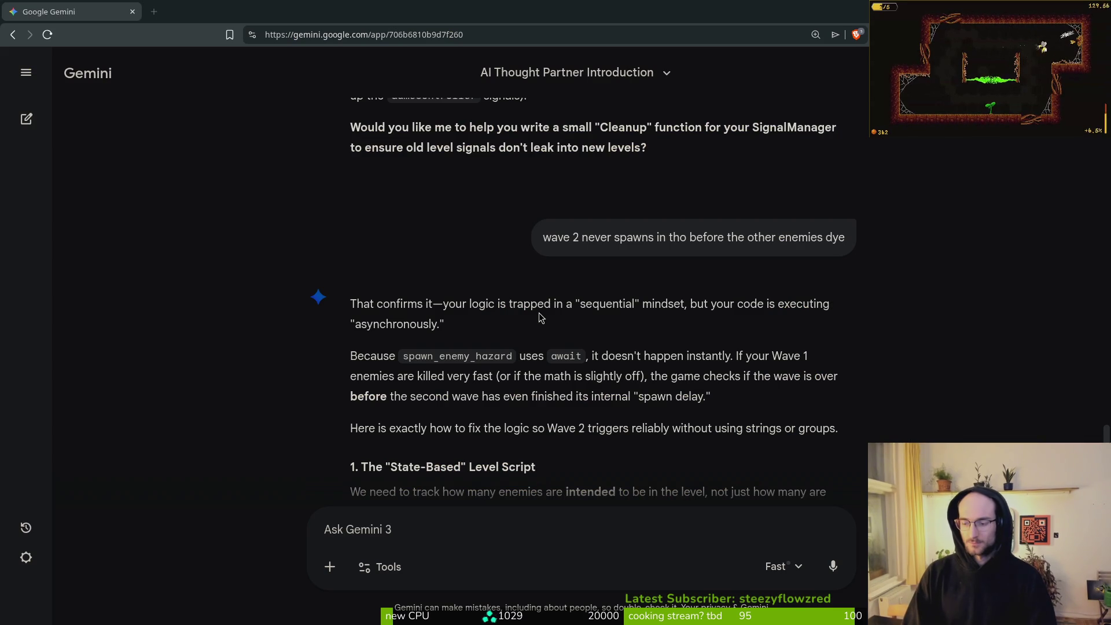
key("alt+Tab")
key("space")
key("f")
key("f")
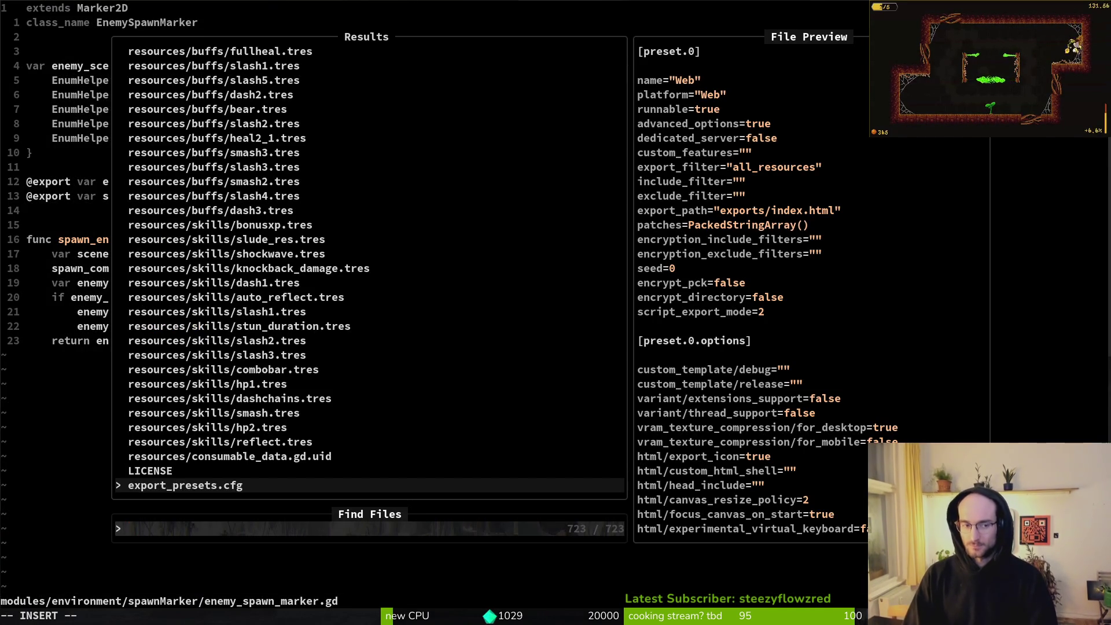
key("Escape")
key("space")
key("f")
key("f")
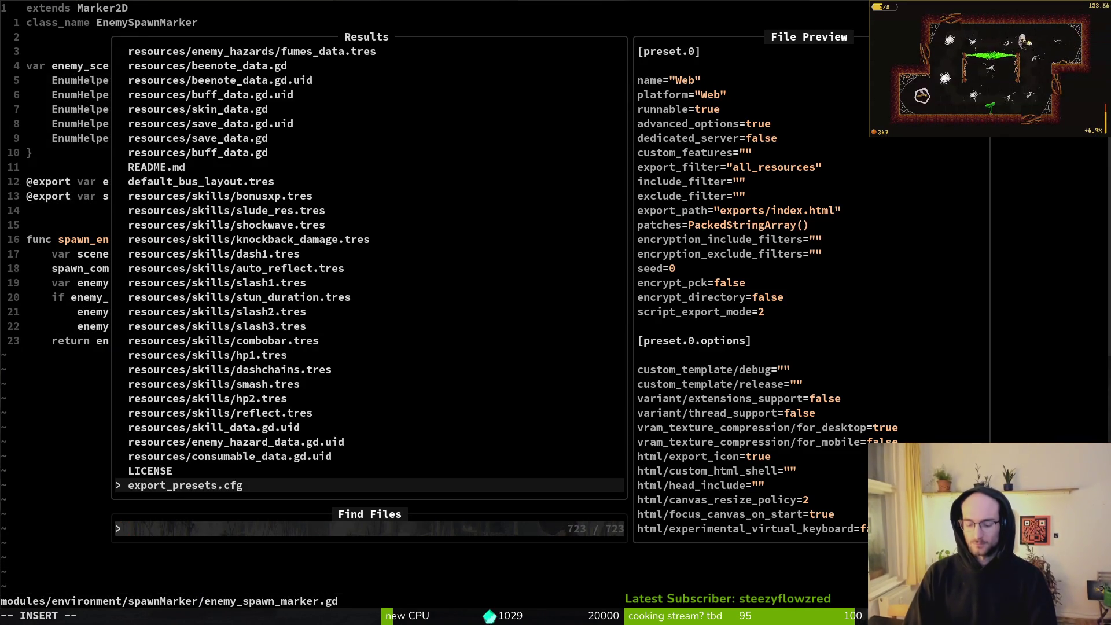
type("level")
key("Return")
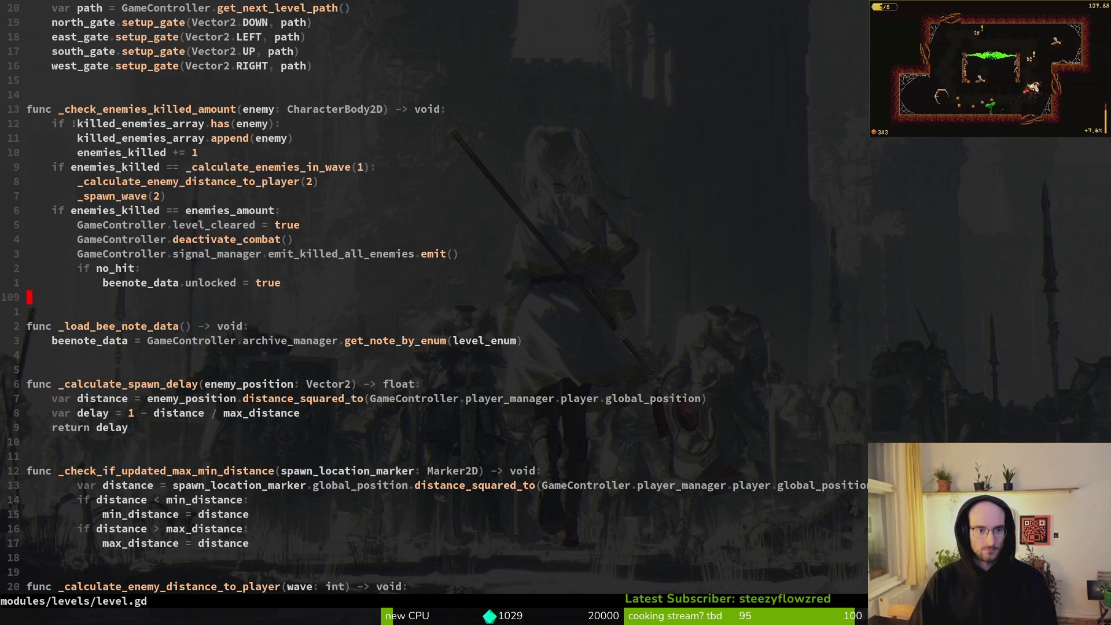
key("5")
key("k")
key("k")
key("k")
key("k")
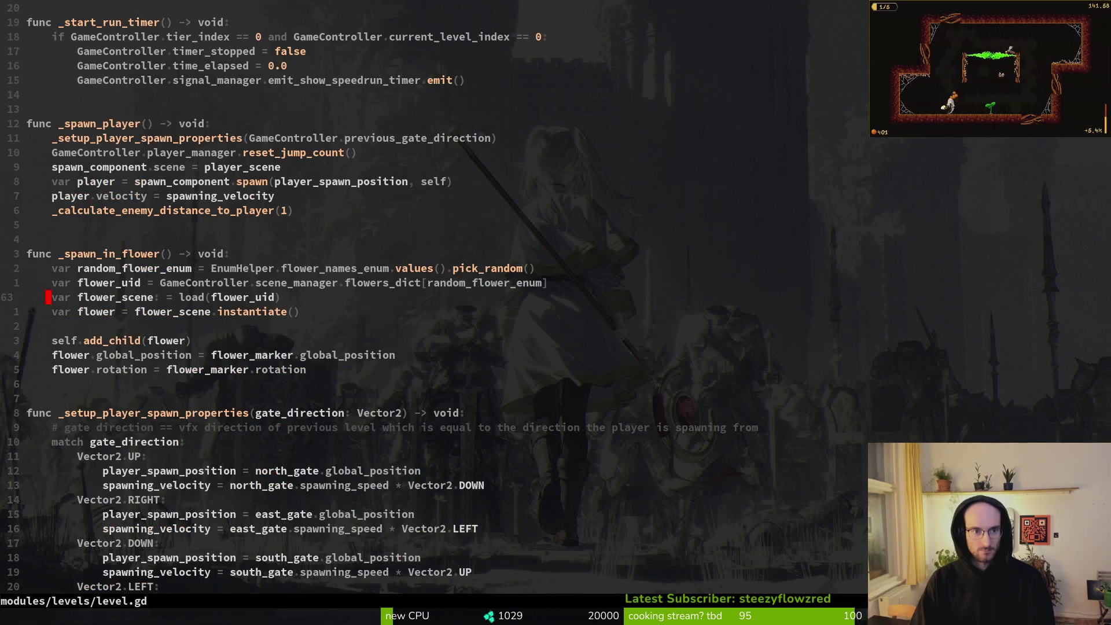
key("ctrl+u")
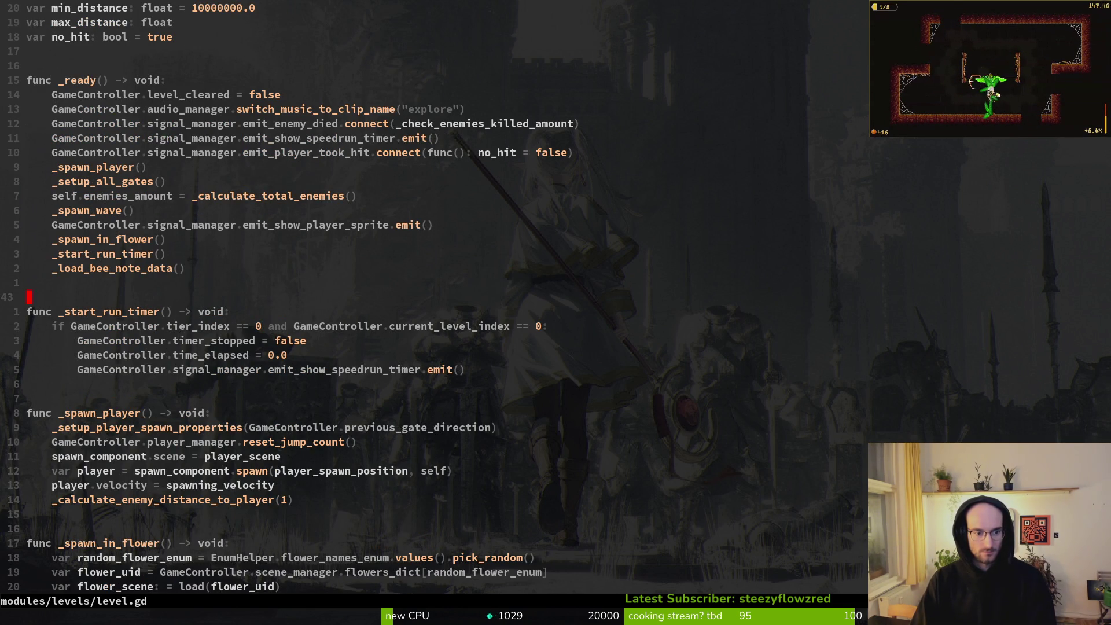
key("ctrl+d")
key("ctrl+d")
key("ctrl+d")
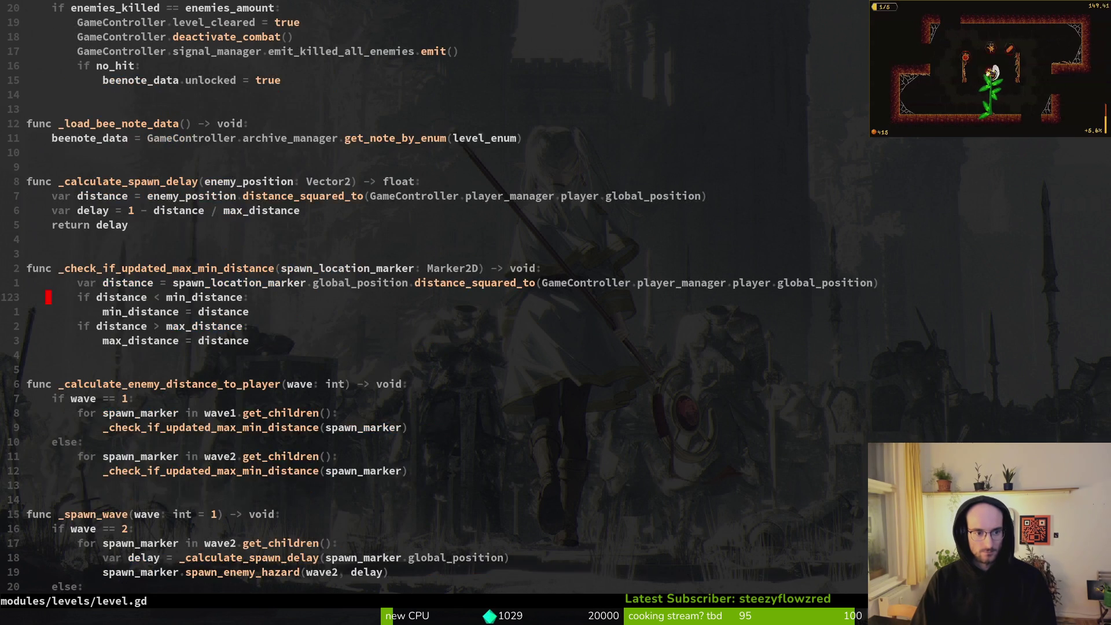
key("ctrl+d")
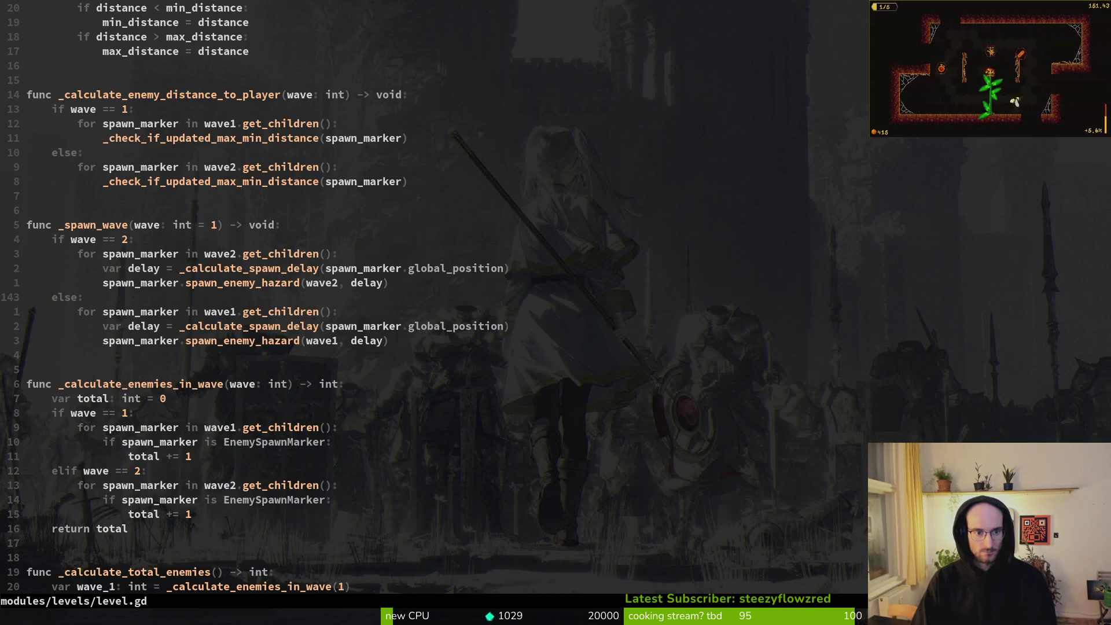
key("shift+v")
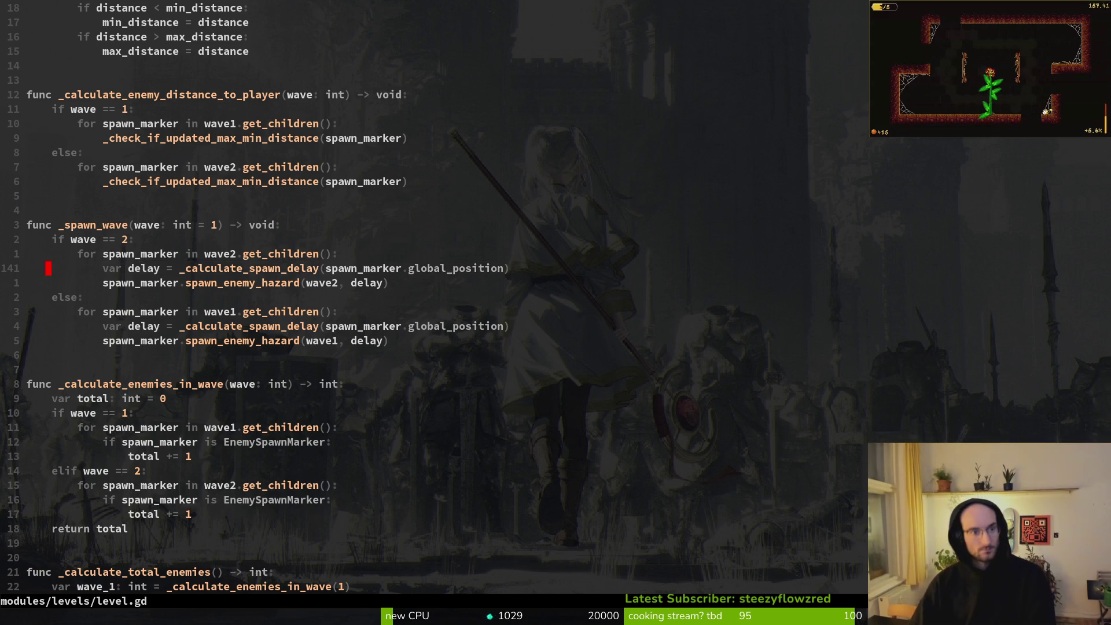
key("y")
key("ctrl+u")
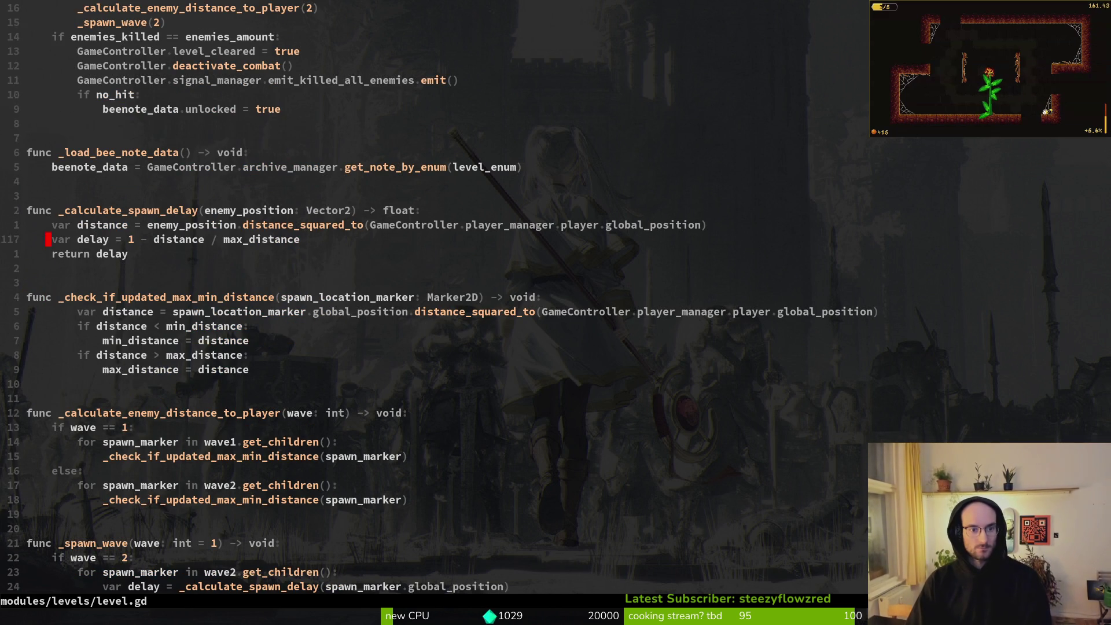
key("y")
key("i")
key("(")
key("k")
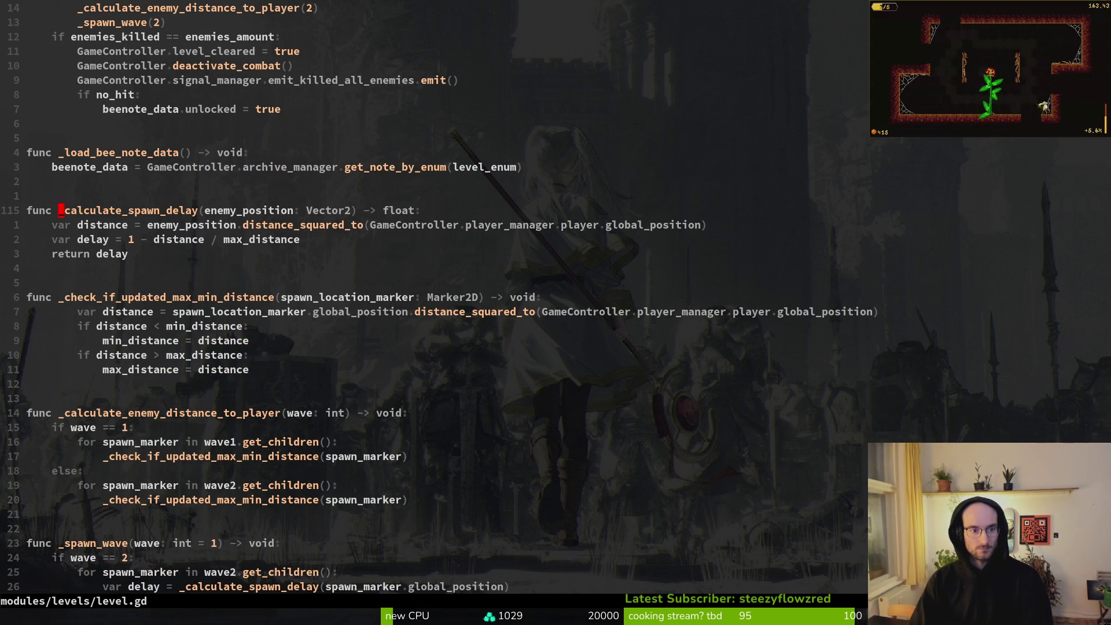
key("ctrl+d")
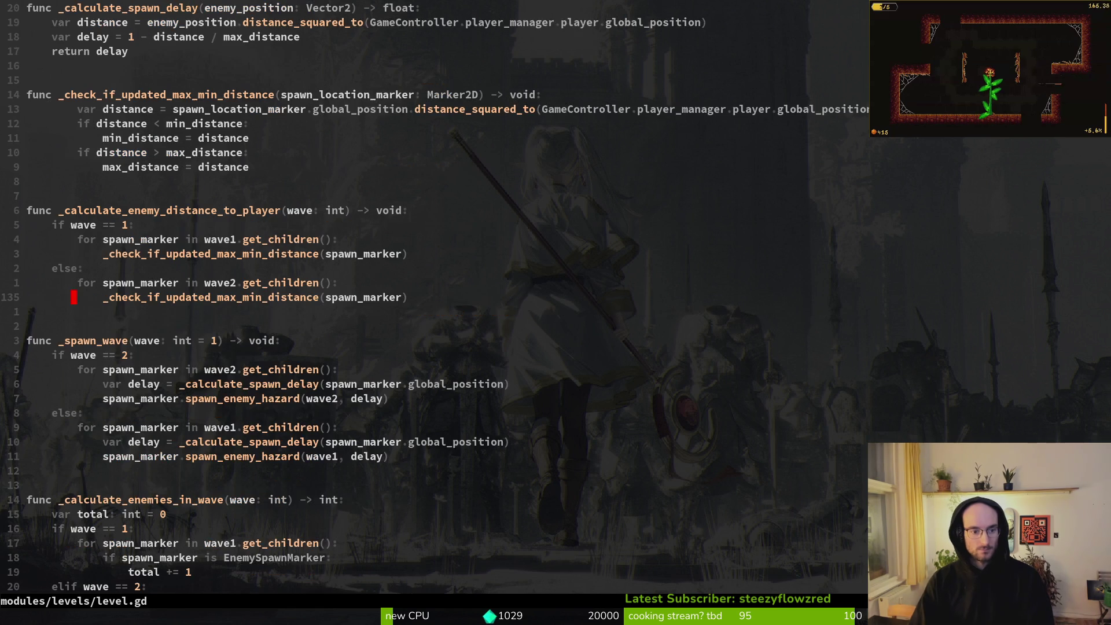
key("ctrl+u")
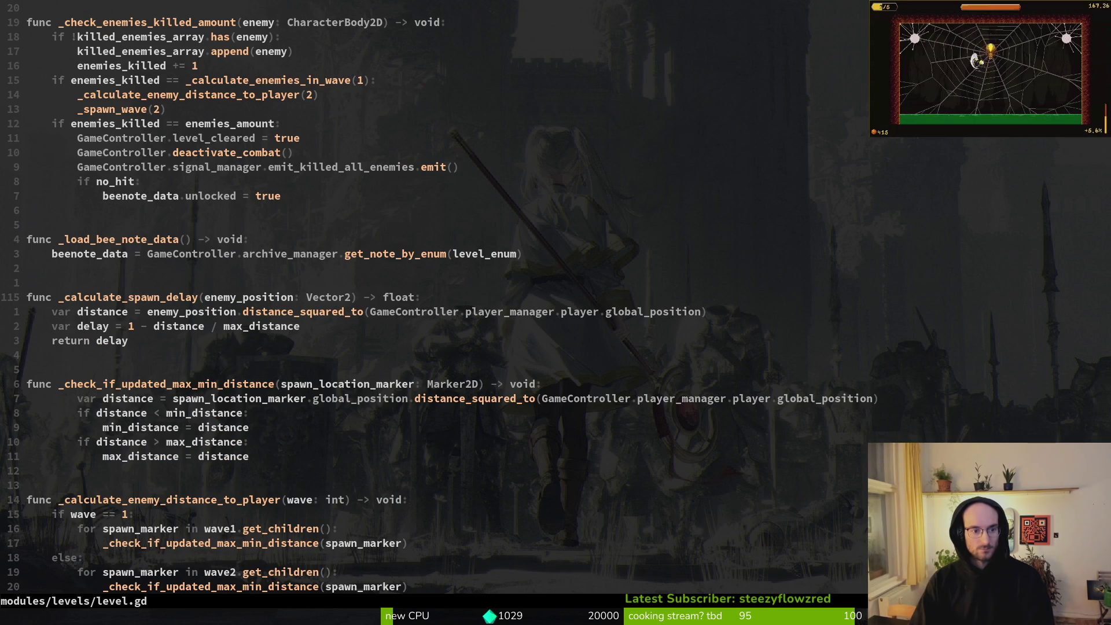
key("shift+v")
key("Escape")
key("ctrl+d")
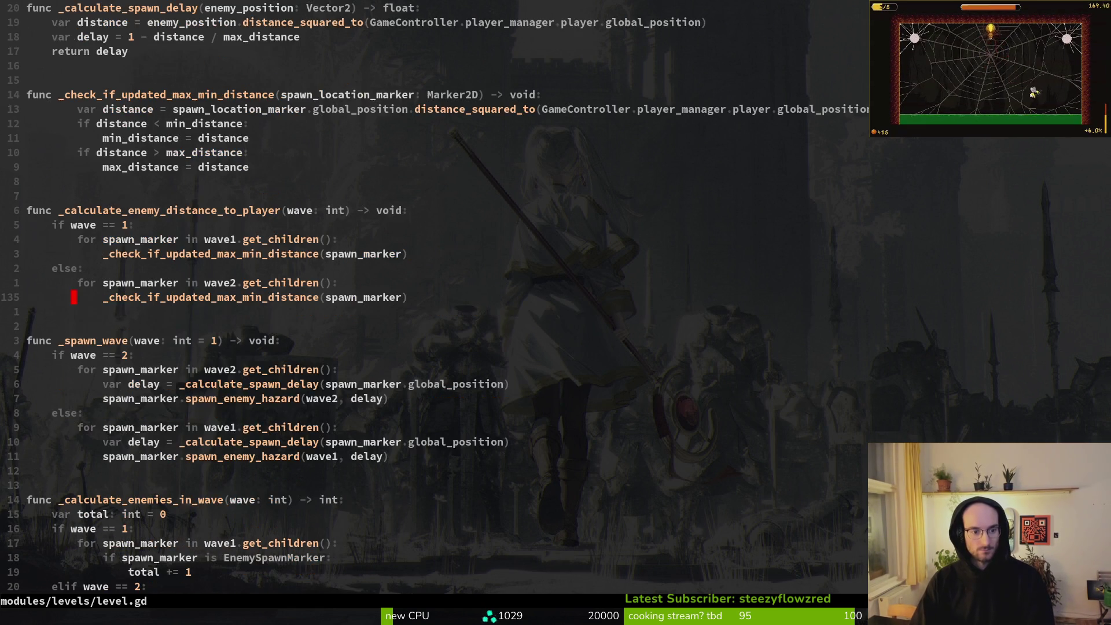
key("j")
key("j")
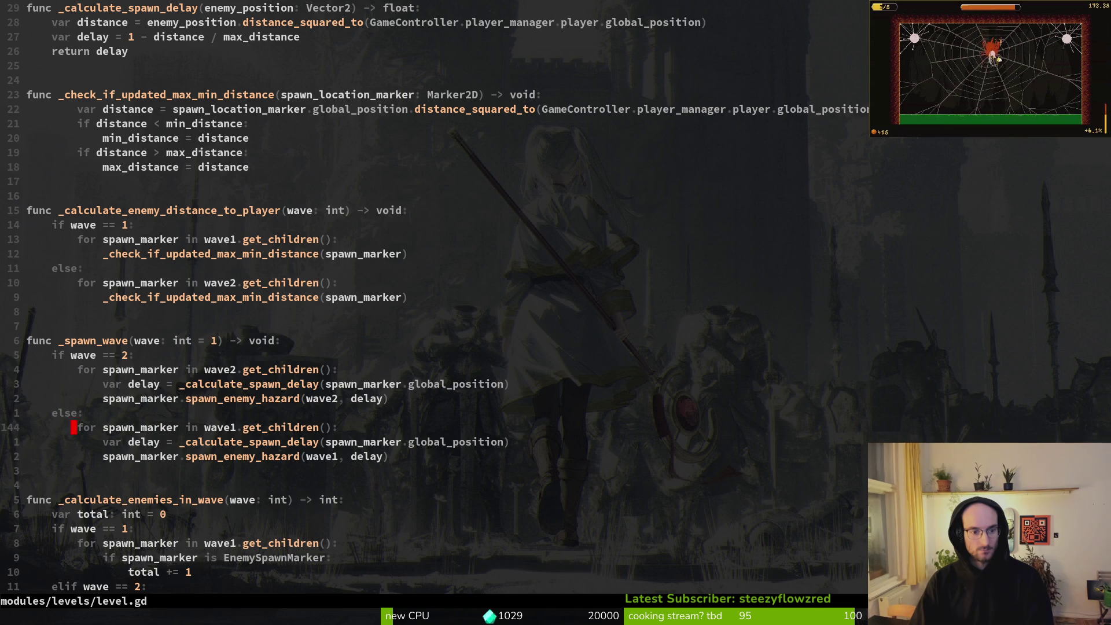
key("i")
key("w")
key("space")
key("f")
key("w")
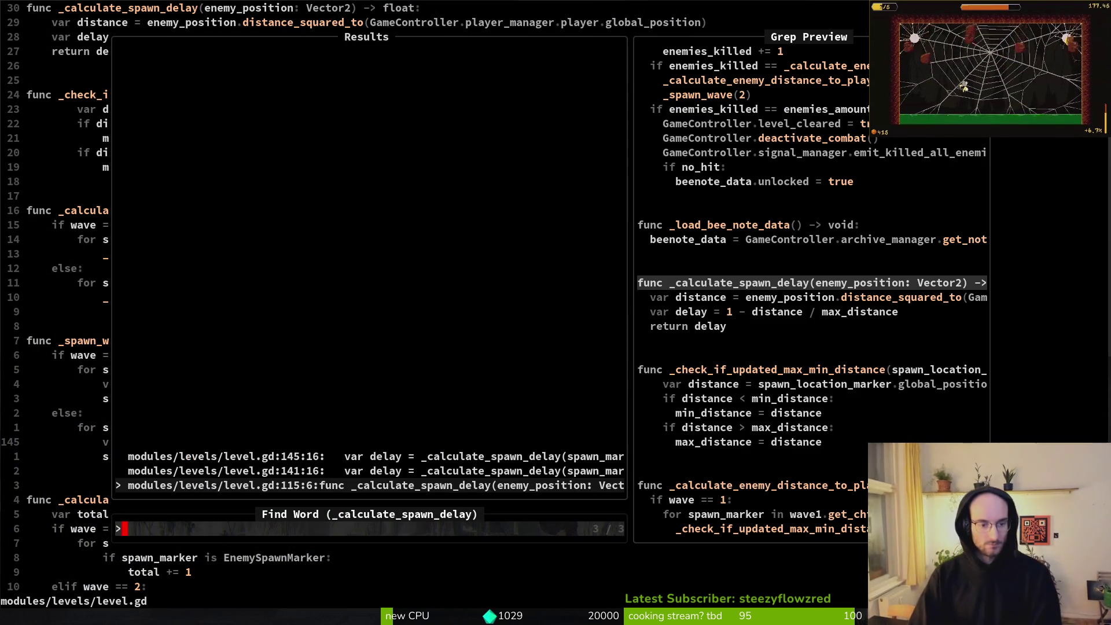
Close the grep results and move to the wave-1 distance check call in _spawn_player
key("Escape")
key("ctrl+u")
key("ctrl+u")
key("ctrl+u")
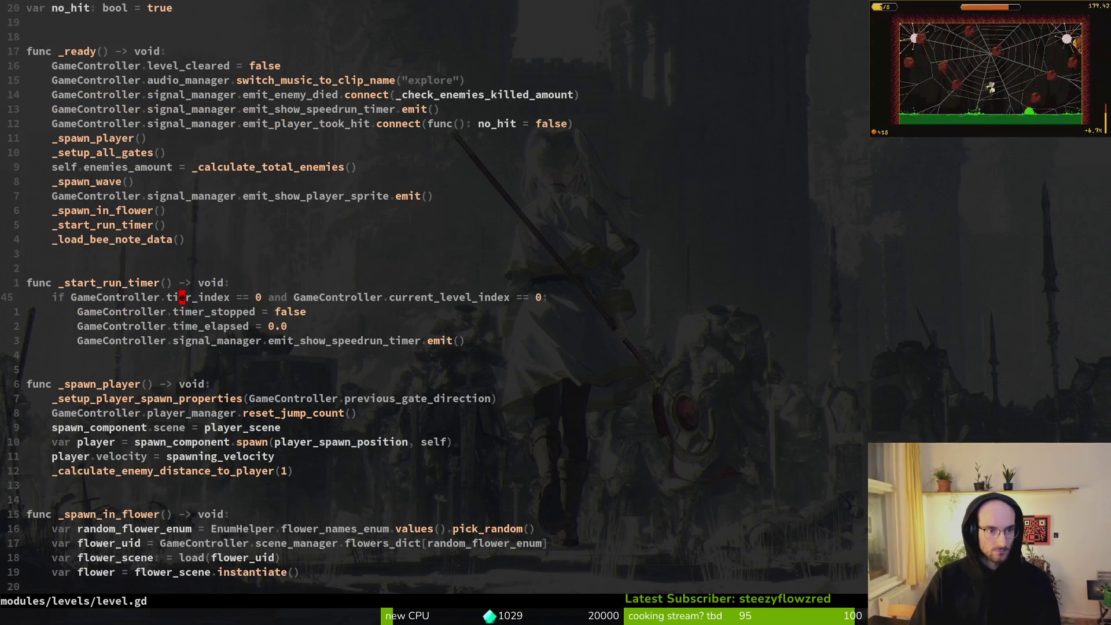
key("7")
key("j")
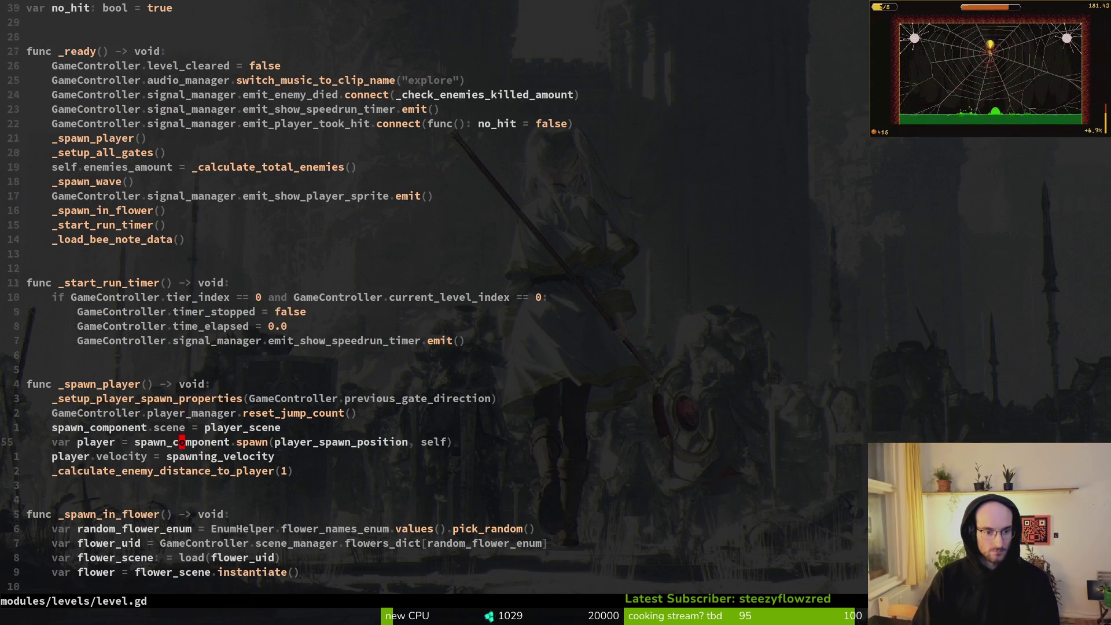
key("shift+v")
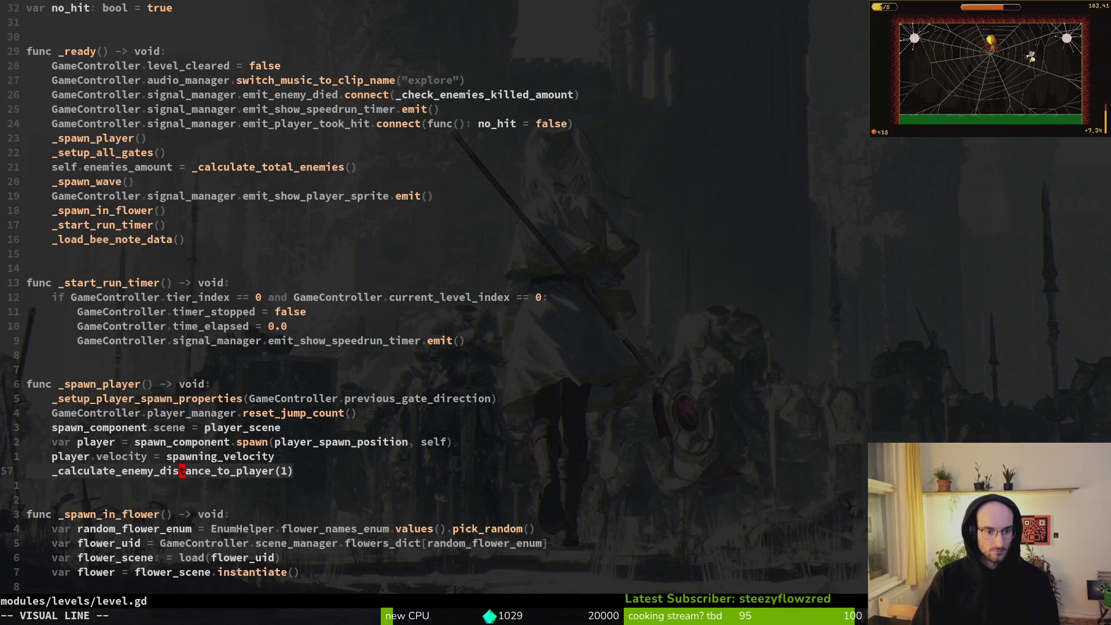
key("y")
Jump 40 lines down to the killed-enemies check, then back to the wave-1 distance call
key("4")
key("0")
key("j")
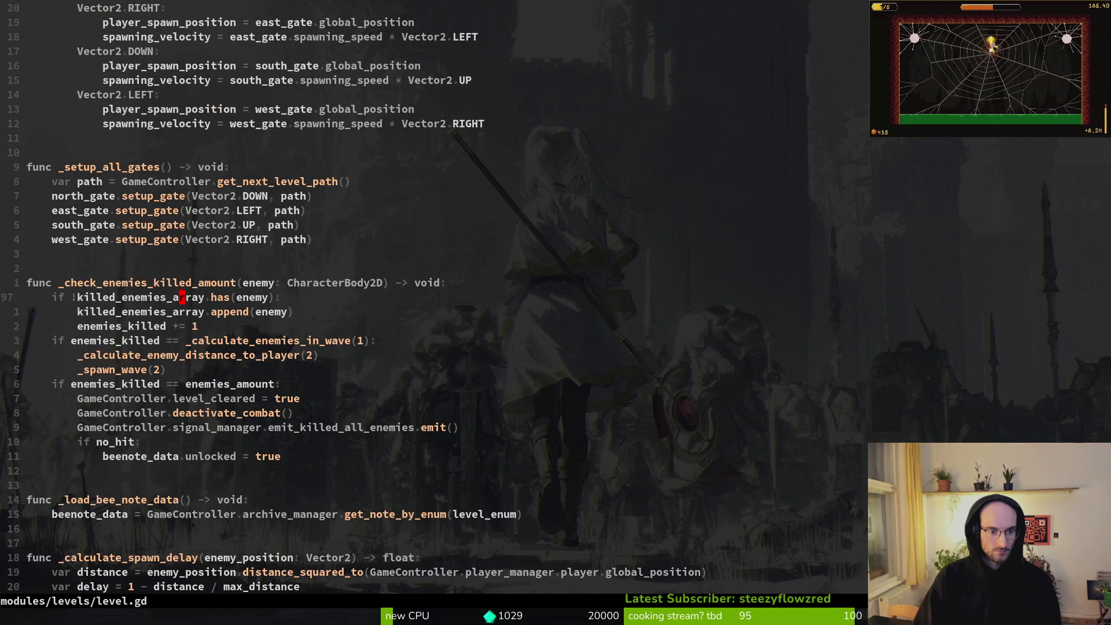
key("4")
key("0")
key("k")
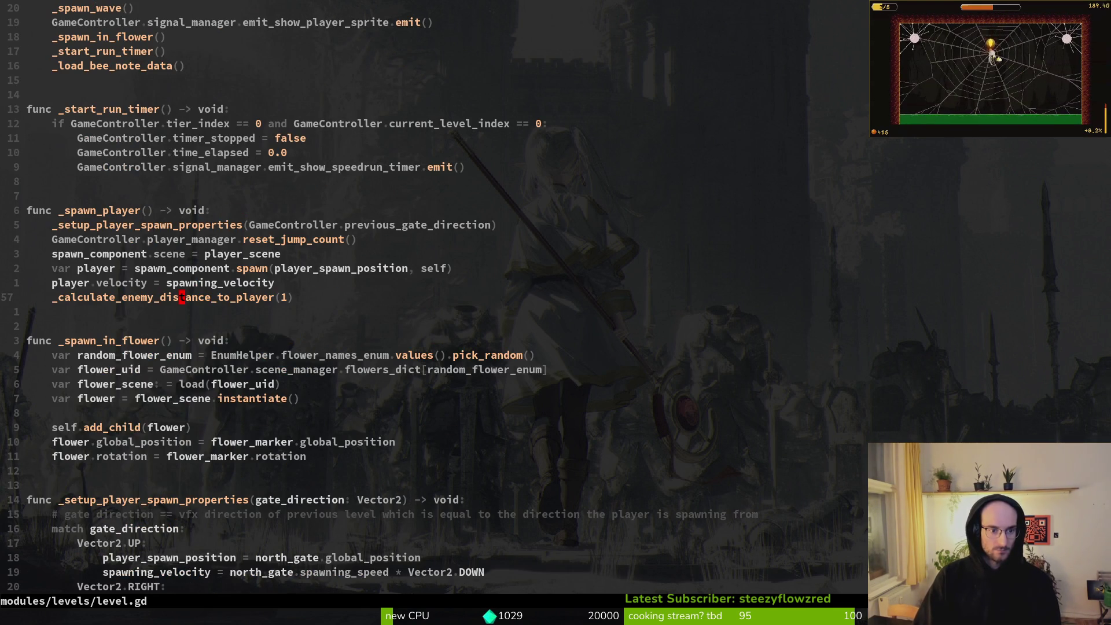
key("alt+Tab")
key("alt+Tab")
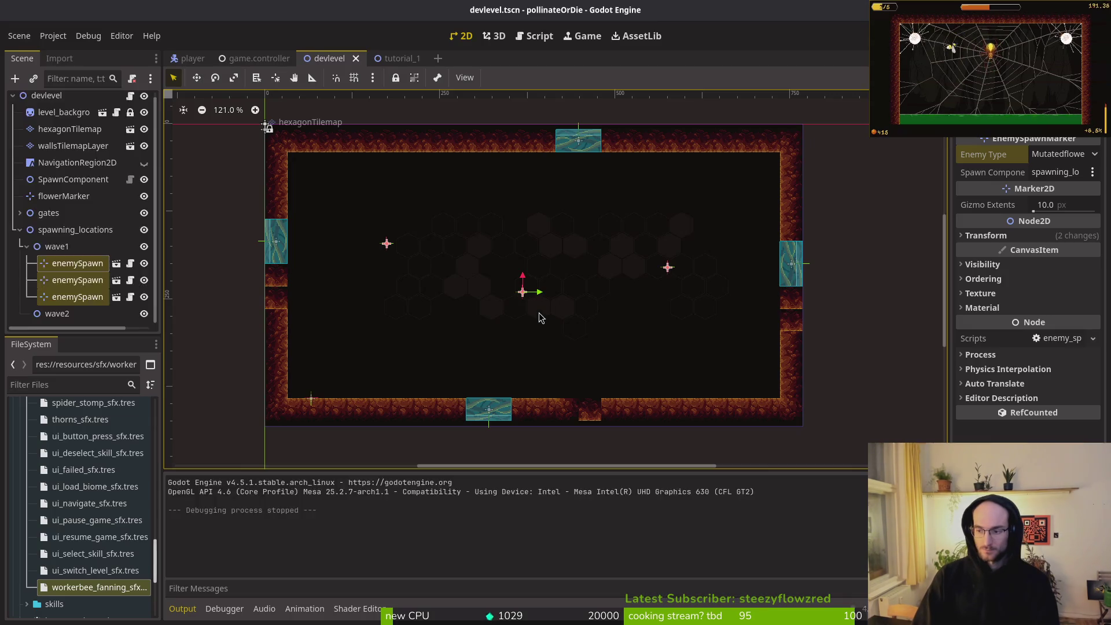
Run the game with F5, enter play in a floating window, and pause it
key("F5")
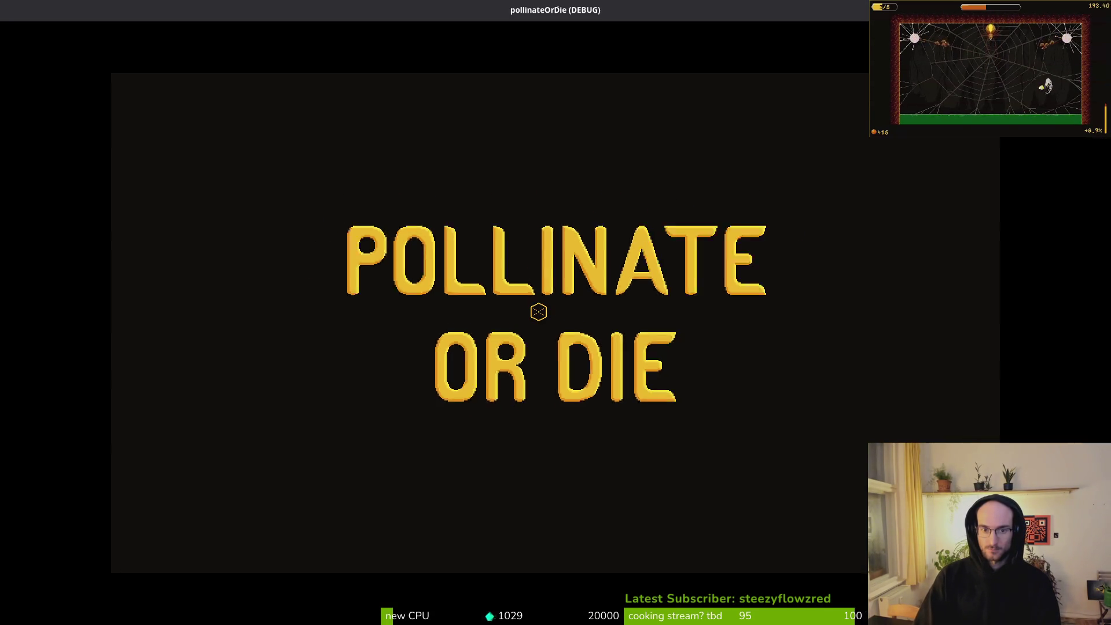
key("Return")
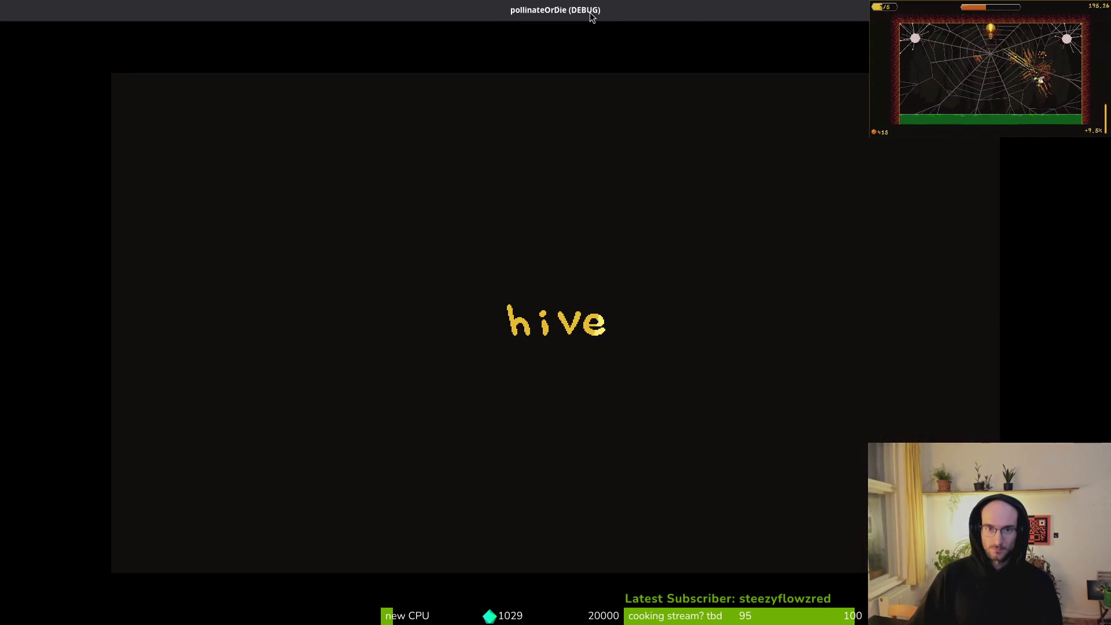
double_click(590, 13)
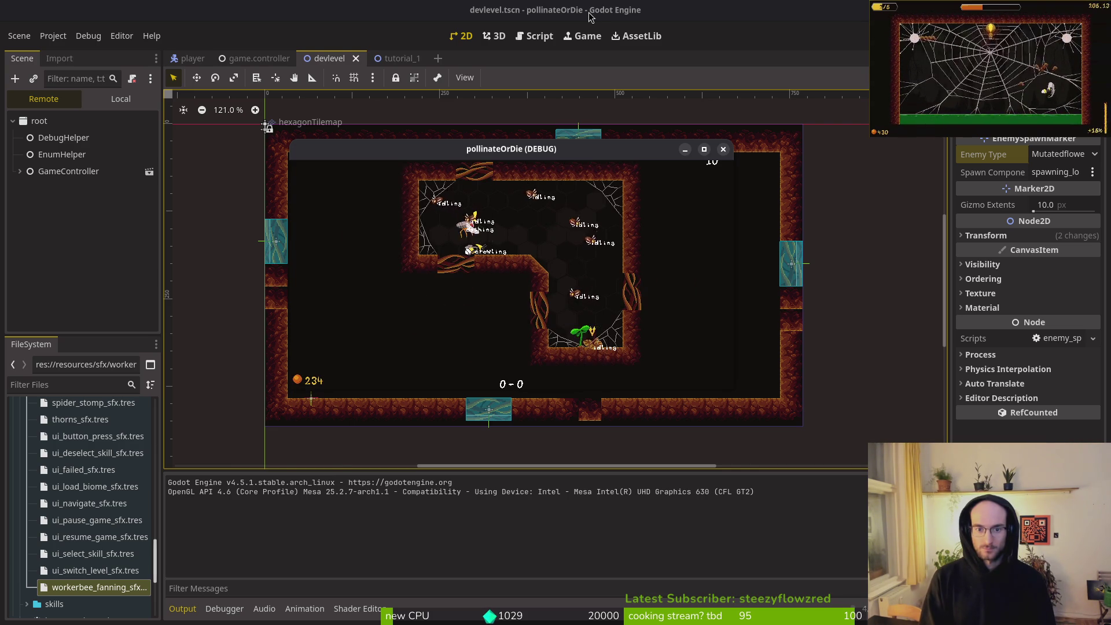
key("Escape")
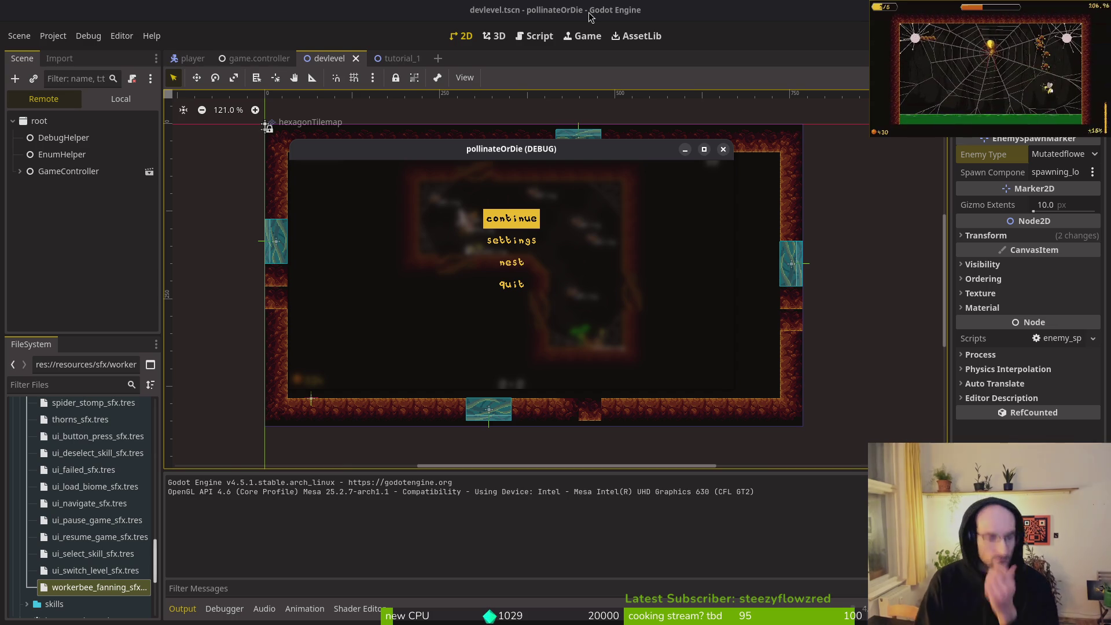
left_click(106, 237)
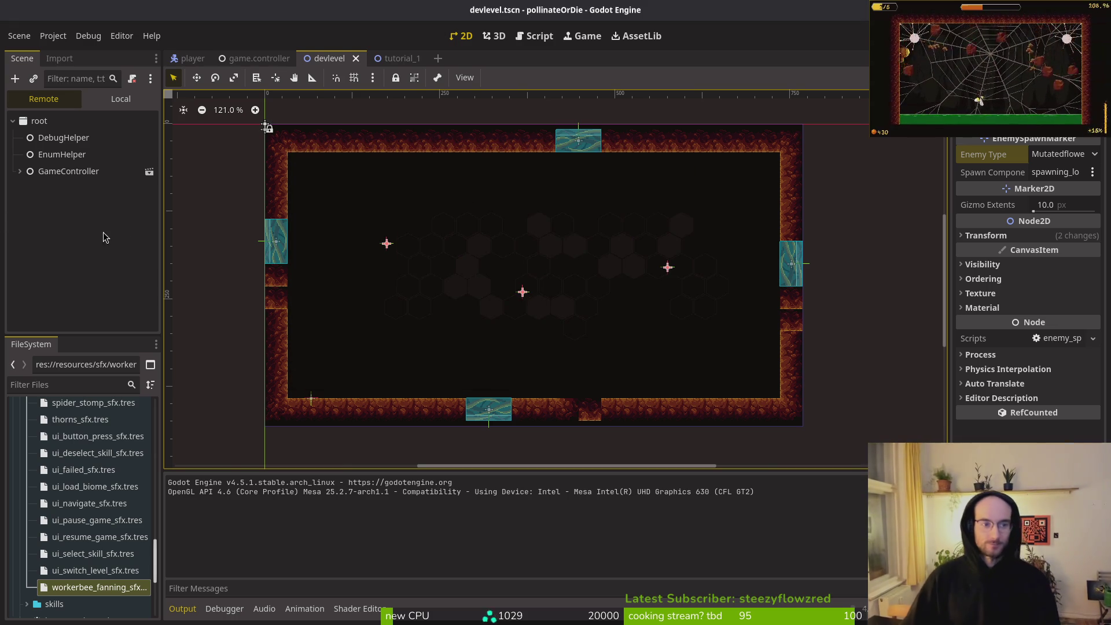
key("alt+Tab")
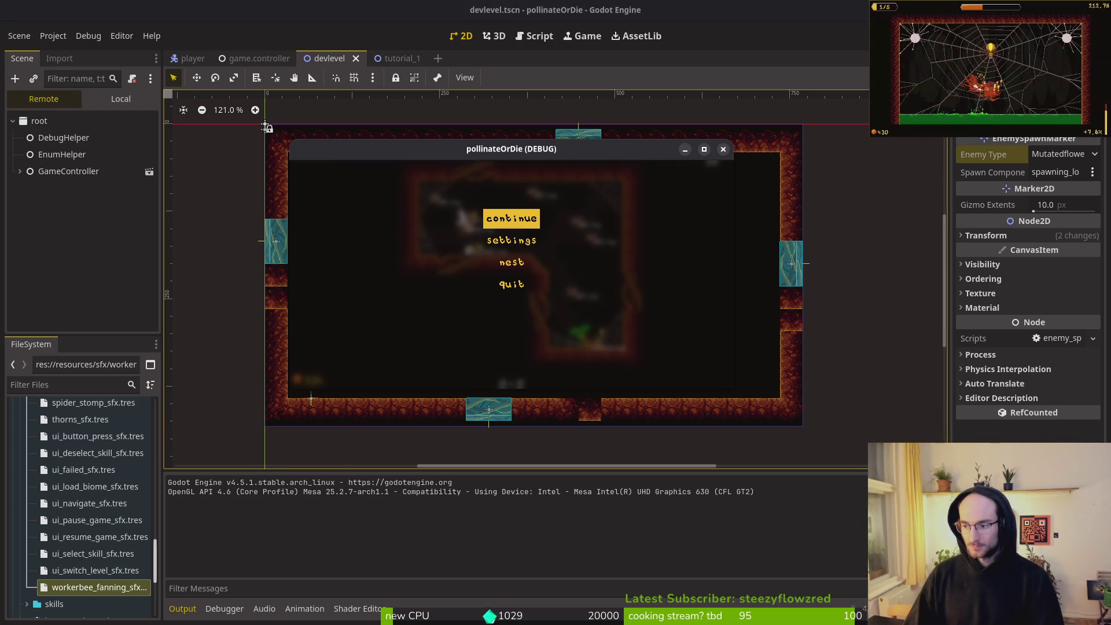
key("alt+Tab")
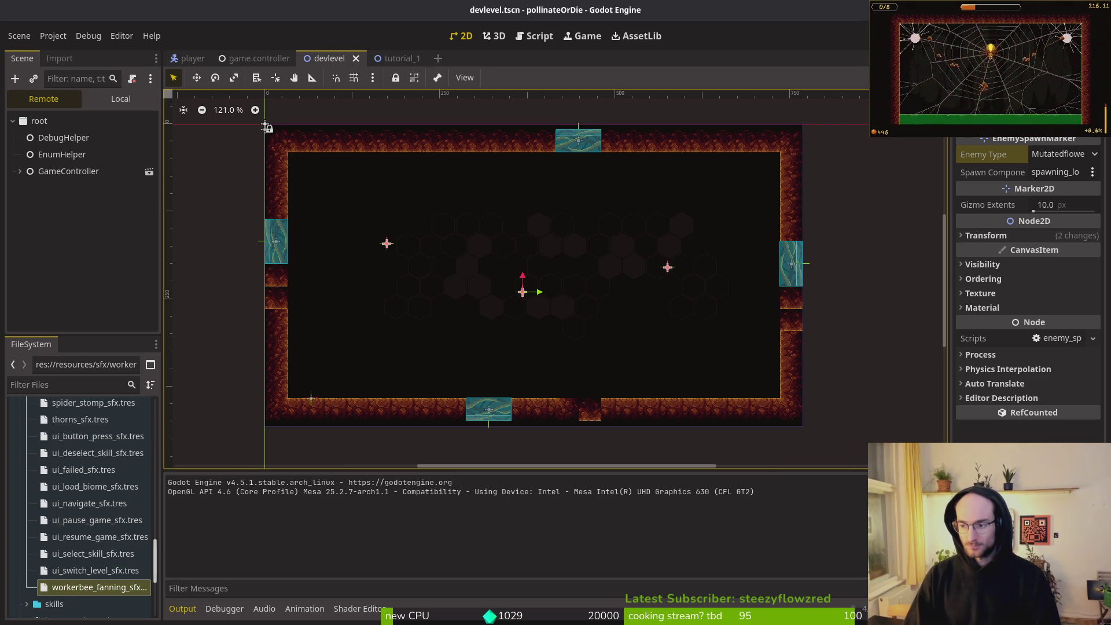
key("alt+Tab")
Turn the game music almost off in settings, then quick-search project files for '1_7'
key("Down")
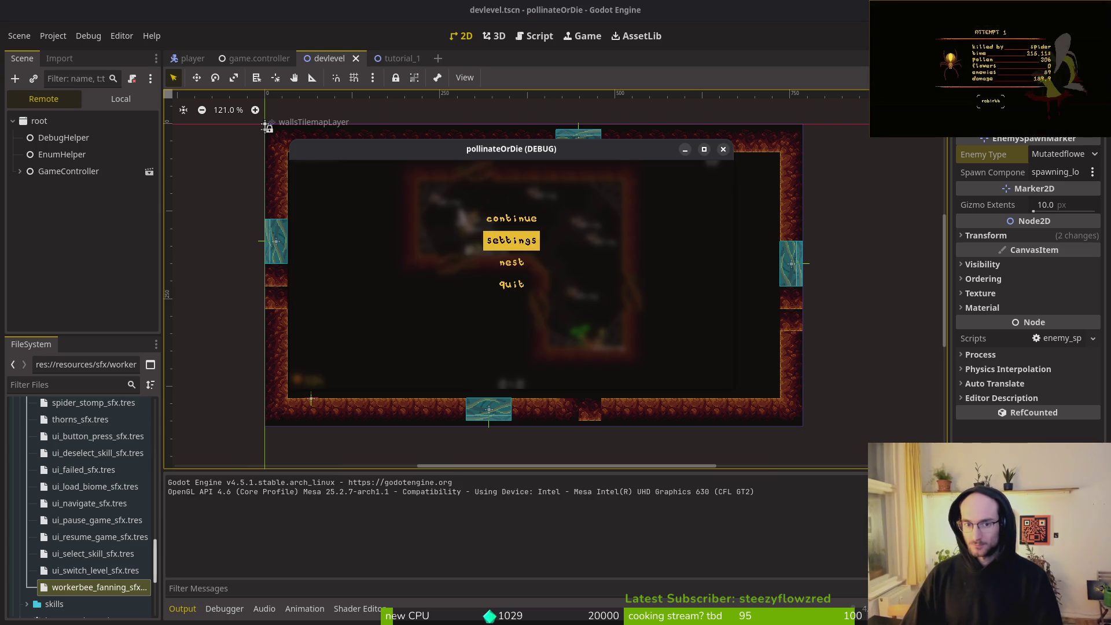
key("Return")
key("Left")
key("Left")
key("Left")
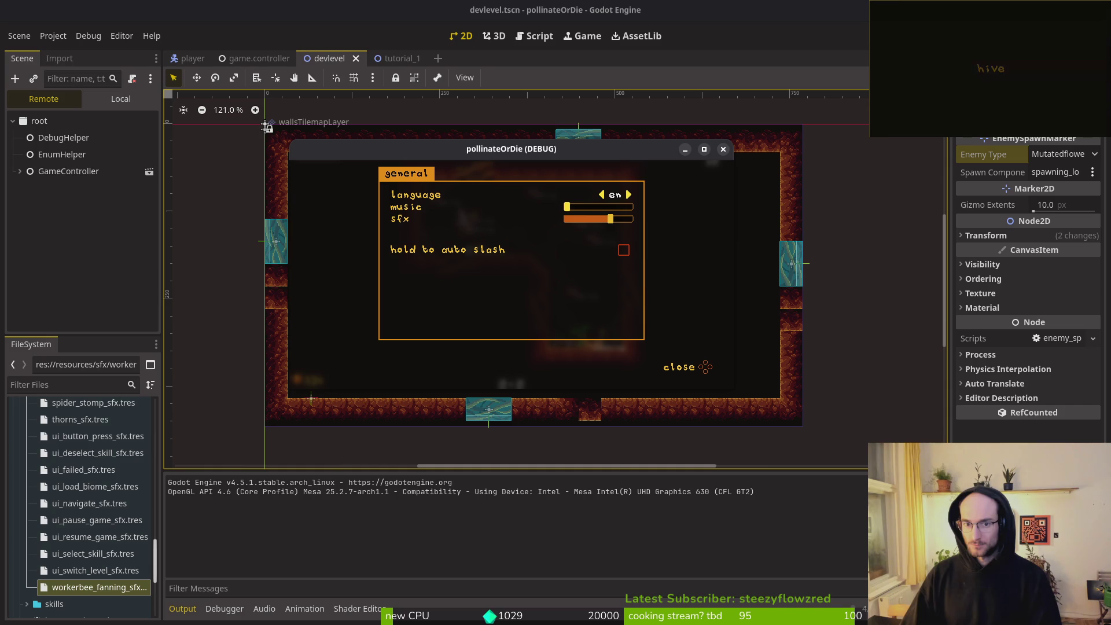
key("Escape")
key("Down")
key("Down")
key("Down")
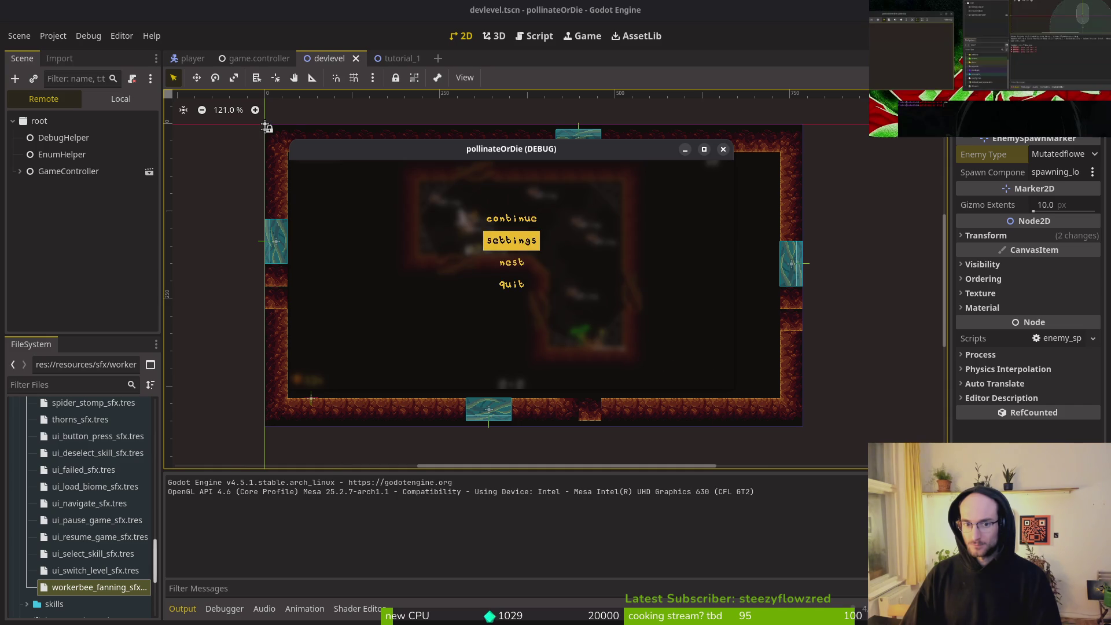
key("Up")
key("Up")
key("Up")
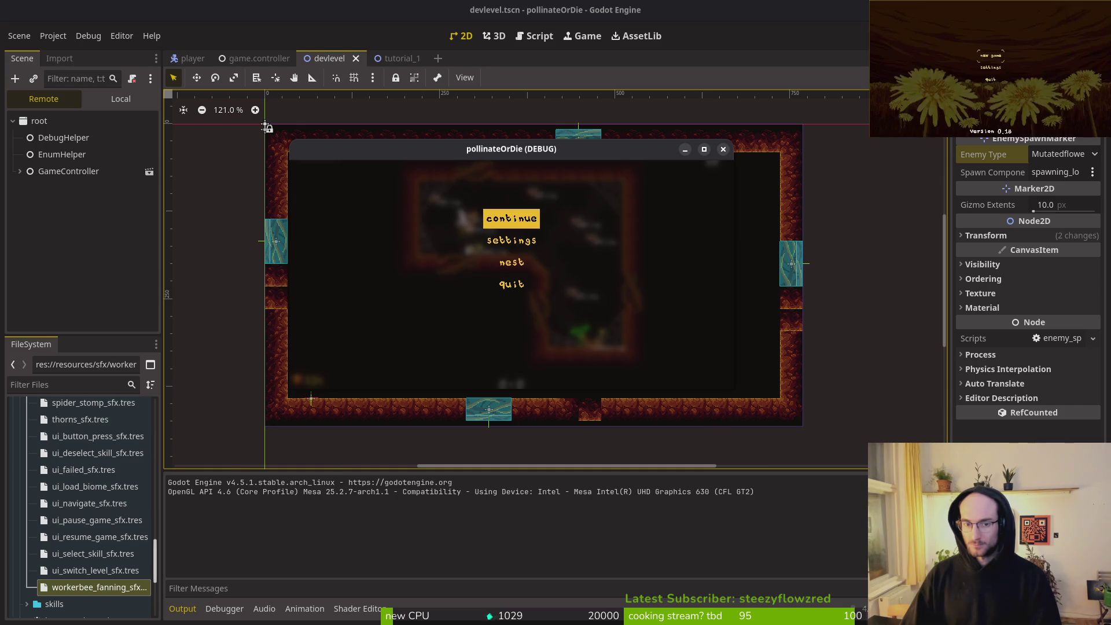
key("Return")
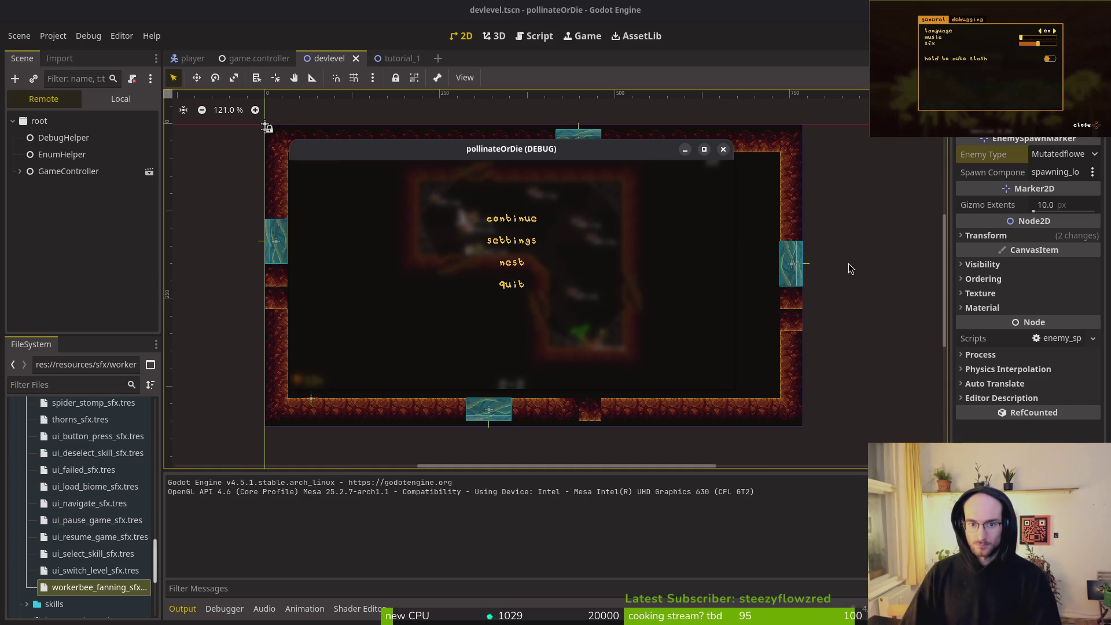
key("alt+shift+o")
type("1")
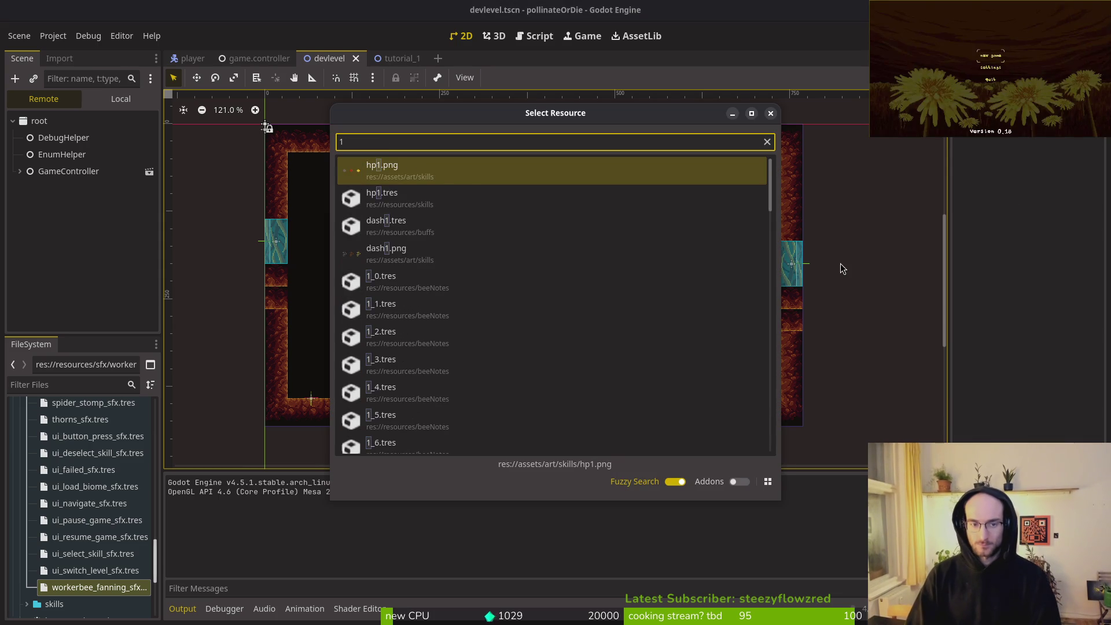
type("_7")
Open level_1_7, level_1_8, level_1_6 and finally level_1_5.tscn via Quick Open
key("Return")
key("alt+shift+o")
type("1_8")
key("Return")
key("alt+shift+o")
type("16ts")
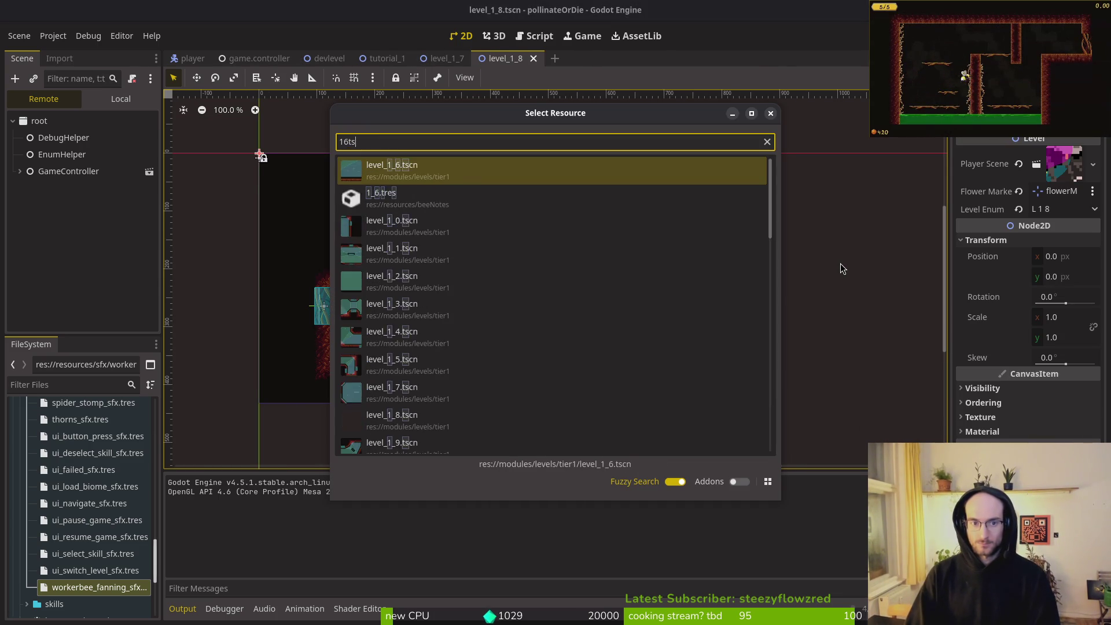
key("Return")
key("alt+shift+o")
type("15ts")
key("Return")
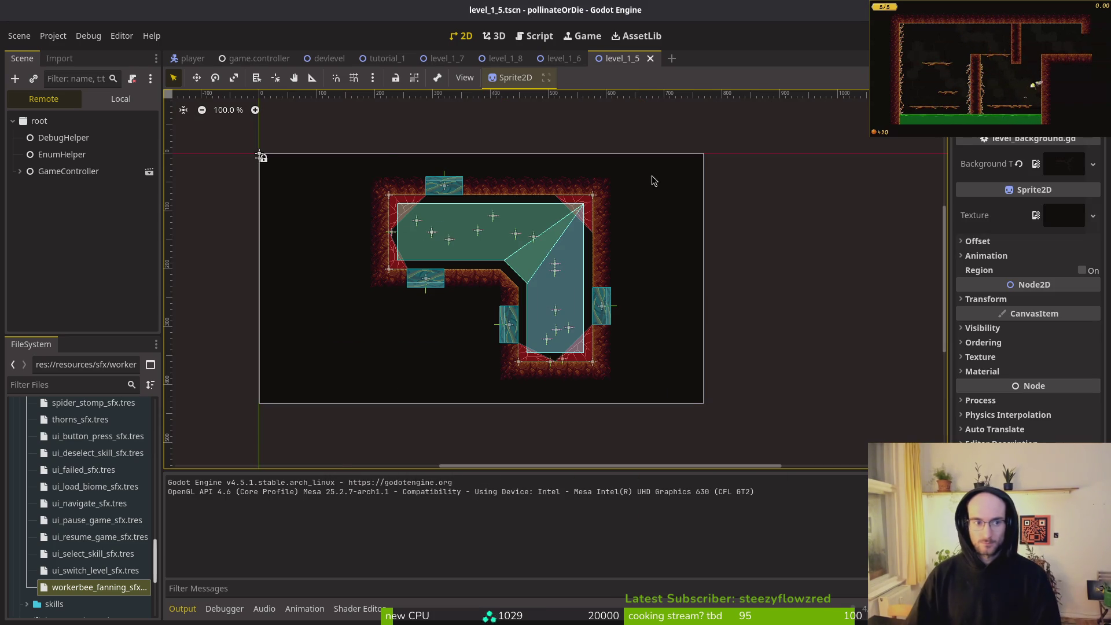
Read the Position of the wave1 enemySpawn markers under spawning_locations in level_1_5
left_click(121, 99)
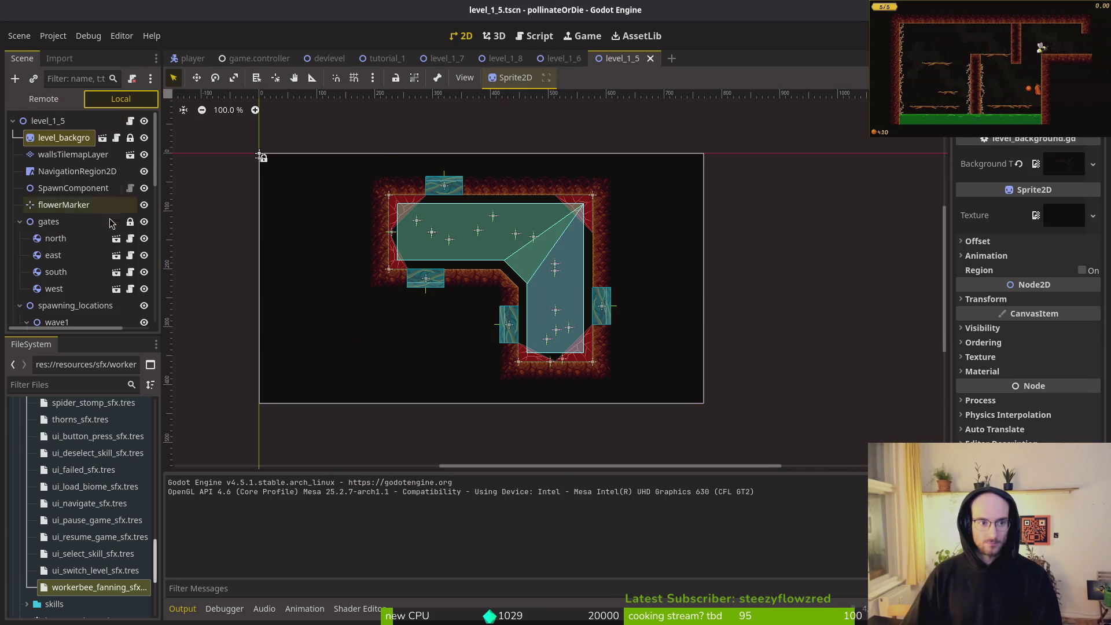
left_click(19, 222)
left_click(75, 288)
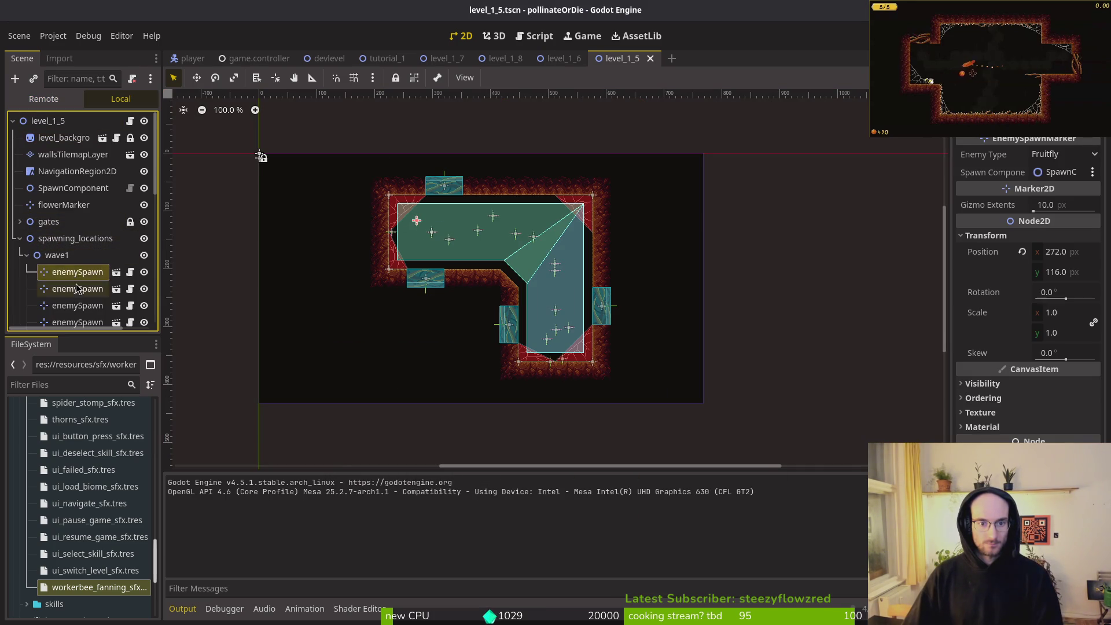
left_click(52, 238)
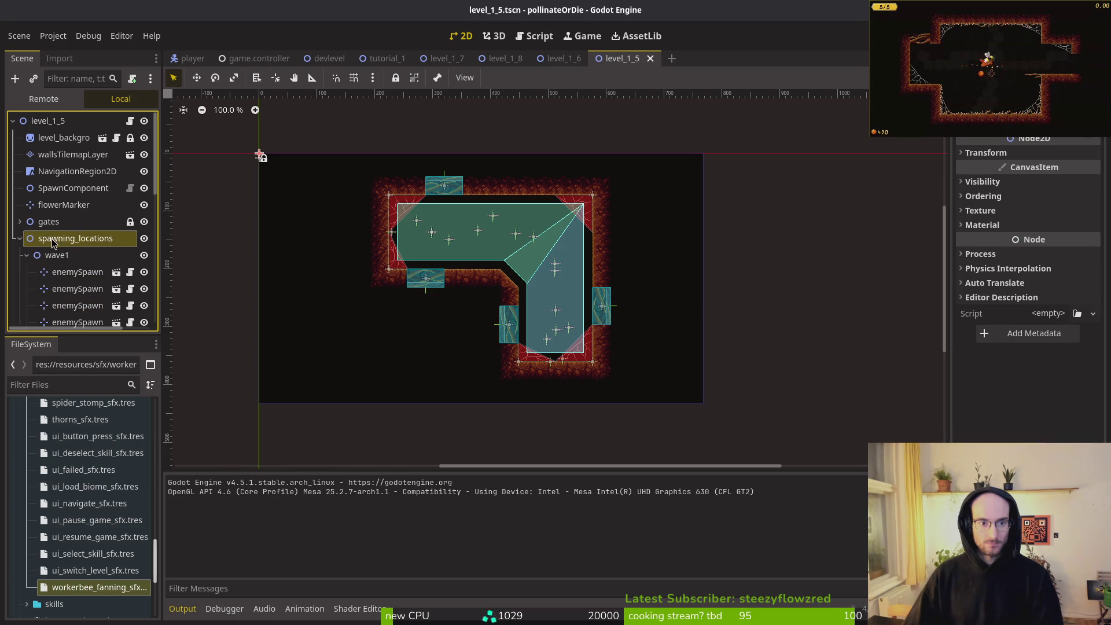
left_click(56, 255)
left_click(64, 272)
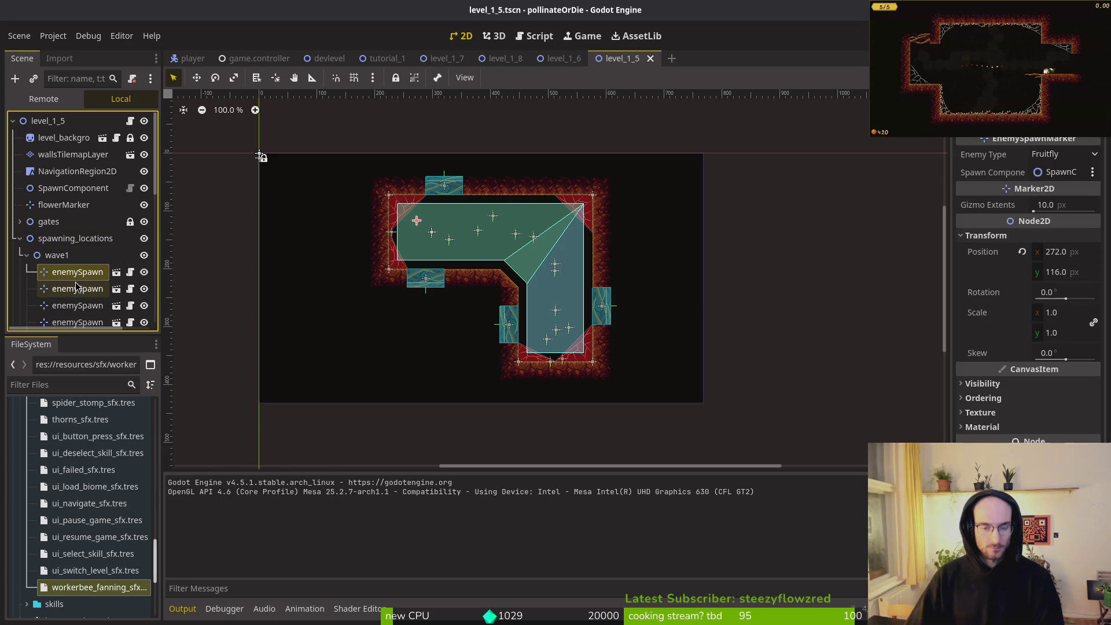
scroll(66, 294, "down", 2)
left_click(66, 287)
scroll(68, 250, "down", 4)
scroll(52, 220, "up", 3)
scroll(41, 193, "down", 3)
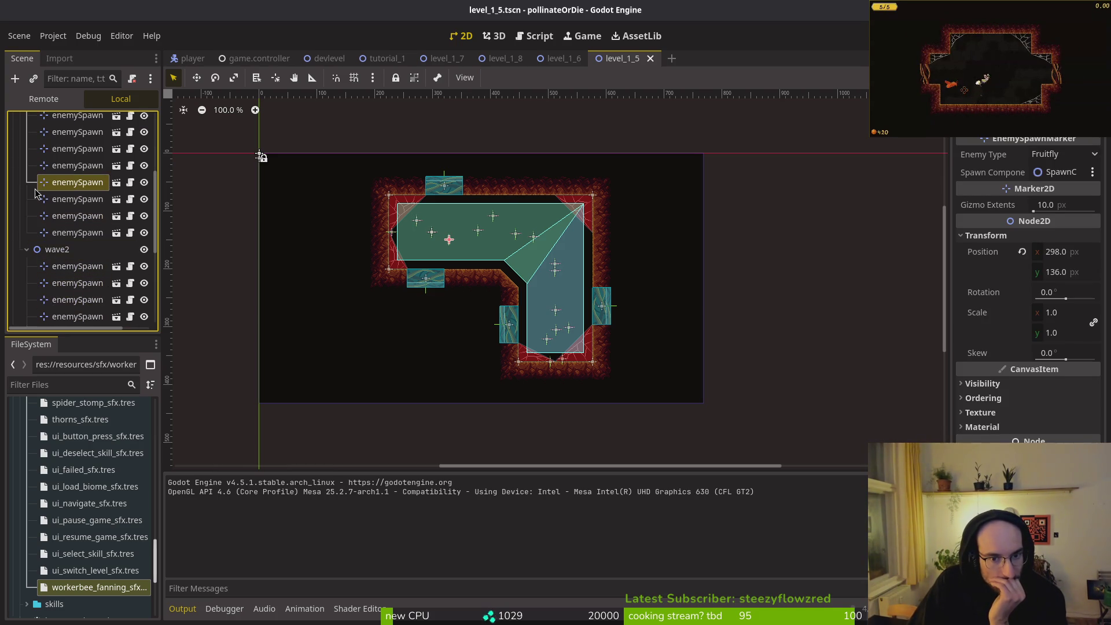
key("F6")
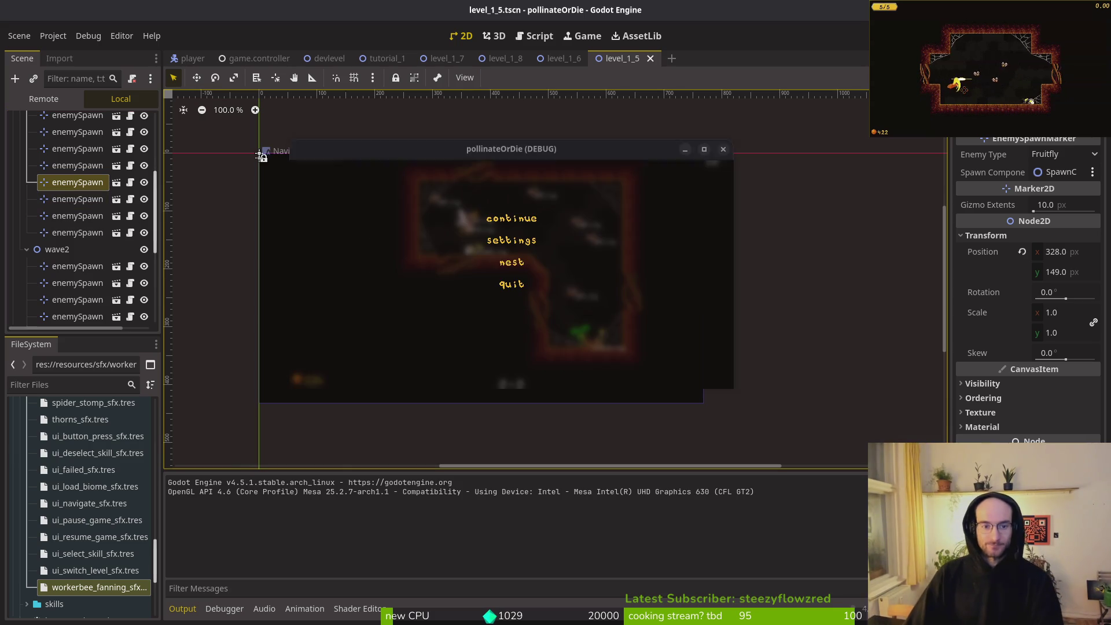
Review _ready and _spawn_player in level.gd in Vim, jumping to line 52
key("alt+Tab")
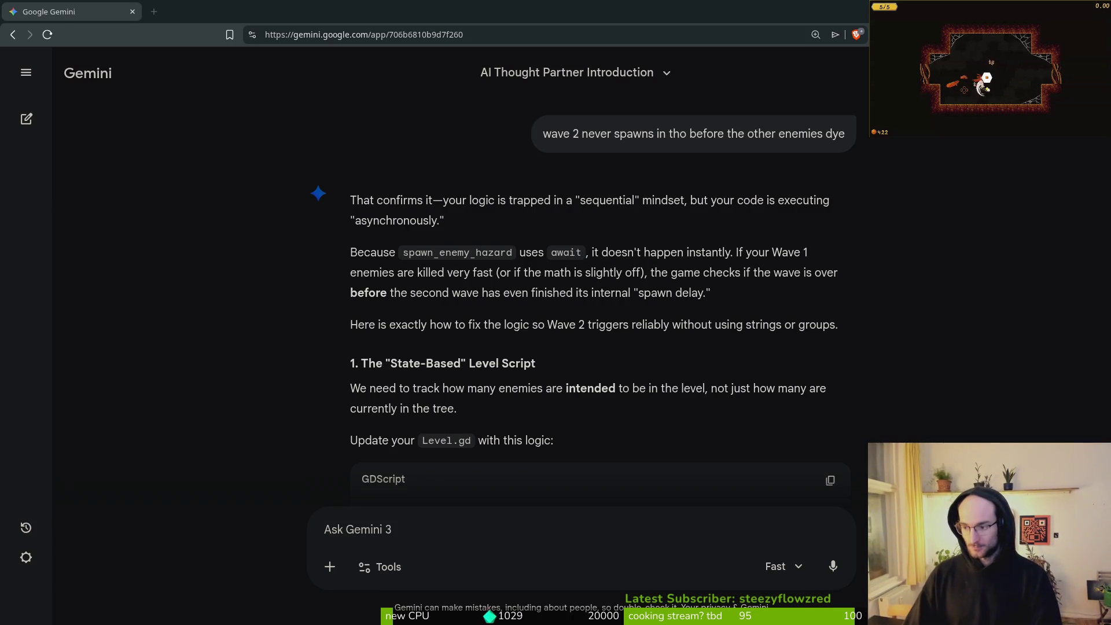
key("alt+Tab")
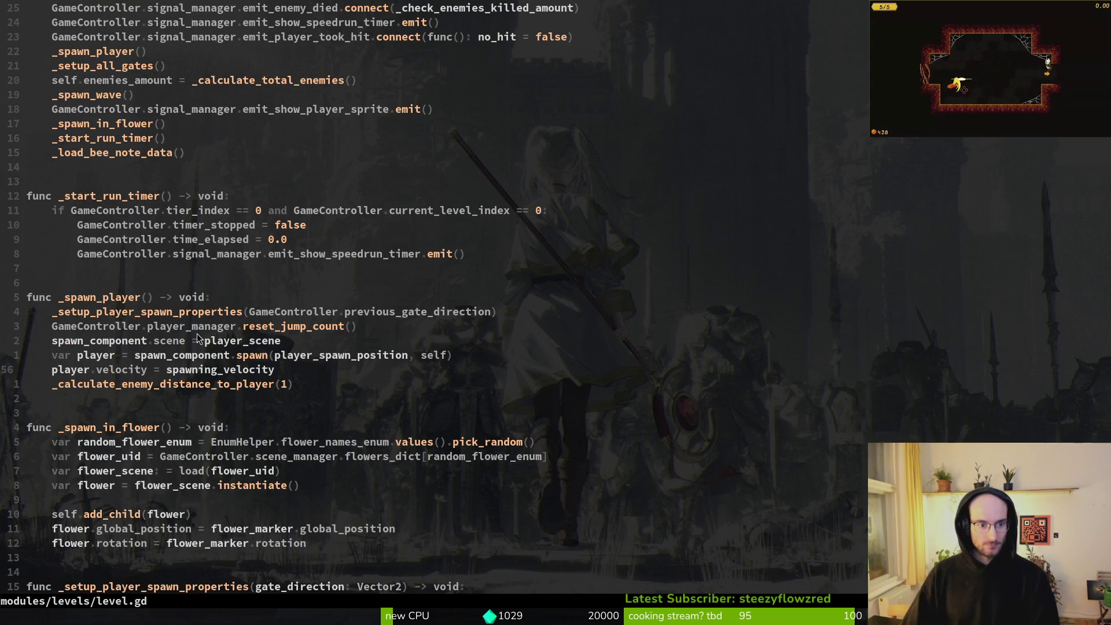
scroll(127, 301, "up", 6)
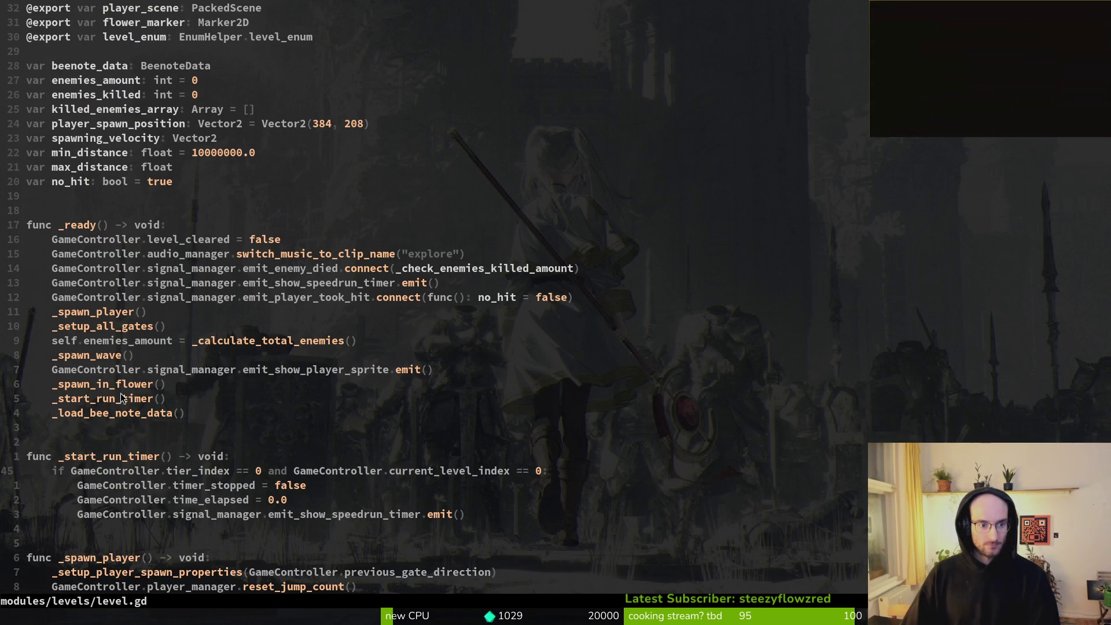
left_click_drag(85, 310, 172, 316)
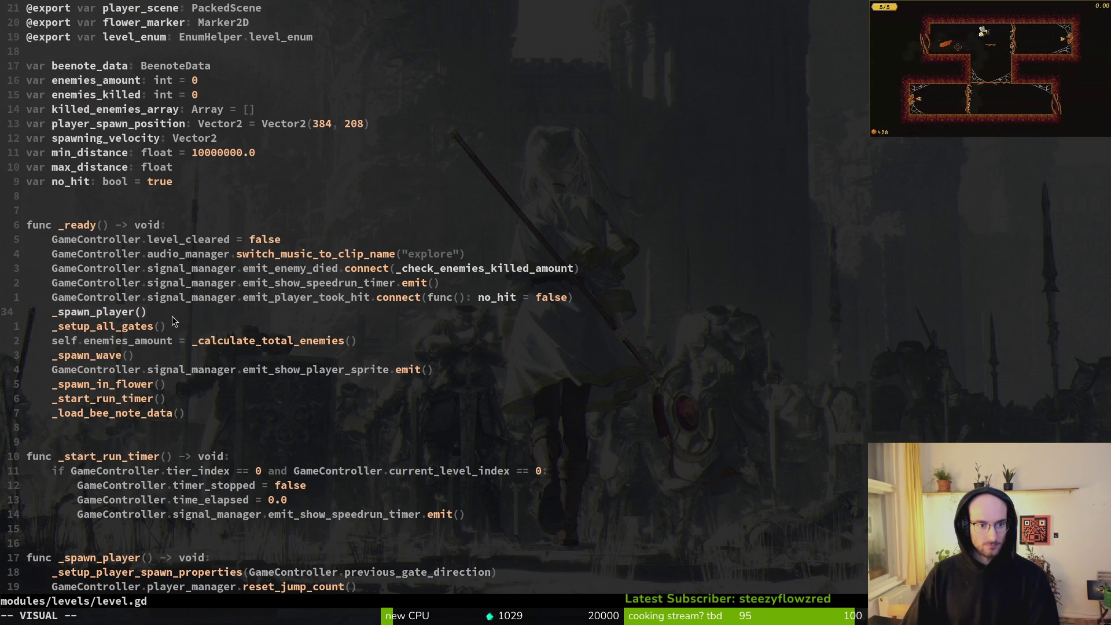
scroll(174, 316, "down", 5)
left_click(208, 355)
Read through _setup_player_spawn_properties, then return to Godot's level_1_5 scene
scroll(191, 370, "down", 3)
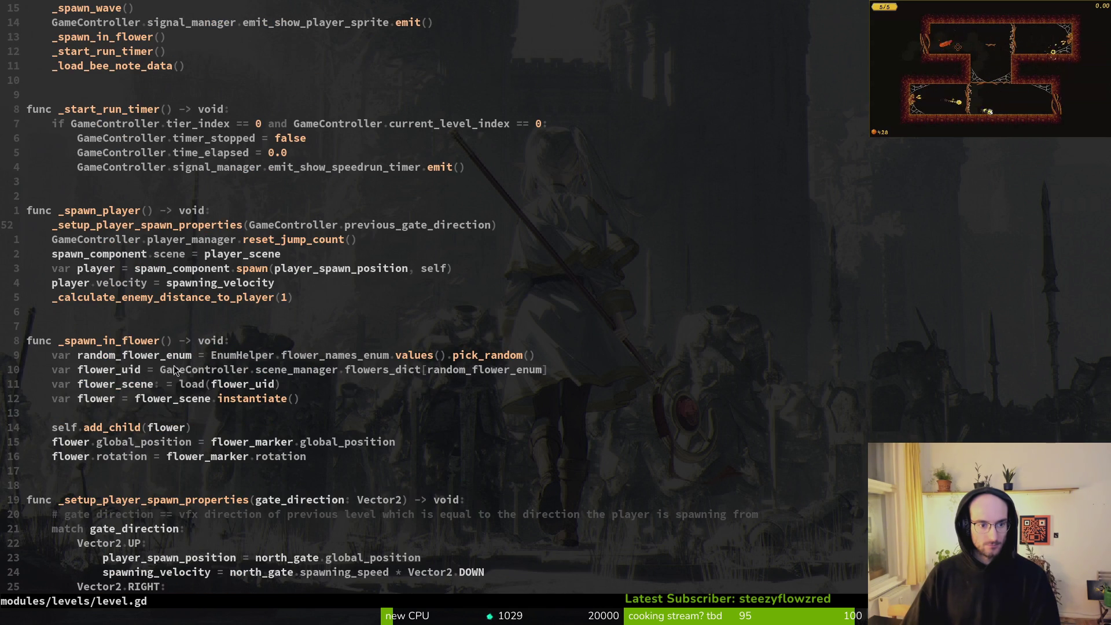
scroll(168, 497, "down", 2)
scroll(132, 366, "down", 3)
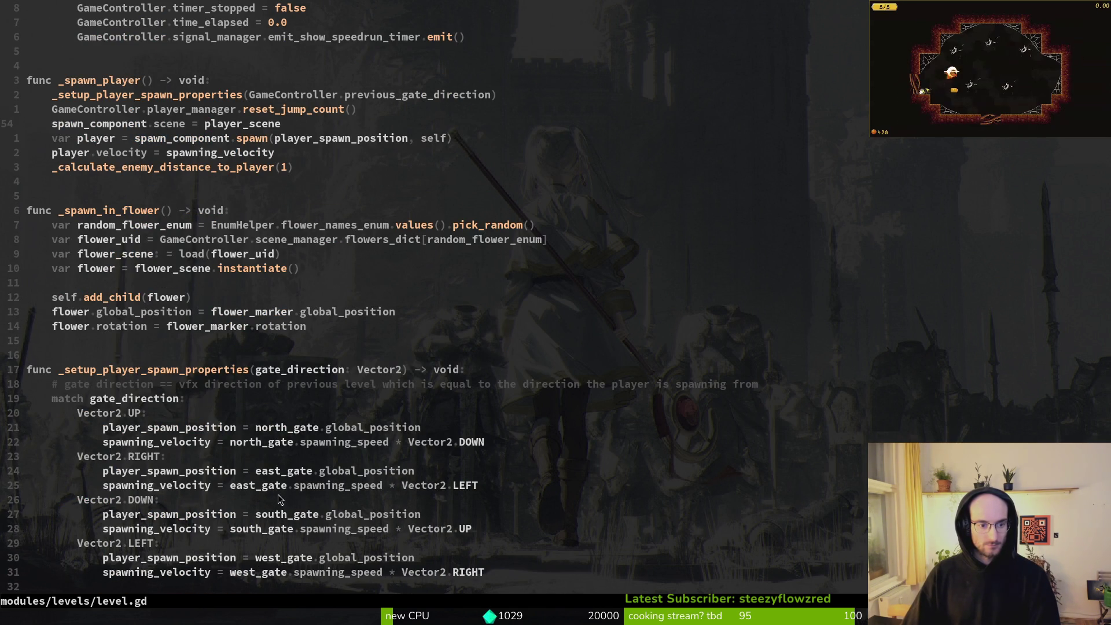
scroll(283, 388, "down", 3)
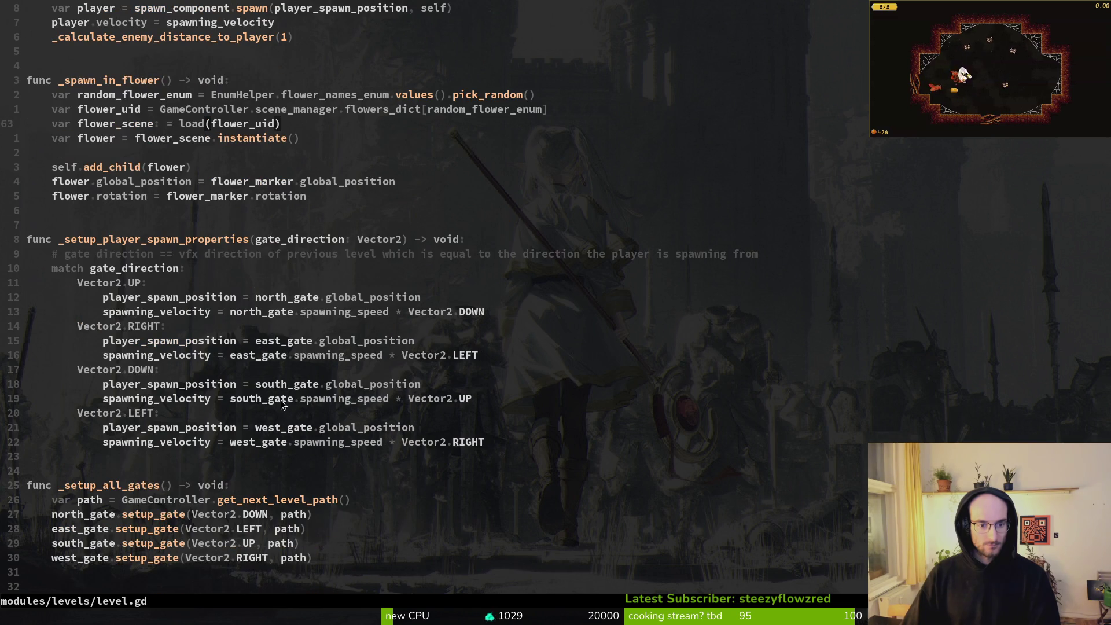
scroll(255, 439, "up", 5)
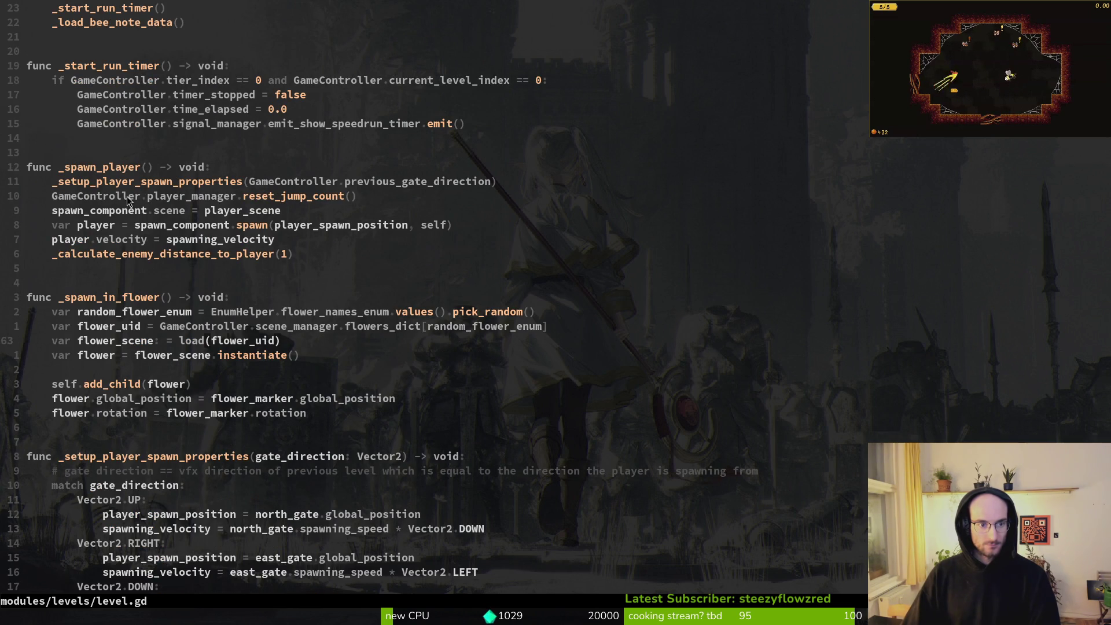
left_click(335, 182)
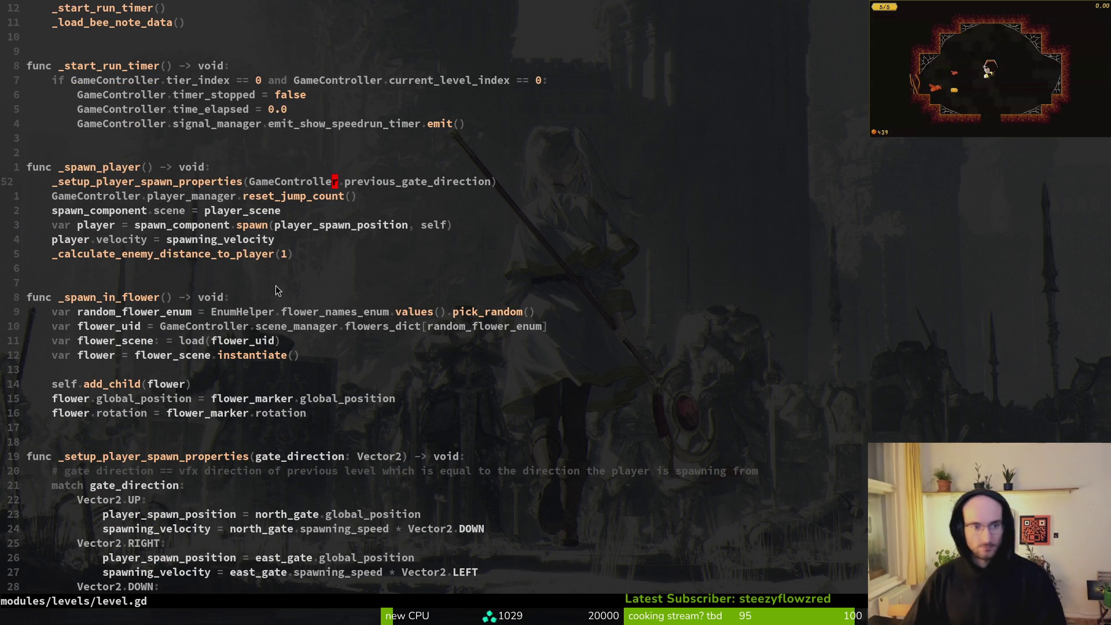
scroll(302, 456, "down", 5)
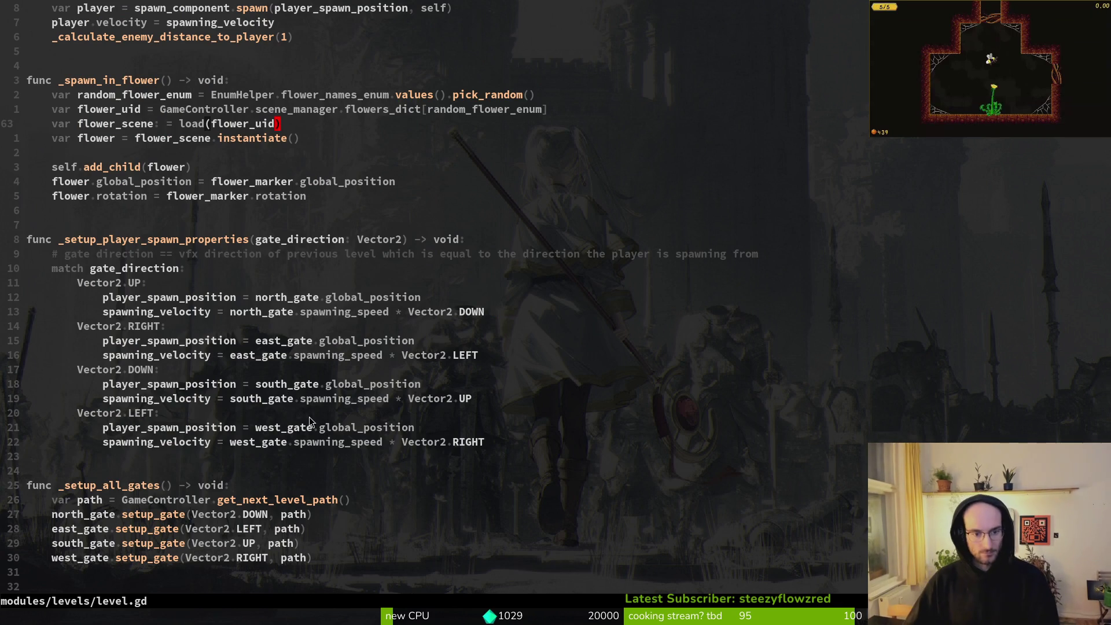
key("alt+Tab")
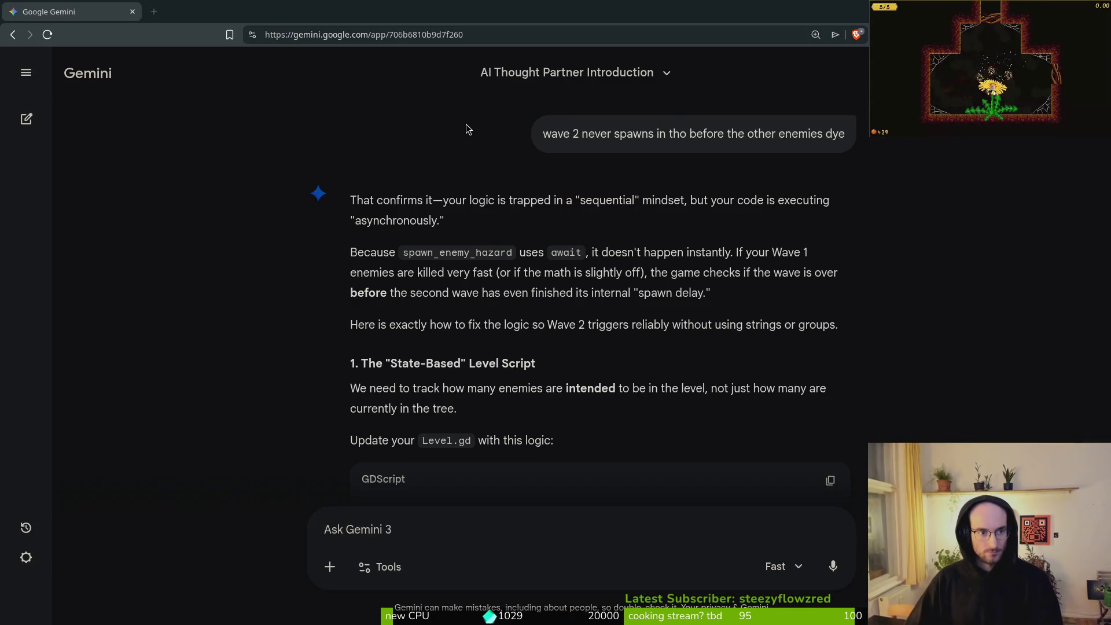
key("alt+Tab")
scroll(15, 242, "up", 5)
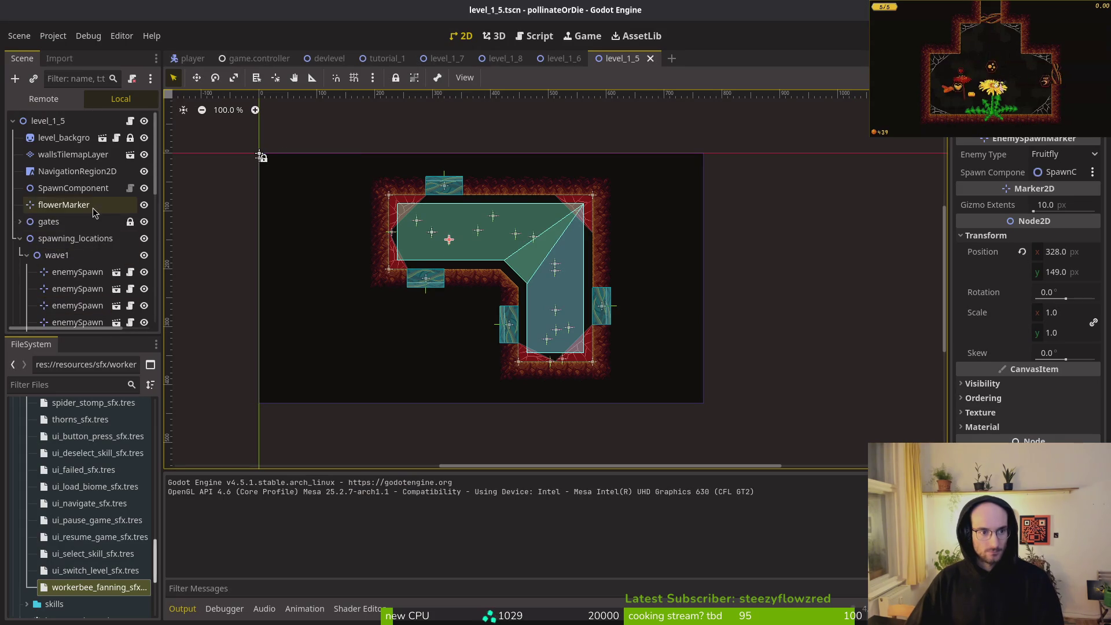
Expand the gates group and compare the east, south and west gates' Spawning Speed values
left_click(19, 238)
left_click(17, 223)
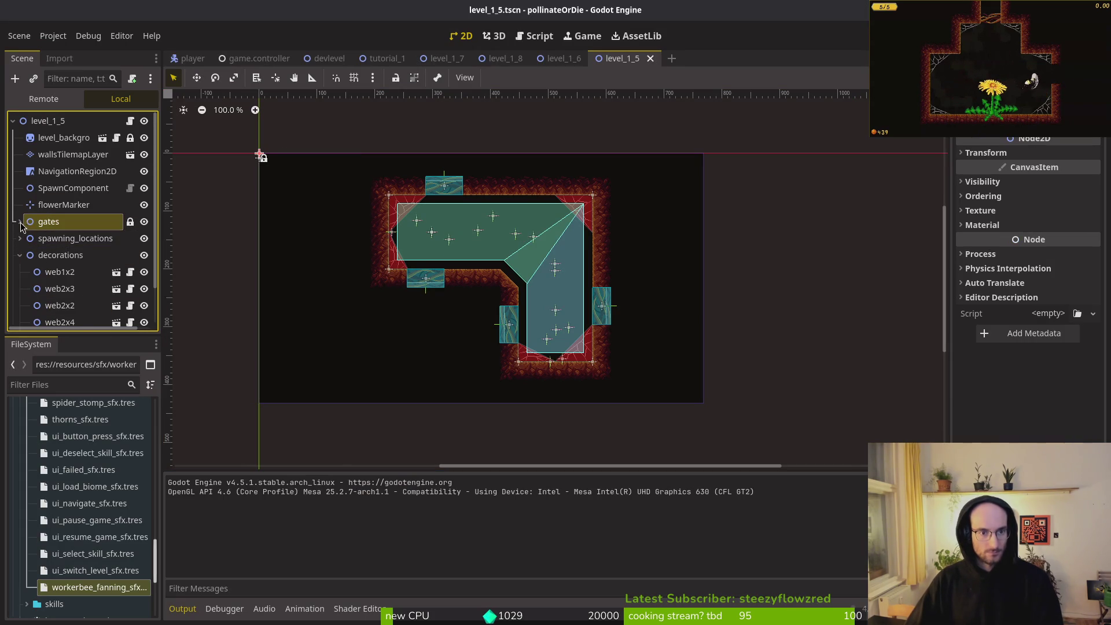
left_click(19, 221)
left_click(54, 255)
left_click(54, 255)
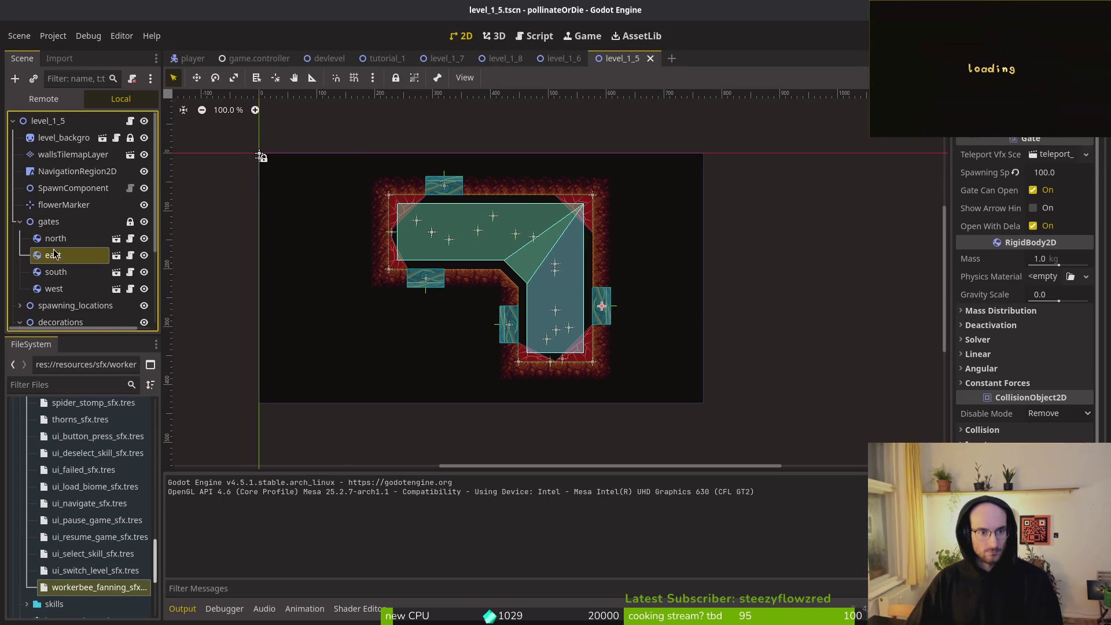
left_click(50, 276)
left_click(52, 289)
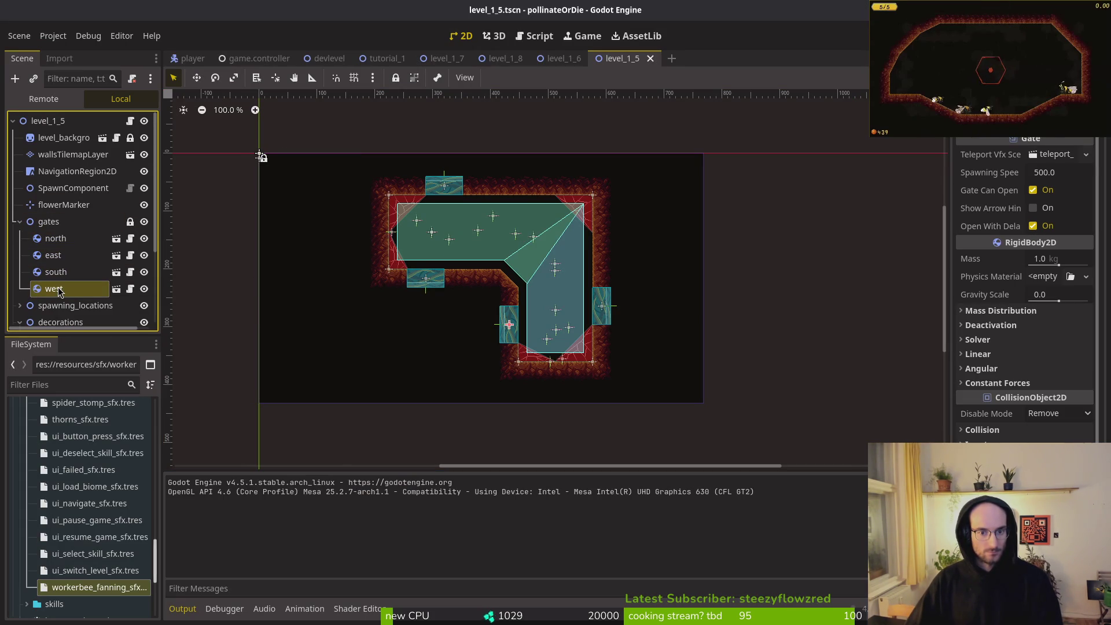
left_click(19, 222)
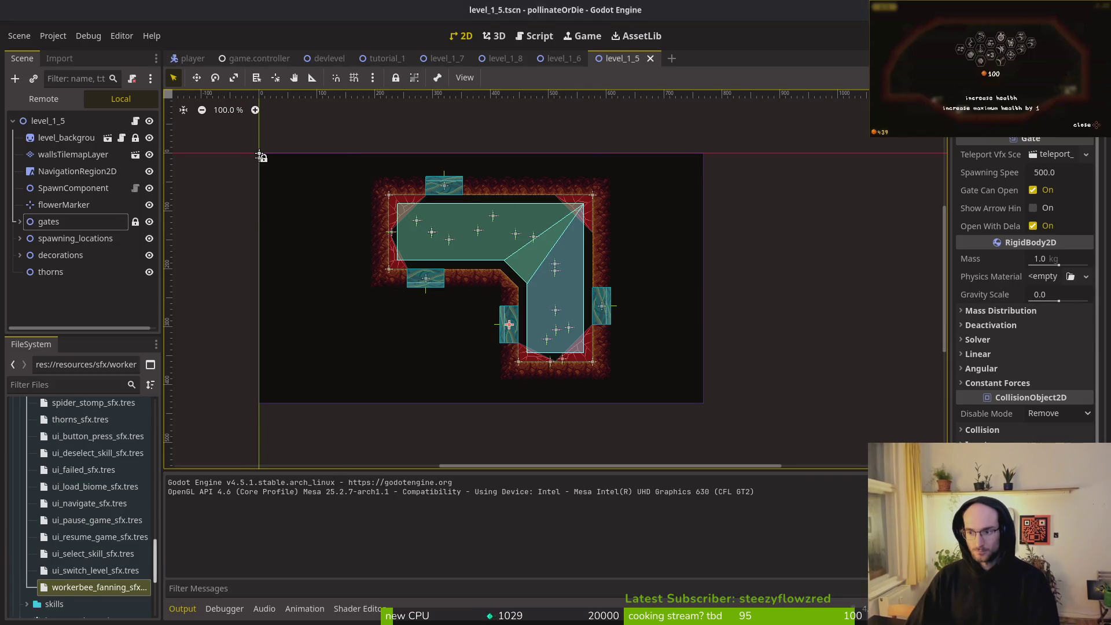
left_click(446, 287)
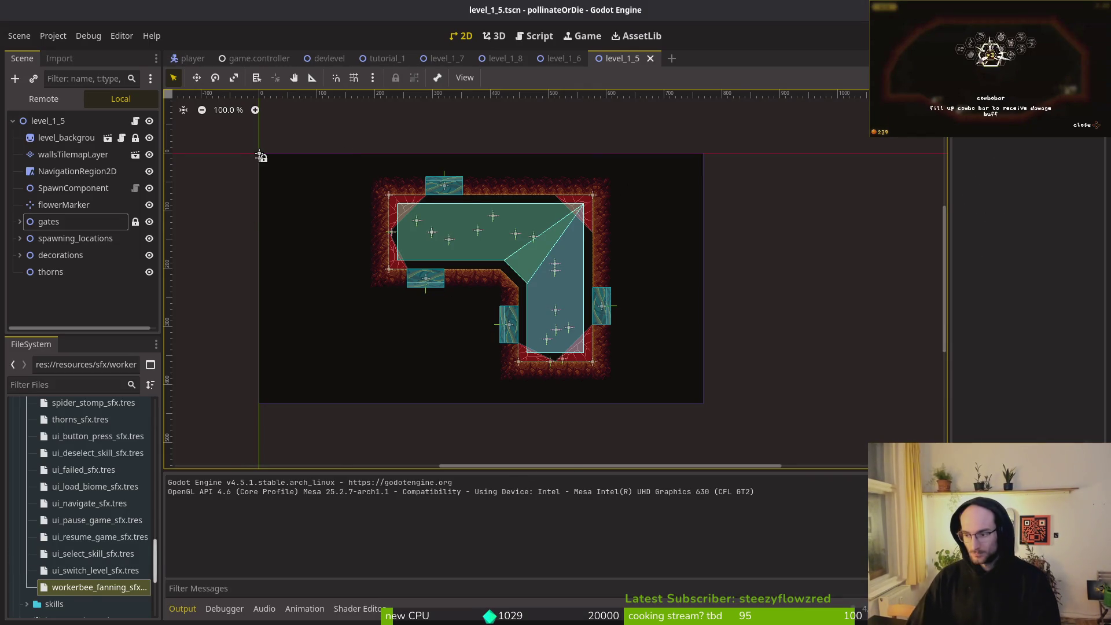
key("alt+Tab")
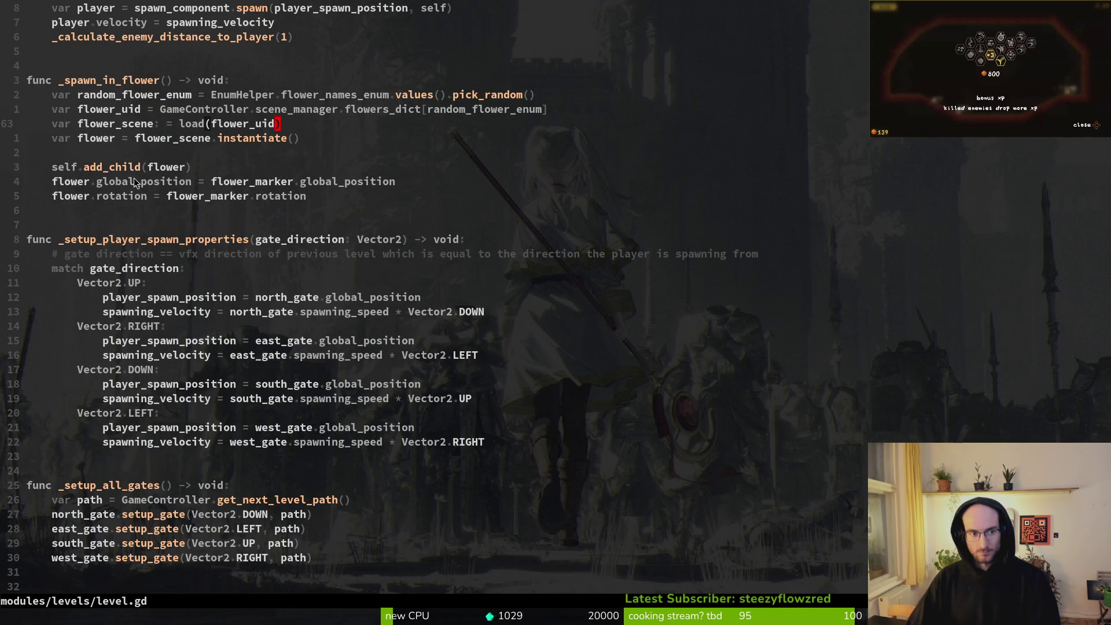
Move from the spawning_velocity line down to the _check_if_updated_max_min_distance call and its definition
scroll(175, 201, "up", 5)
scroll(165, 287, "up", 3)
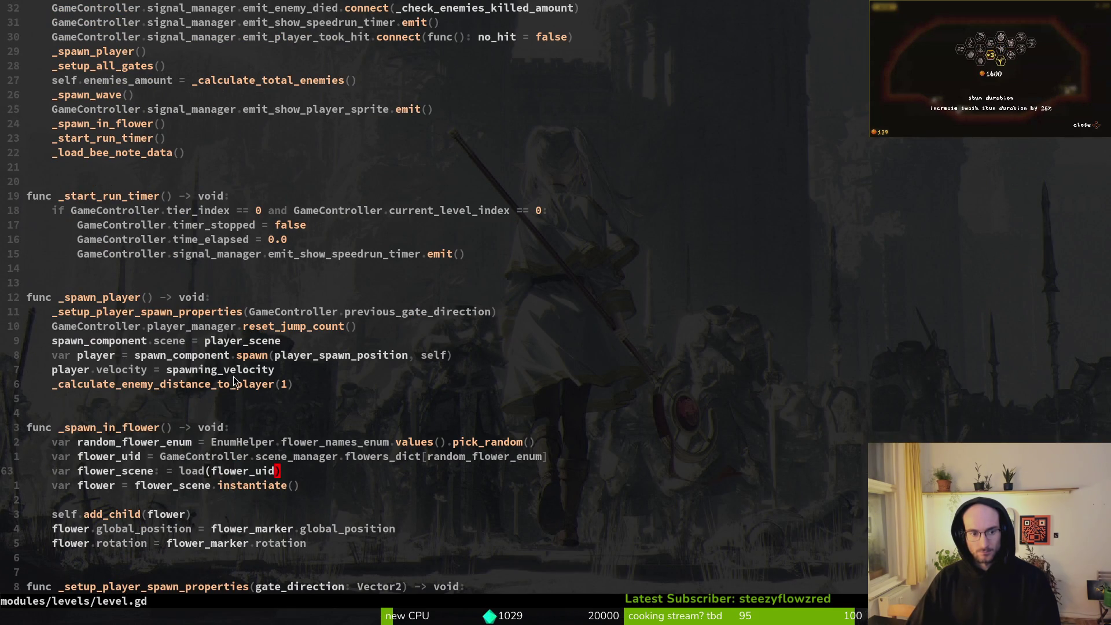
left_click(209, 372)
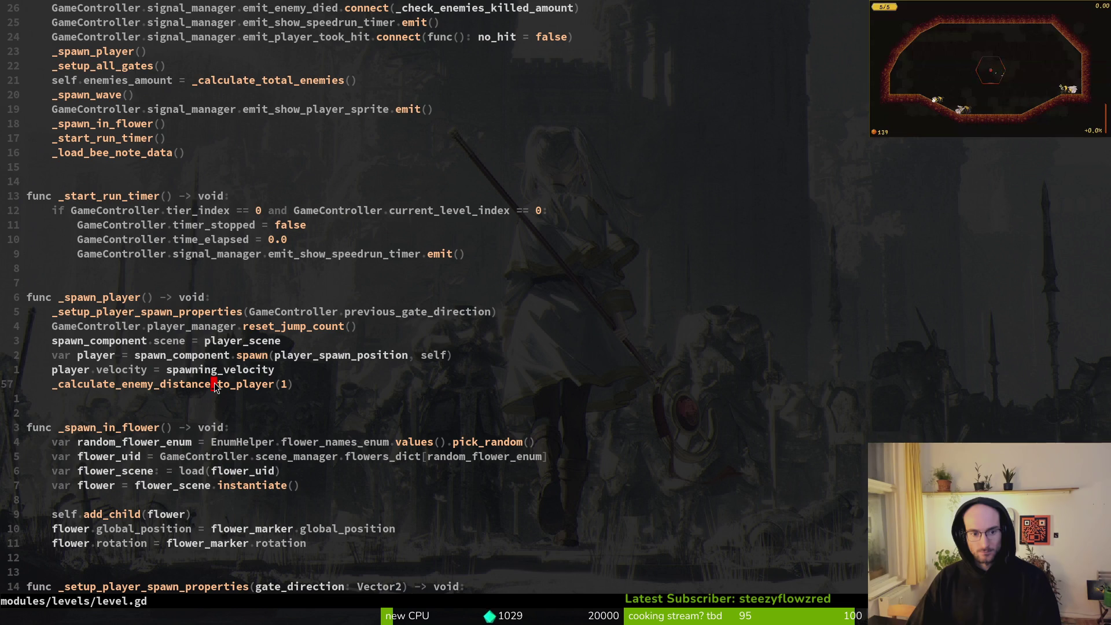
scroll(215, 387, "down", 13)
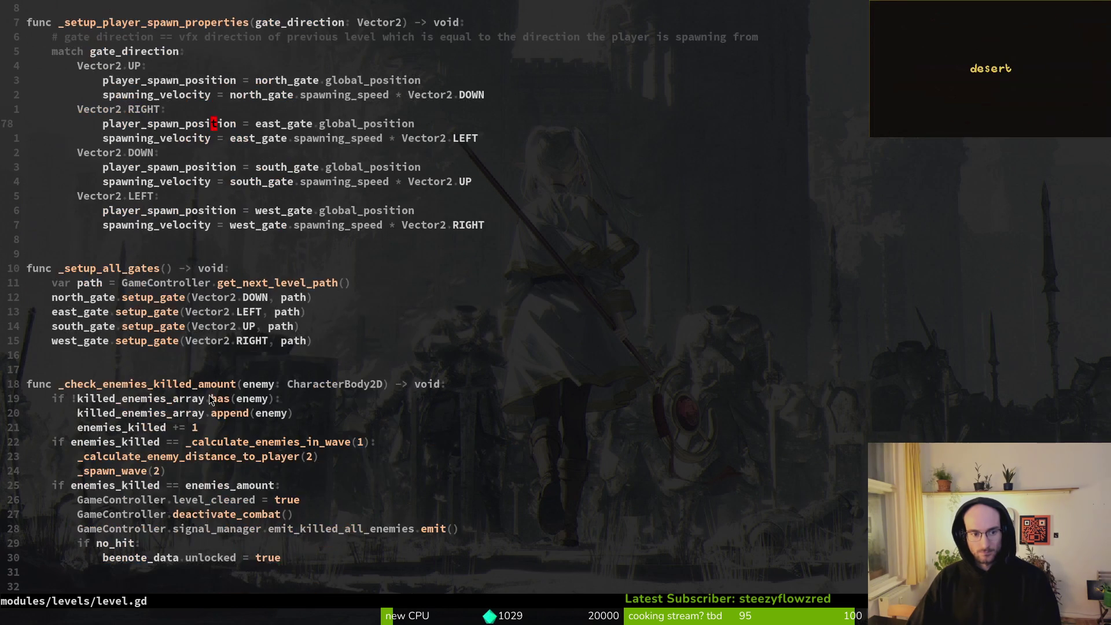
scroll(130, 347, "down", 11)
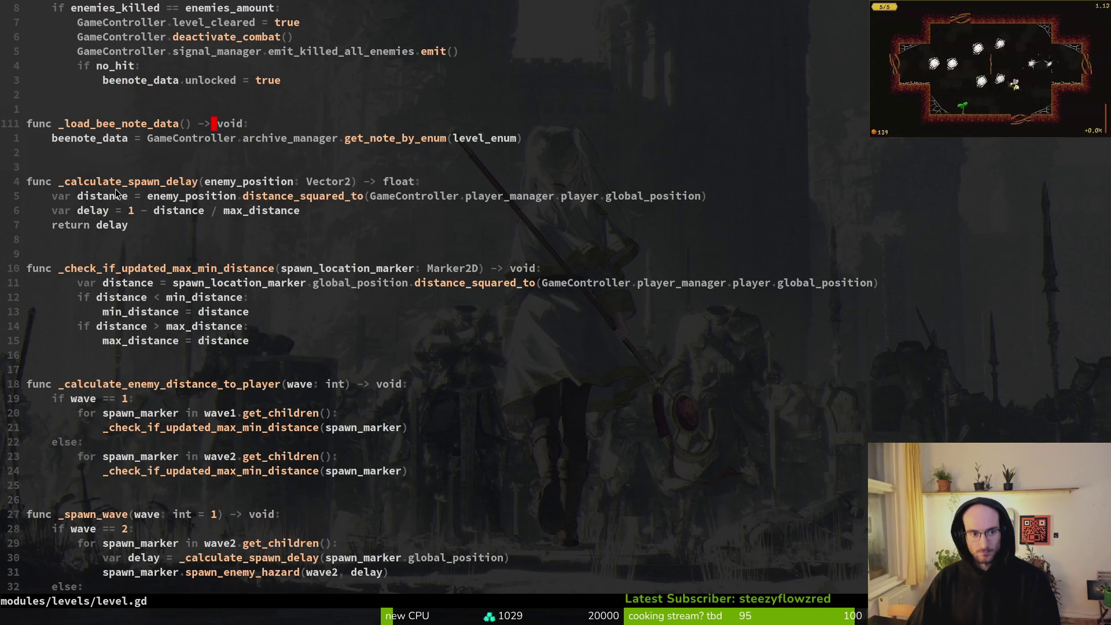
scroll(211, 376, "down", 1)
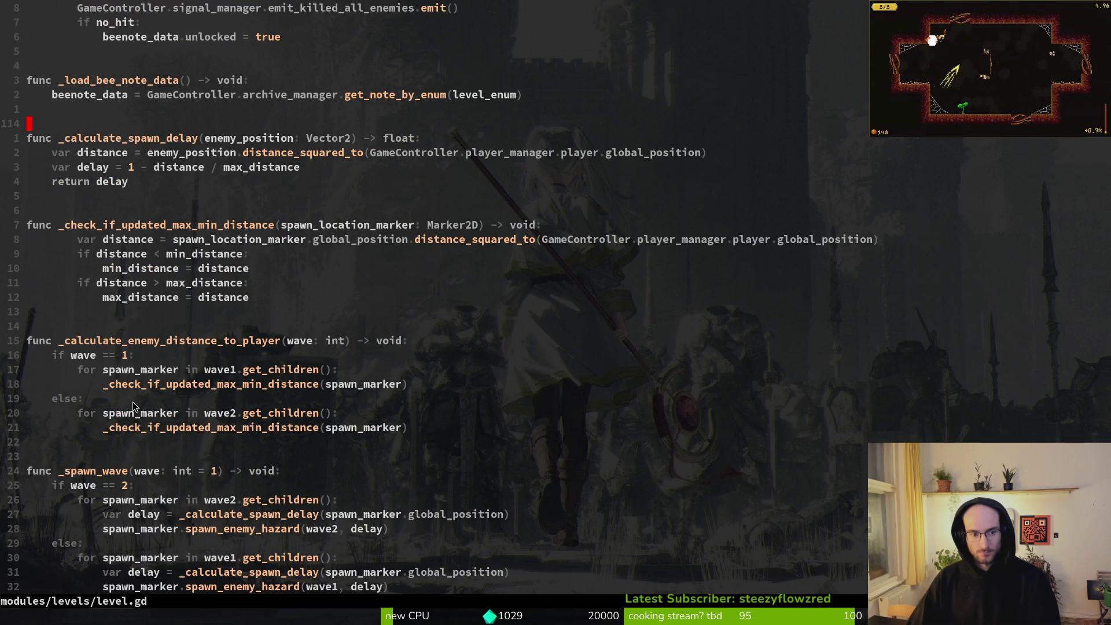
scroll(231, 399, "down", 1)
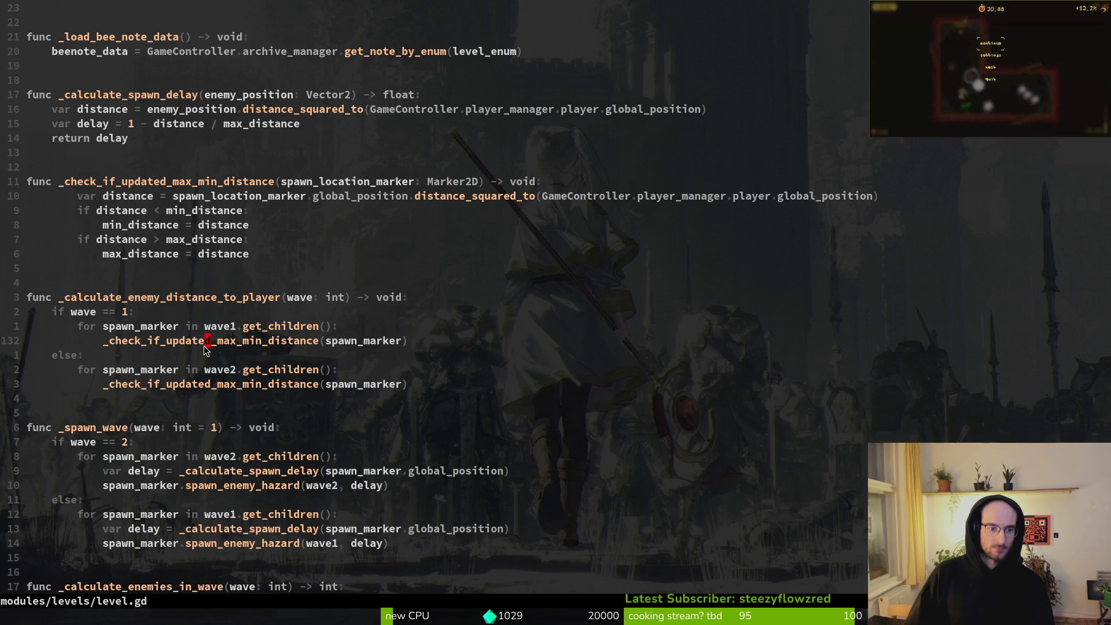
triple_click(203, 346)
left_click(201, 341)
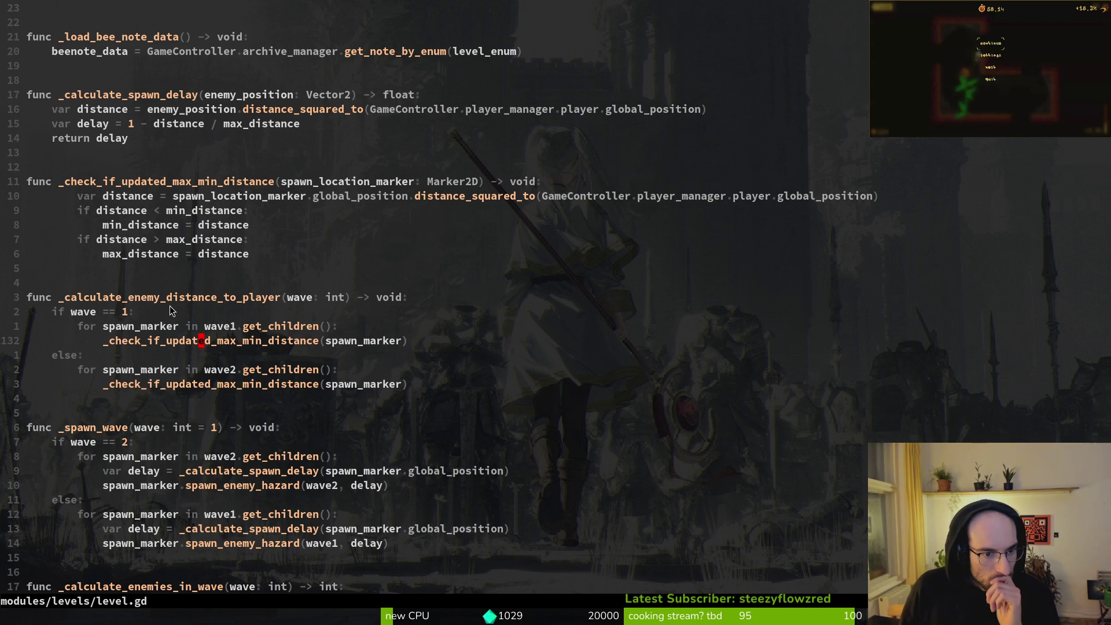
left_click(162, 179)
Add an indented print_debug(distance) line below the var distance calculation
type("oprint")
key("Tab")
key("Return")
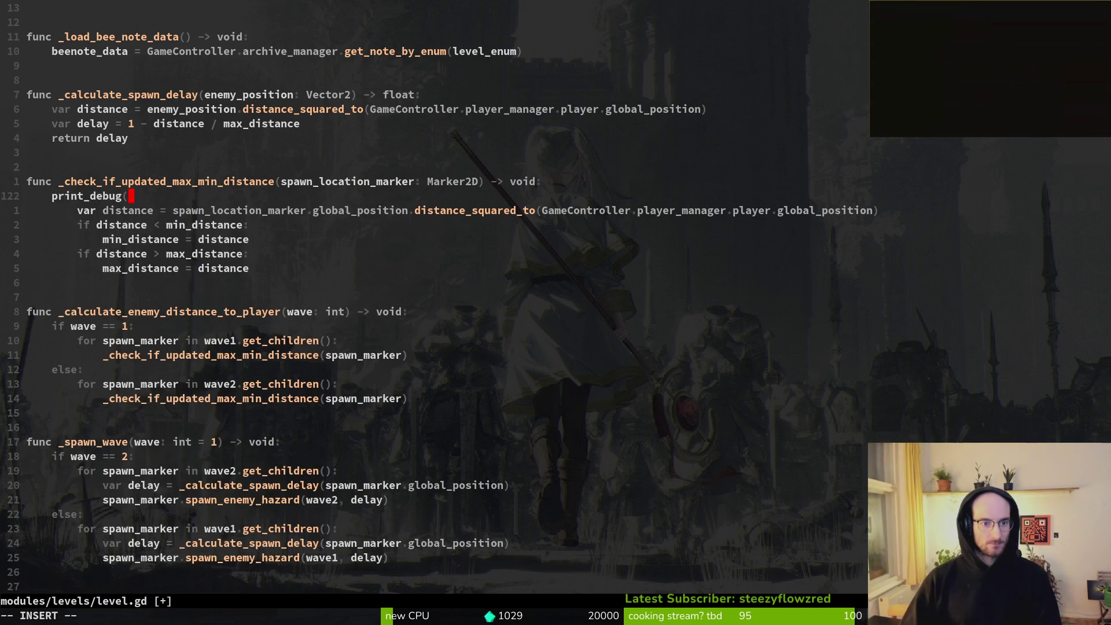
key("BackSpace")
key("Escape")
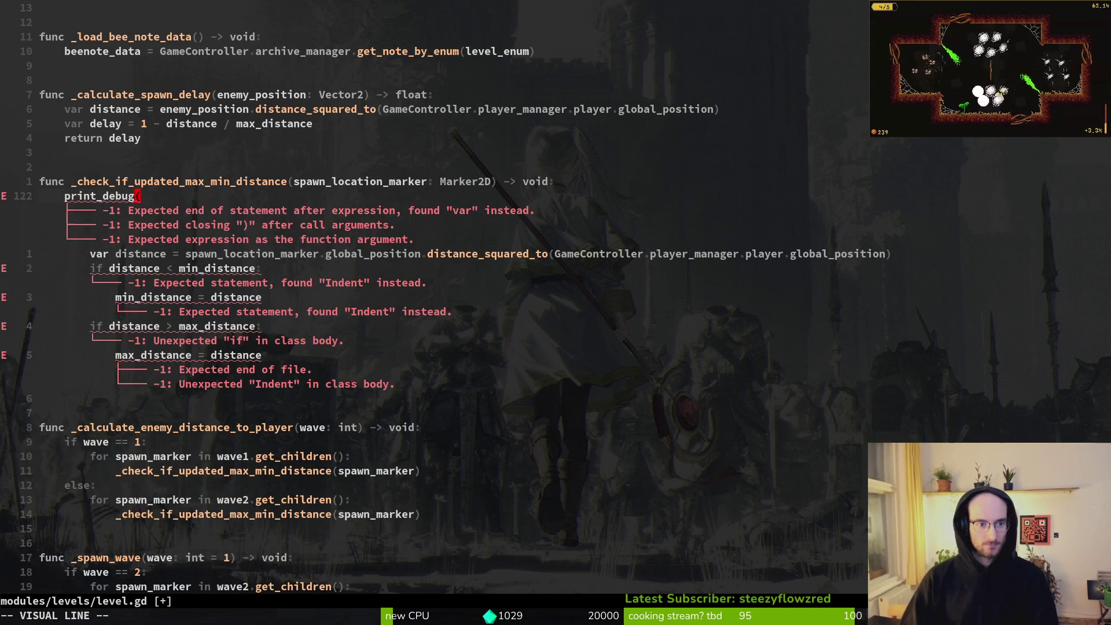
key("d")
key("p")
key("greater")
type("Adis")
key("Tab")
key("Return")
Save level.gd with :w and switch back to the Godot editor
key("Escape")
type(":w")
key("Return")
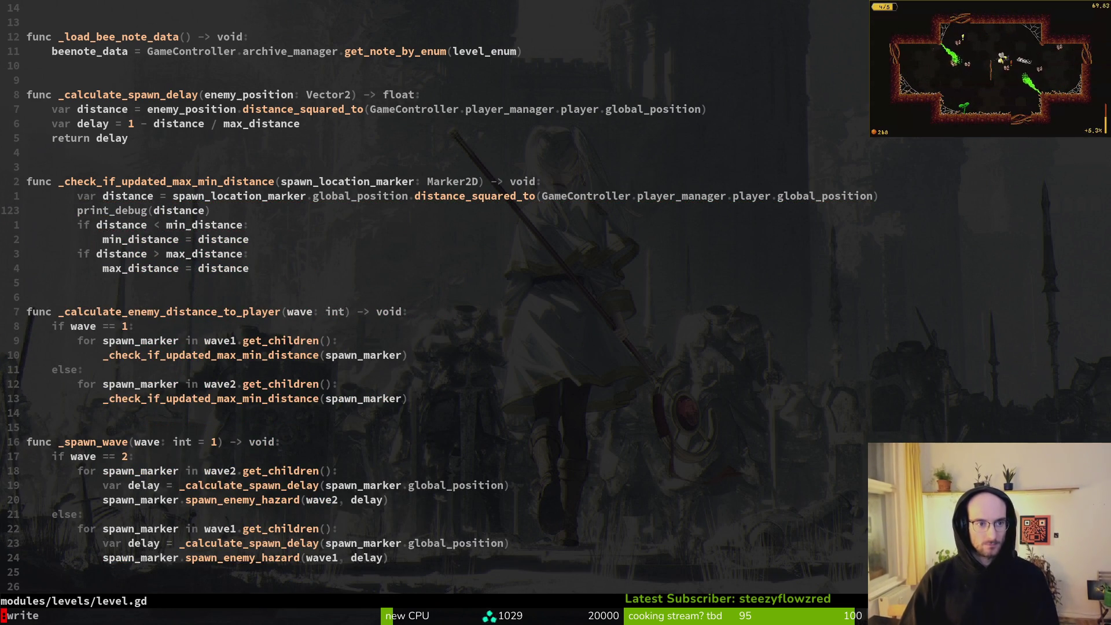
key("Return")
scroll(358, 304, "up", 20)
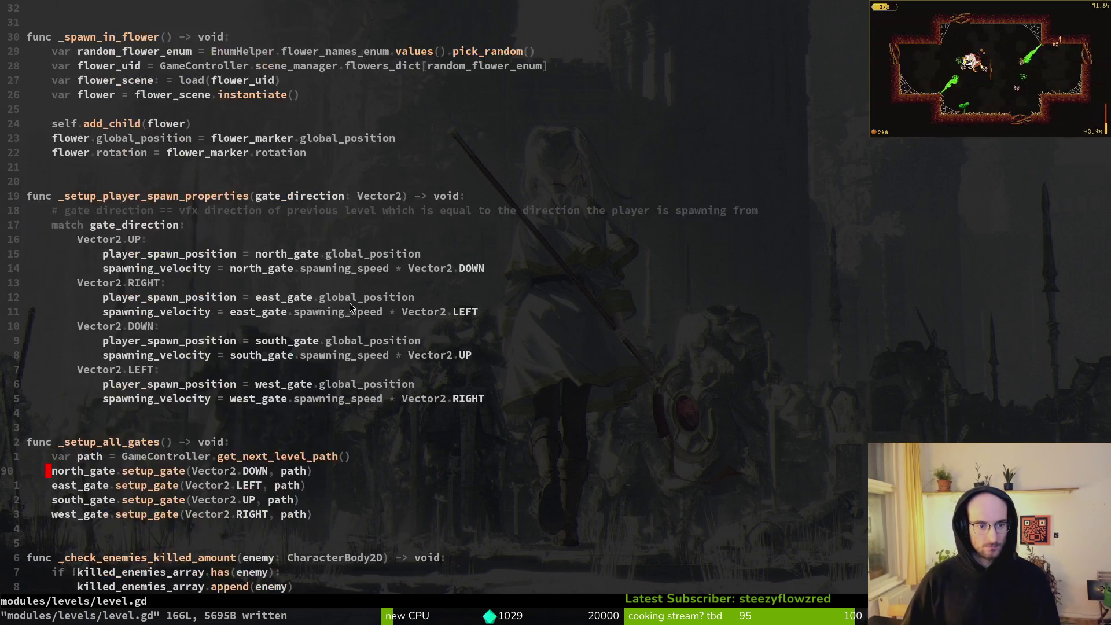
key("alt+Tab")
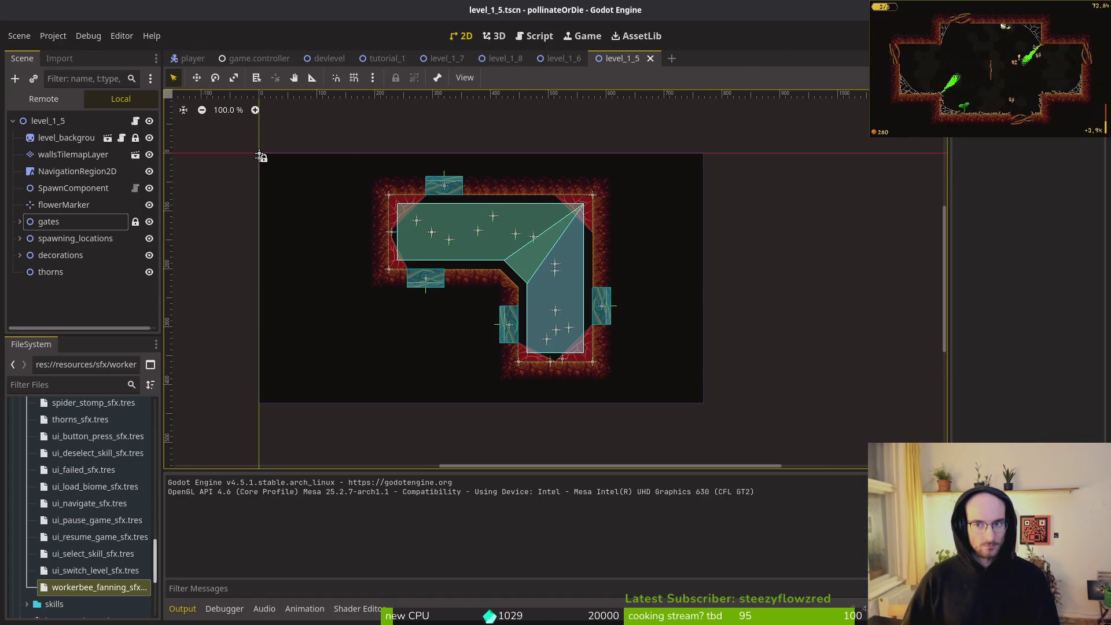
Launch the game in a floating window, pause it, and read the distance lines in Output
key("F5")
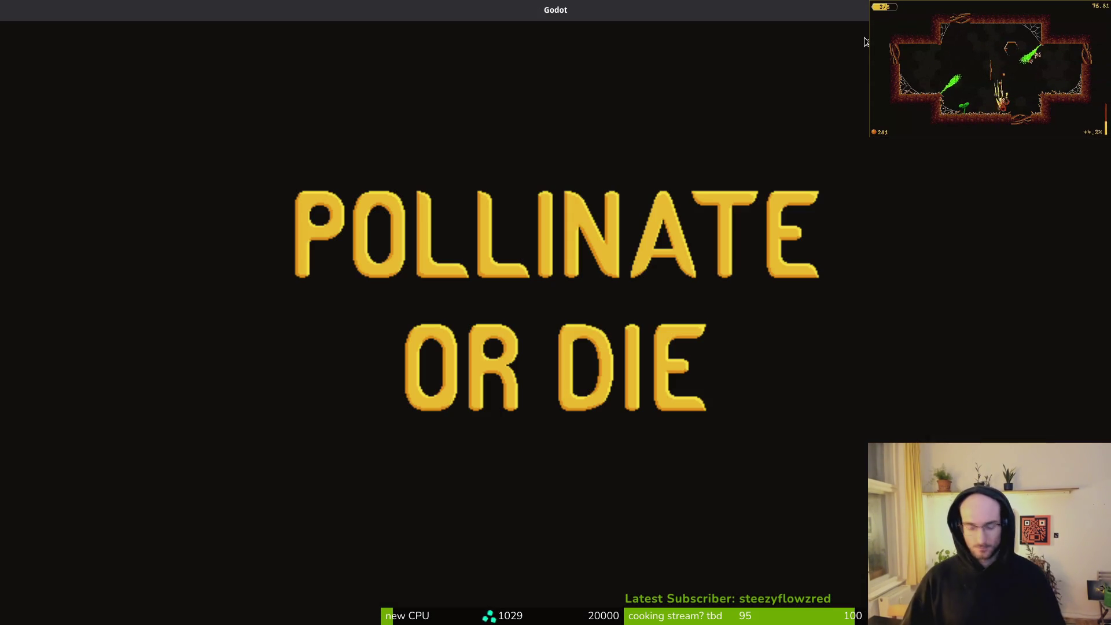
key("Return")
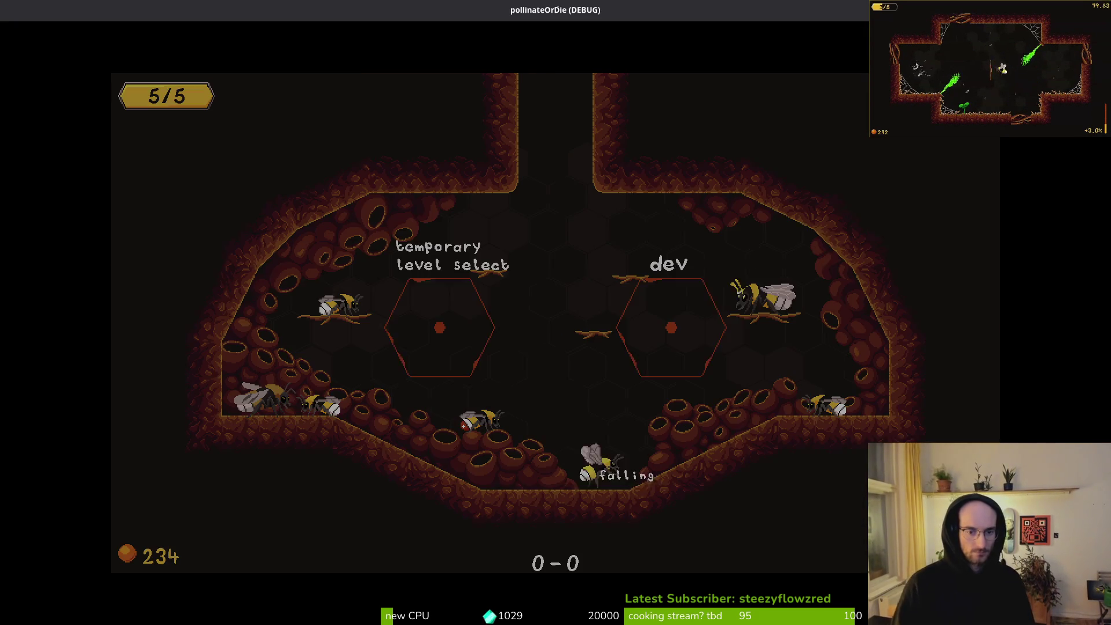
double_click(447, 16)
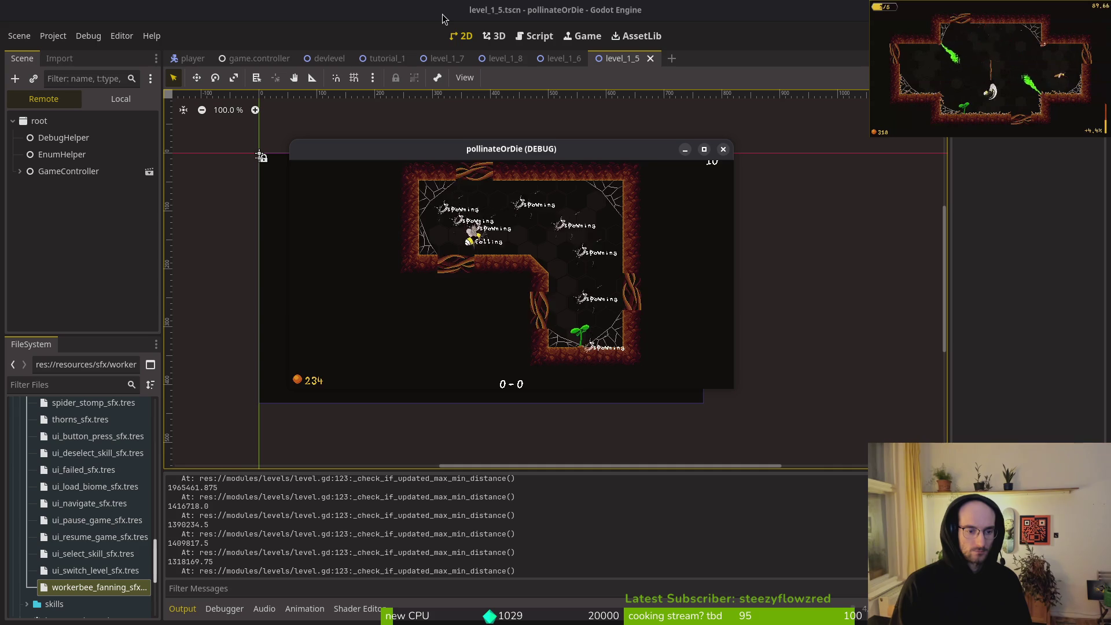
key("Escape")
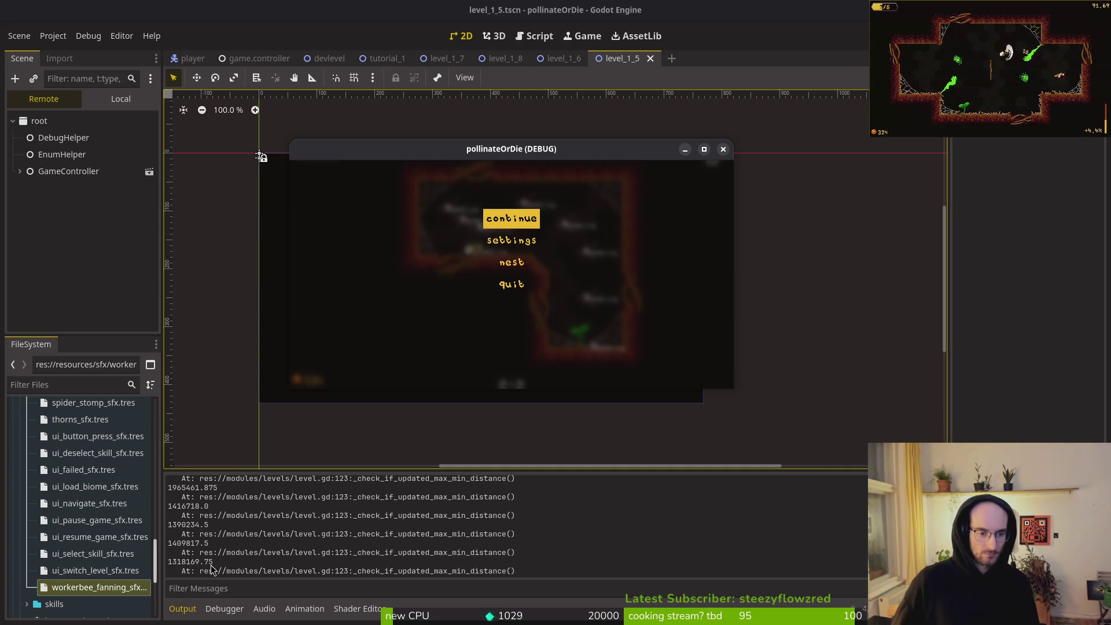
left_click(226, 544)
scroll(225, 544, "up", 5)
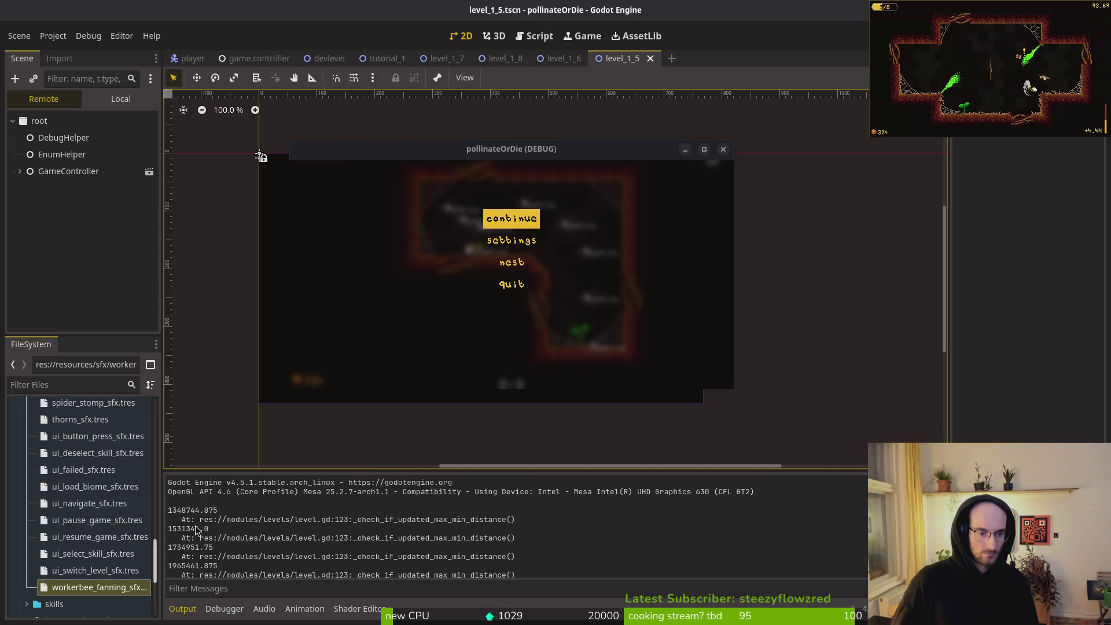
scroll(194, 538, "down", 1)
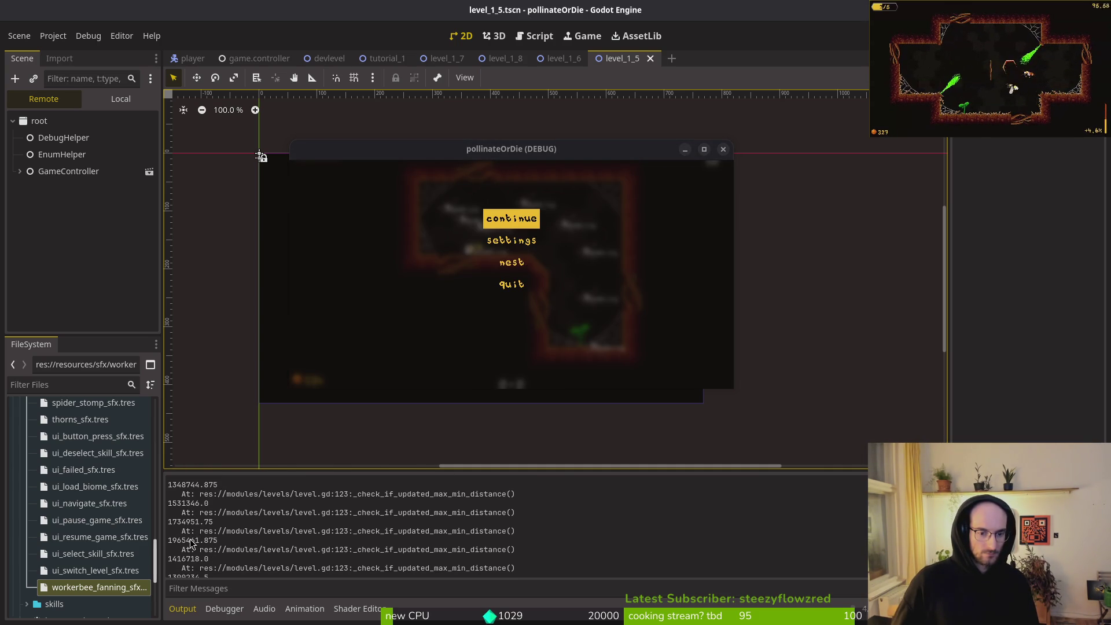
scroll(199, 543, "down", 1)
scroll(245, 566, "down", 1)
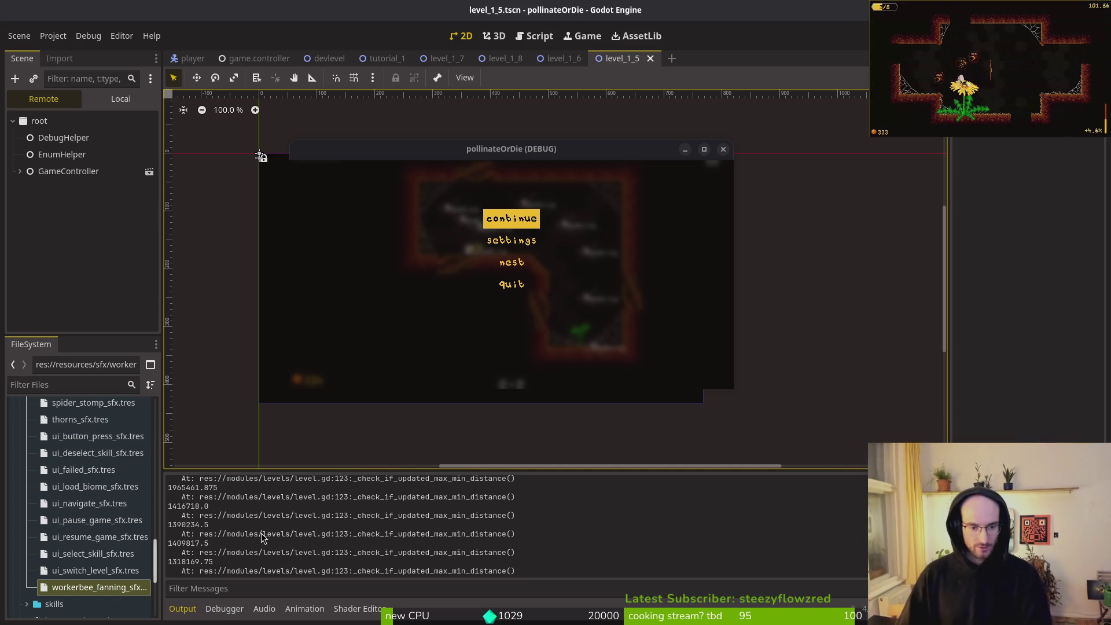
Resume full-screen play, respawn the bee after dying, then pause and shrink the window
key("Escape")
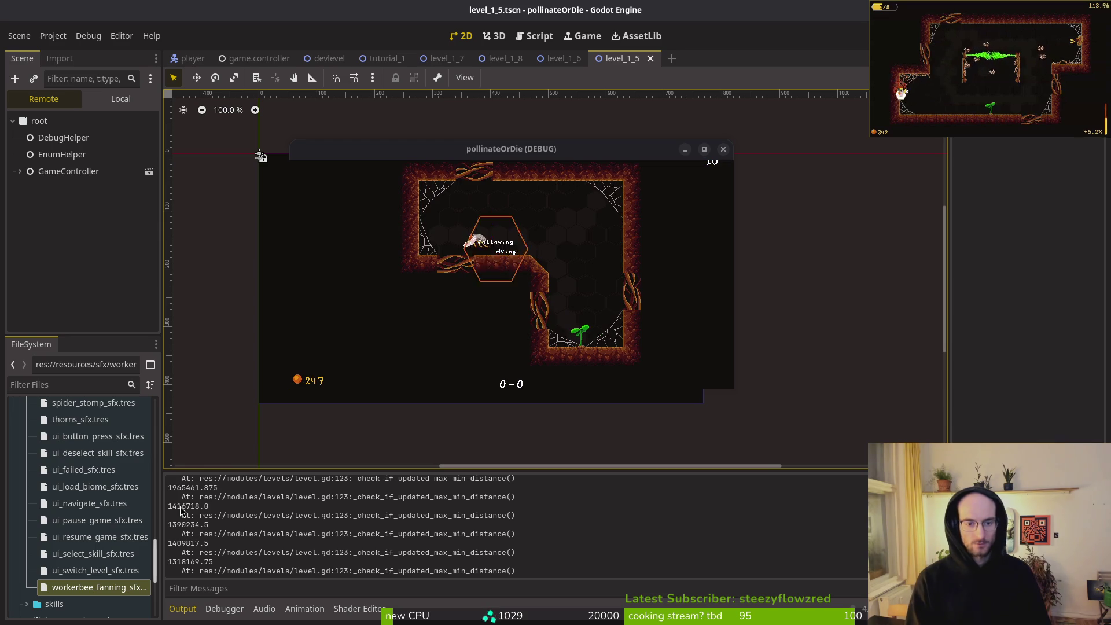
double_click(608, 153)
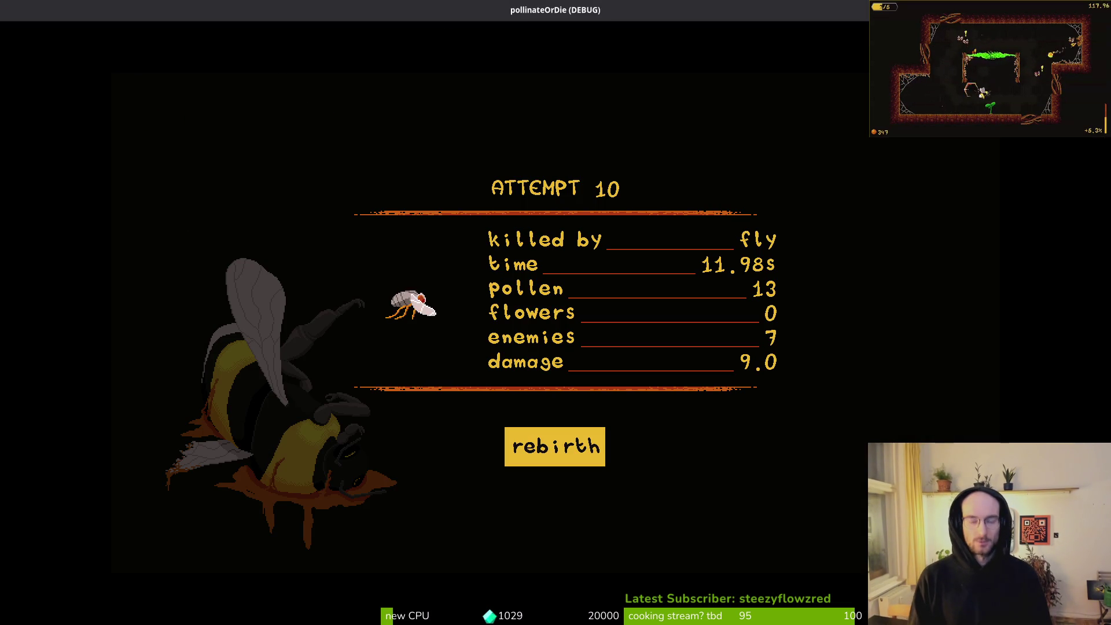
key("Return")
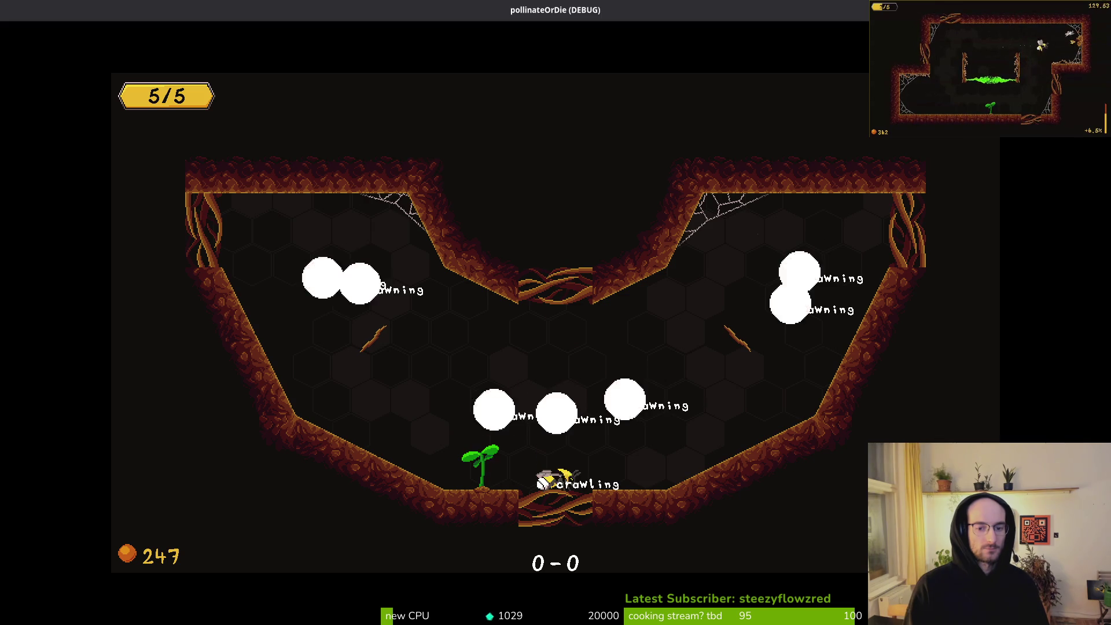
key("Escape")
double_click(551, 14)
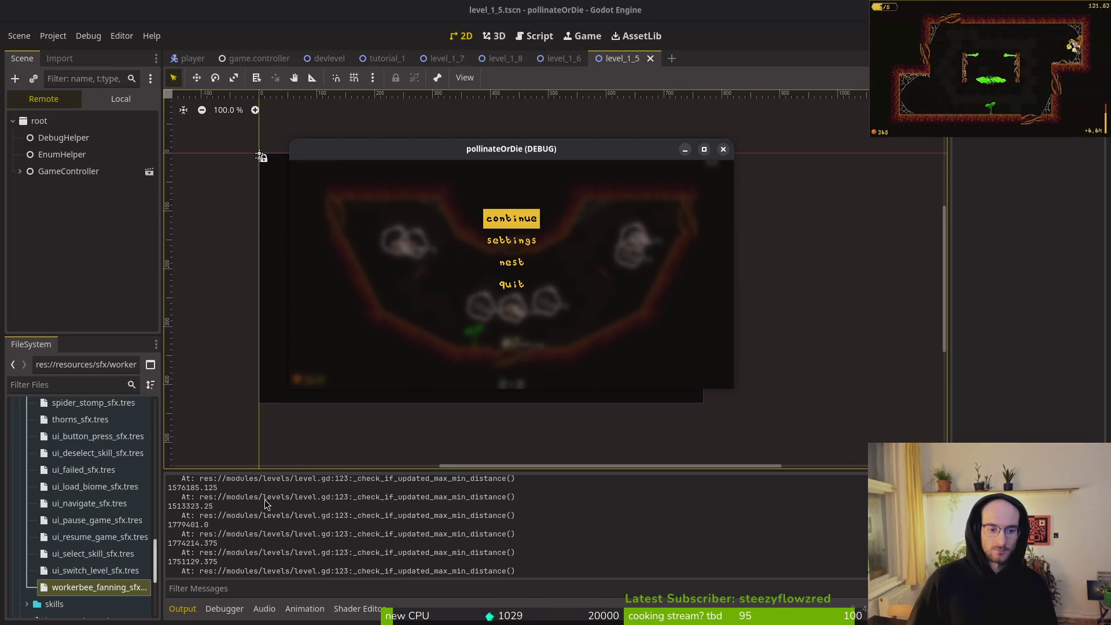
Stop the game with F8, relaunch with F5, and pause to read new distances like 12416.228515625
left_click(215, 532)
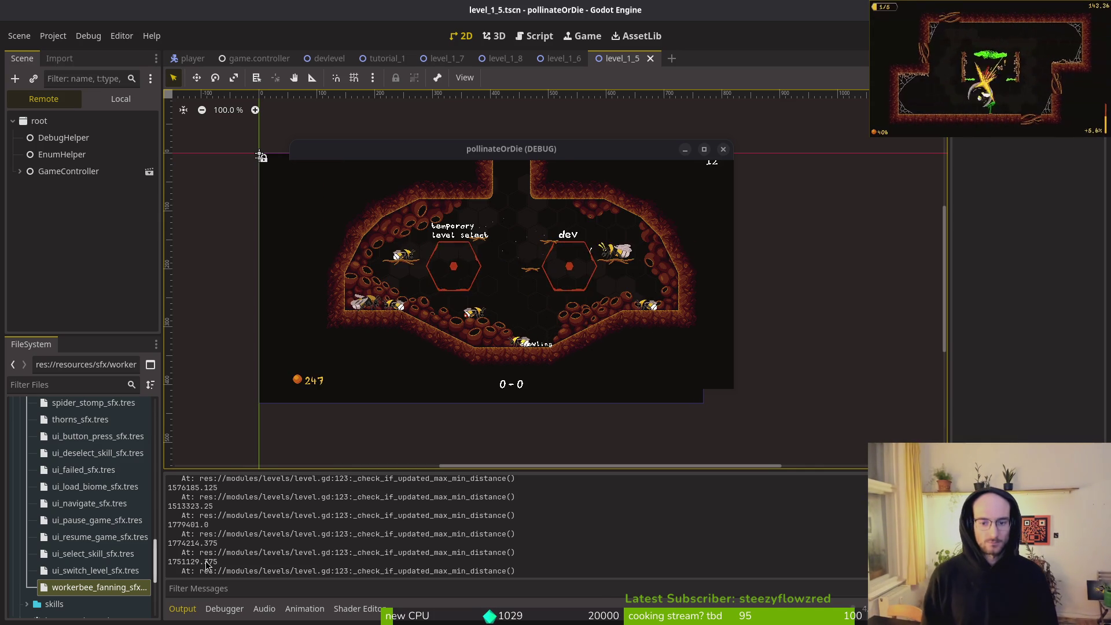
key("F8")
key("F5")
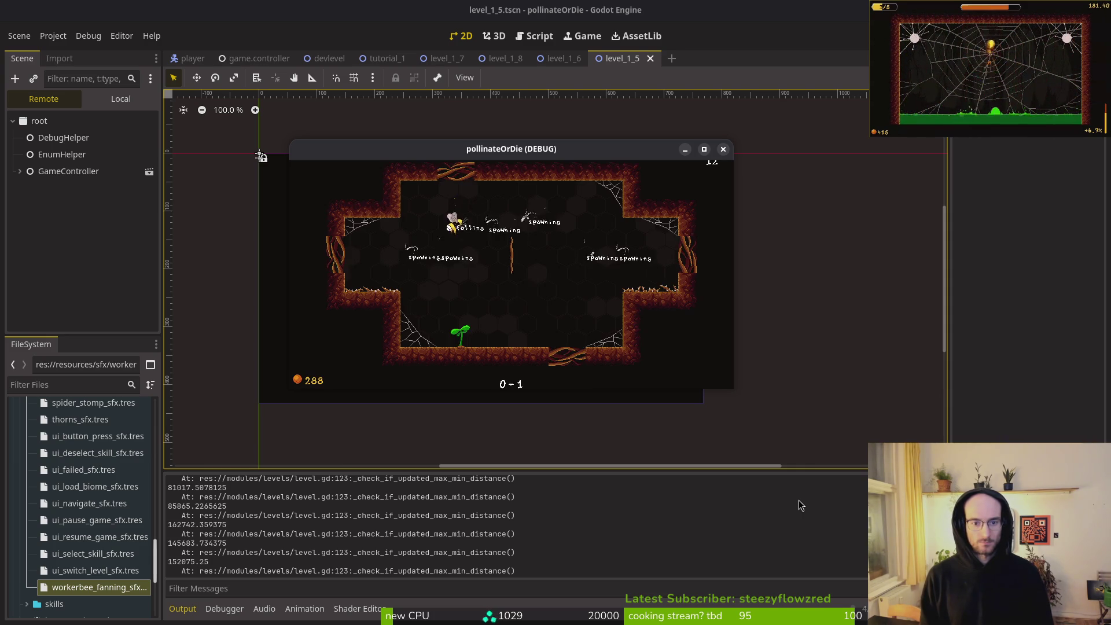
key("Escape")
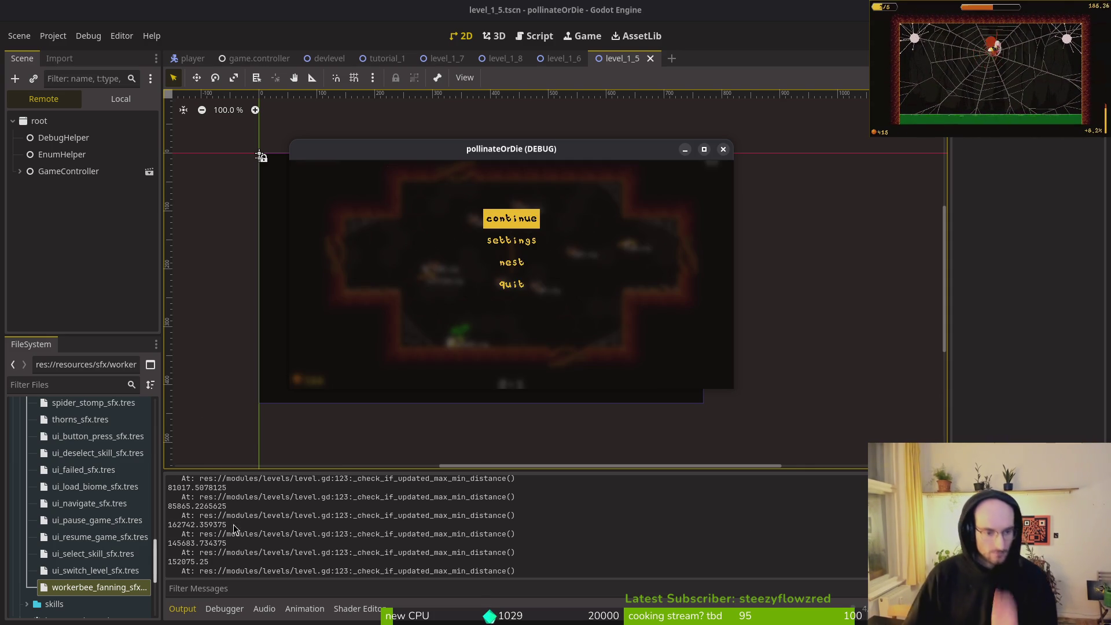
scroll(217, 549, "up", 1)
scroll(218, 552, "up", 1)
scroll(200, 553, "down", 2)
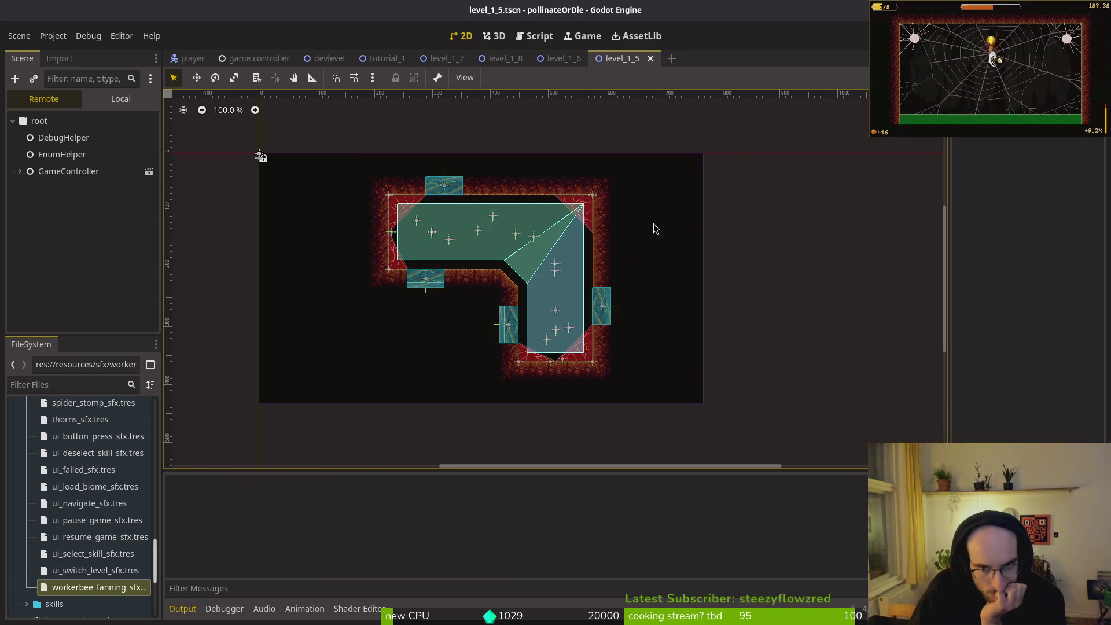
Resume, pause again to check logged distances such as 72481.265625, then resume play
key("Return")
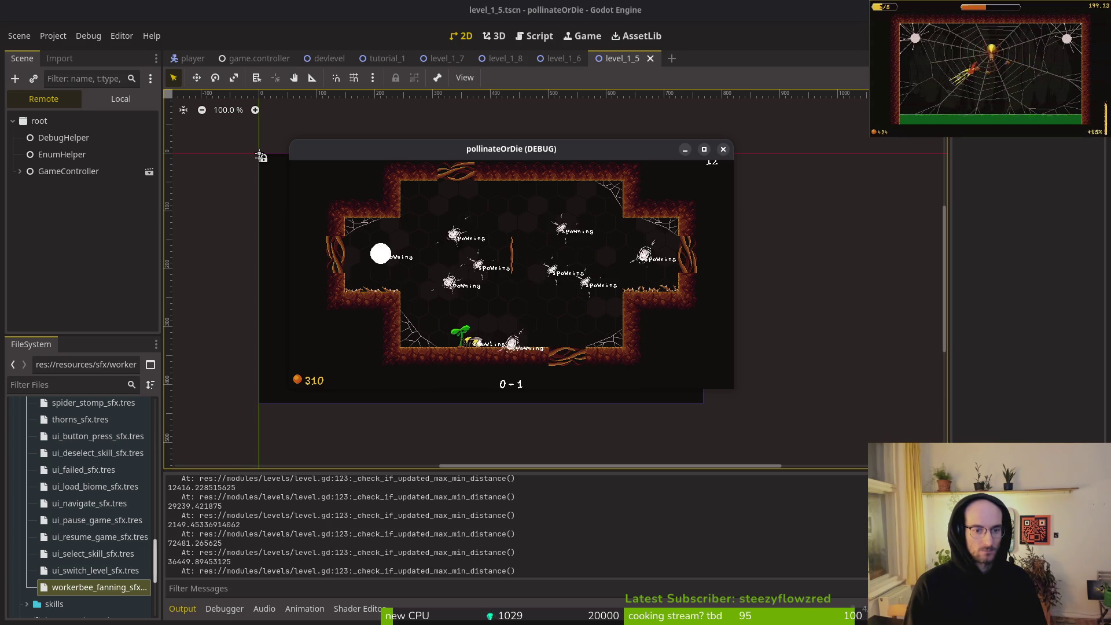
key("Escape")
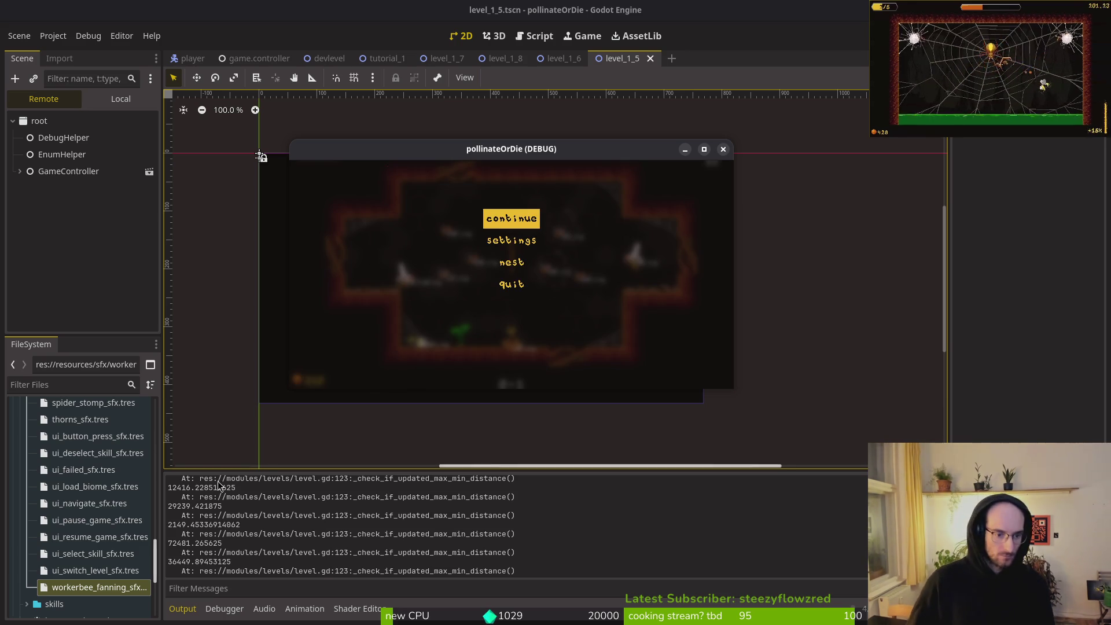
left_click(214, 526)
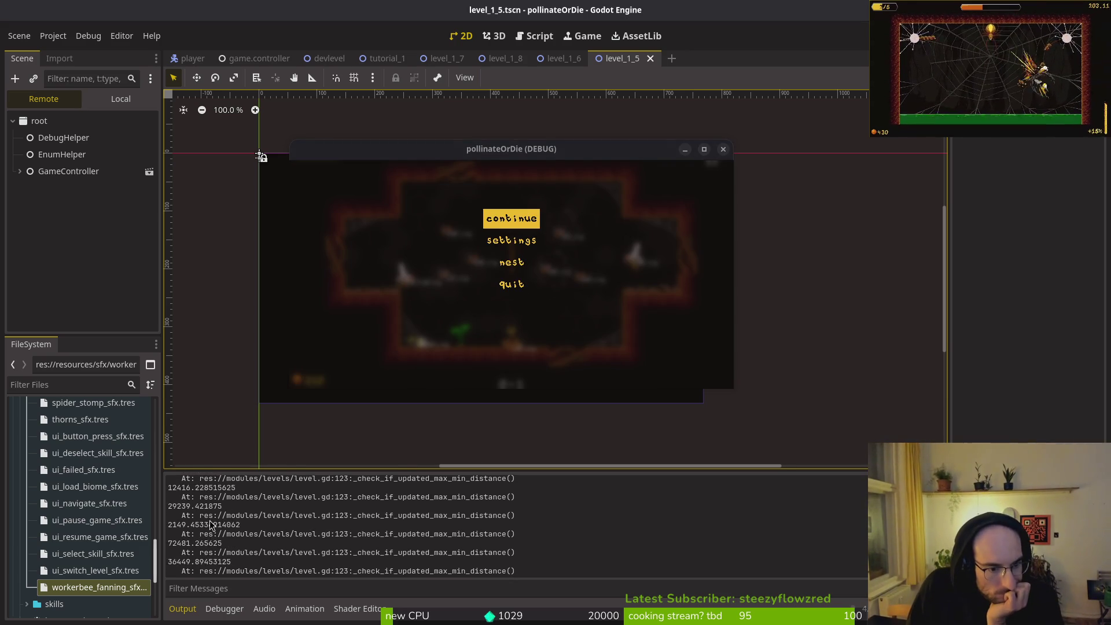
left_click(729, 221)
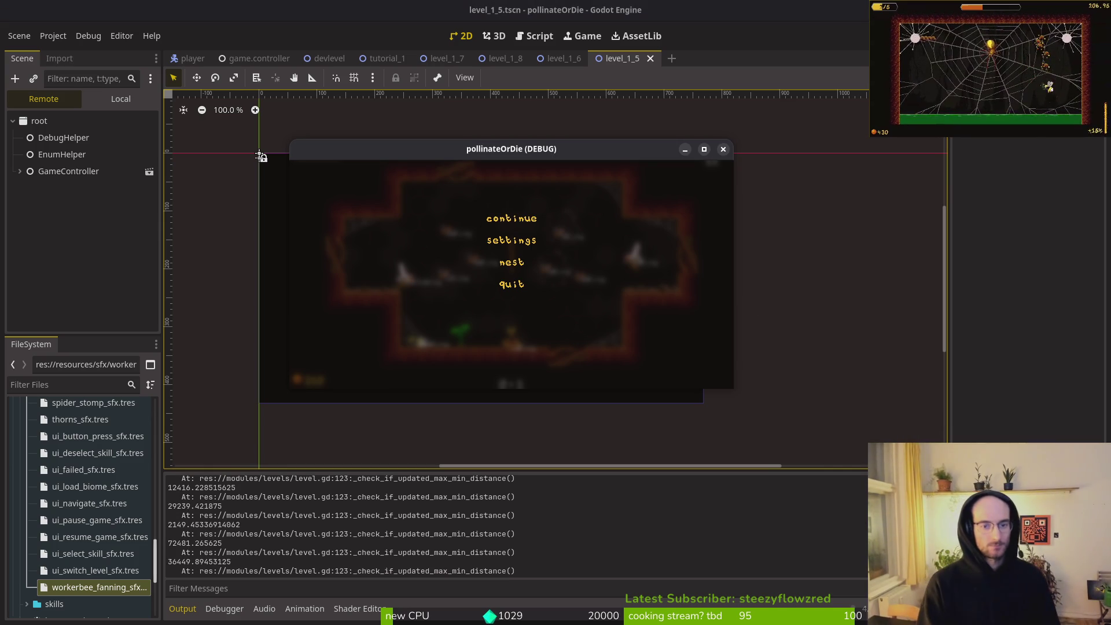
key("Escape")
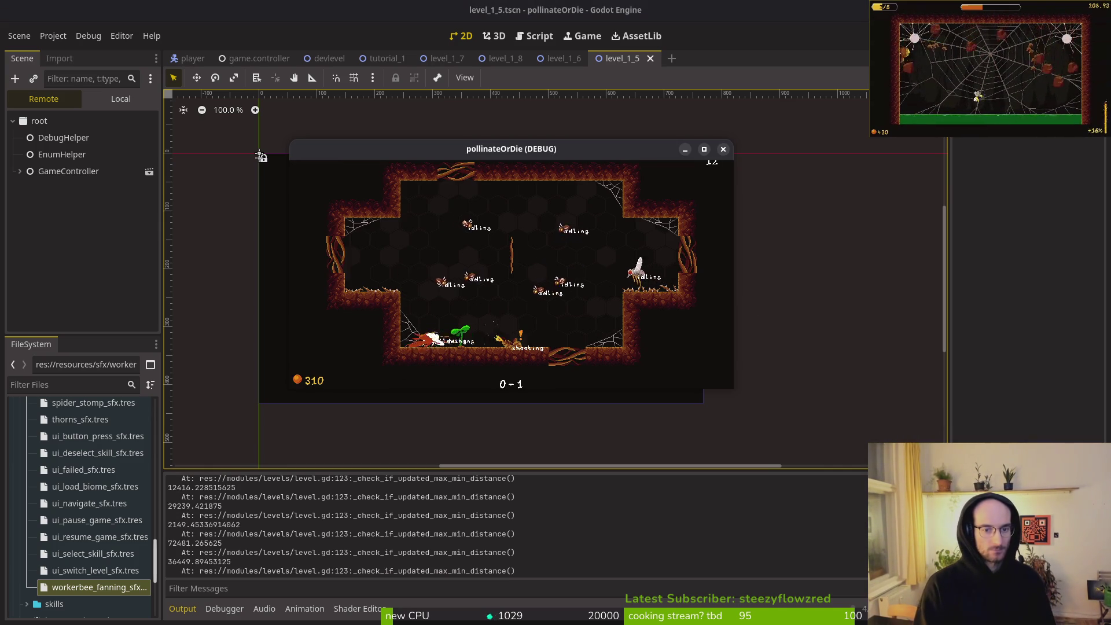
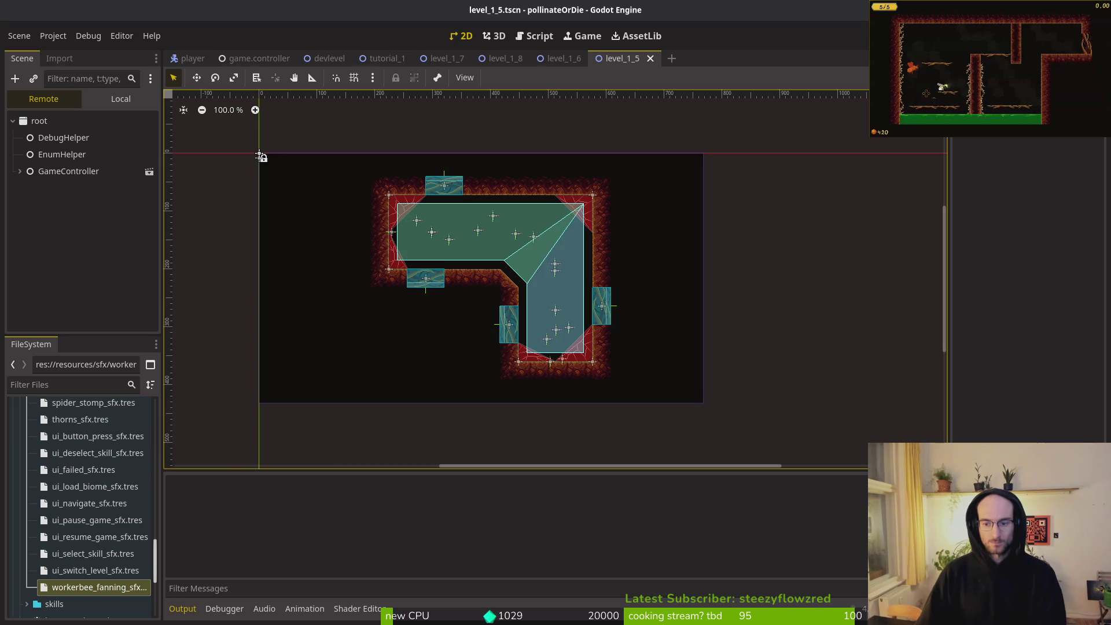
Run the game with F5, pause it in the level, and switch to level.gd in Neovim
key("F5")
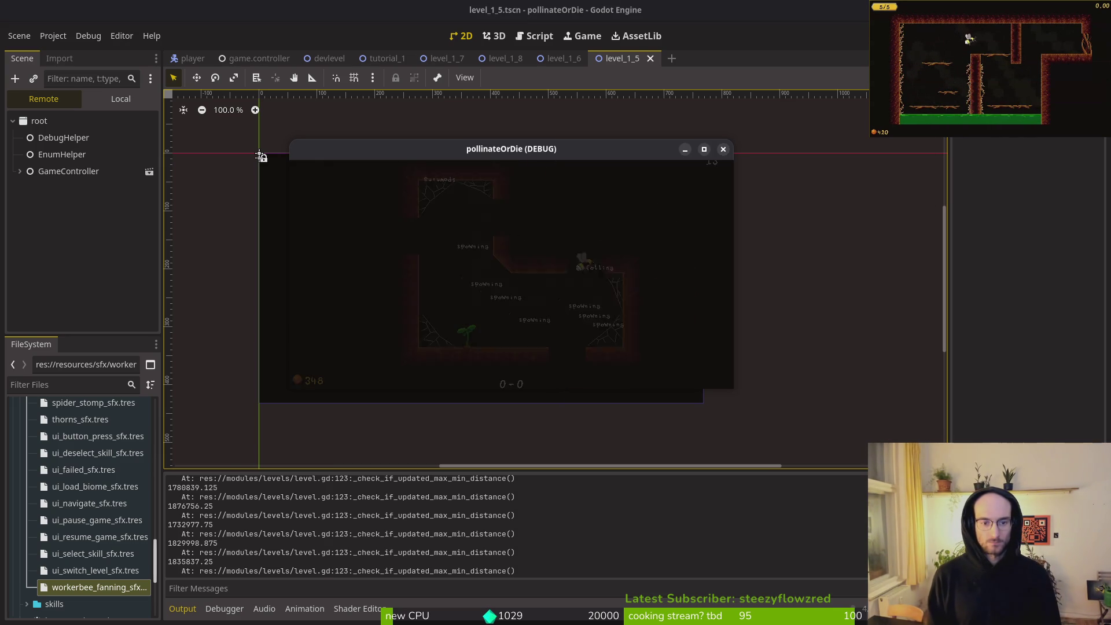
key("Escape")
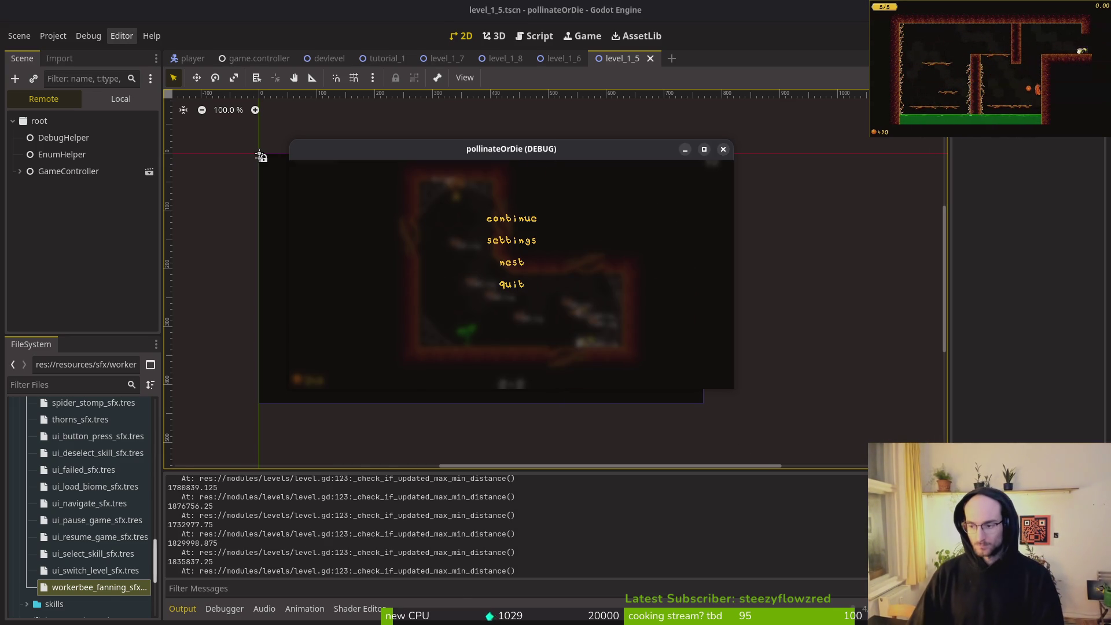
key("alt+Tab")
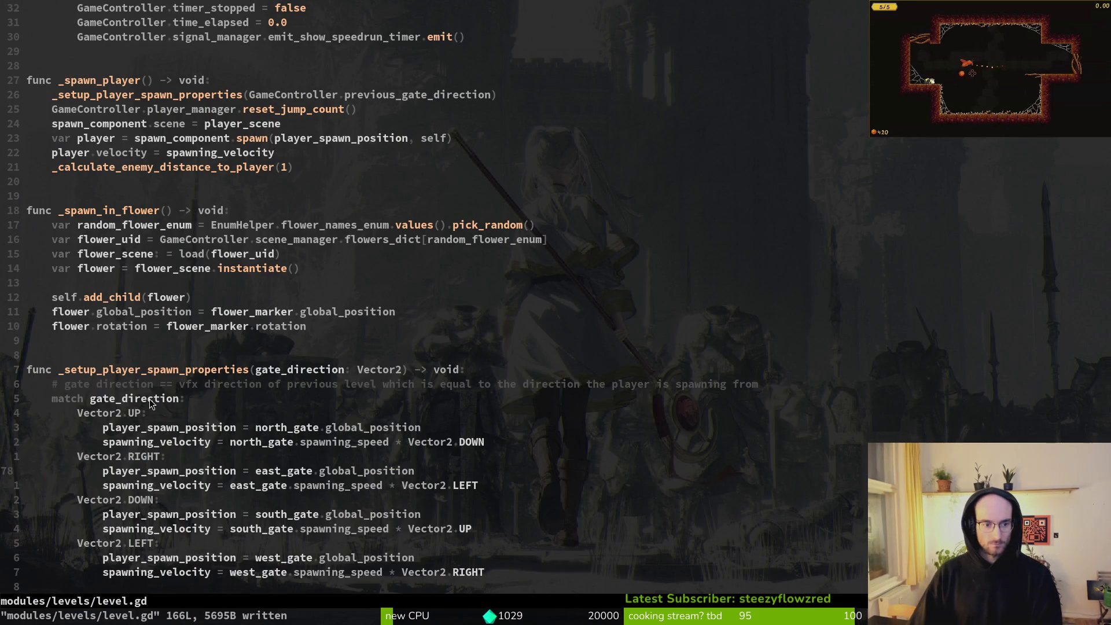
scroll(197, 231, "up", 4)
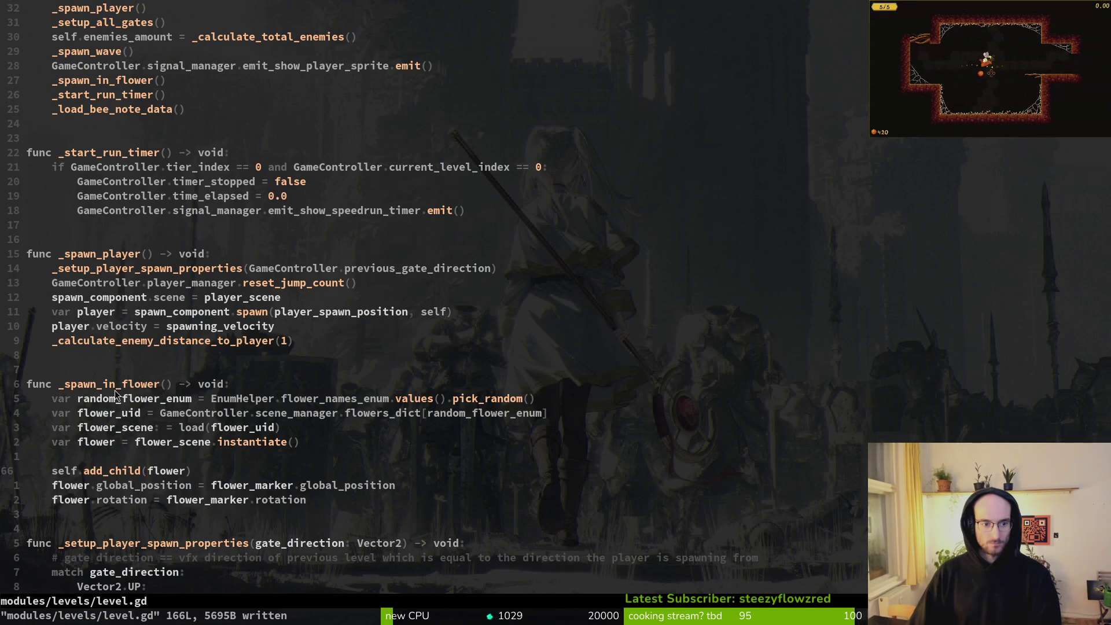
scroll(104, 227, "up", 5)
scroll(119, 248, "down", 18)
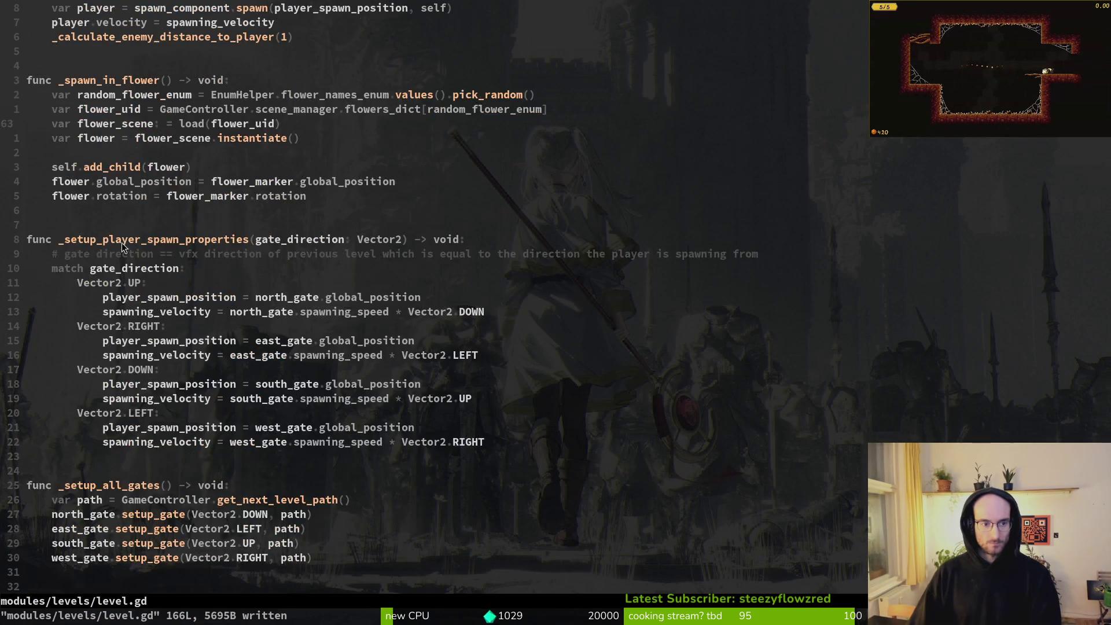
scroll(128, 248, "down", 5)
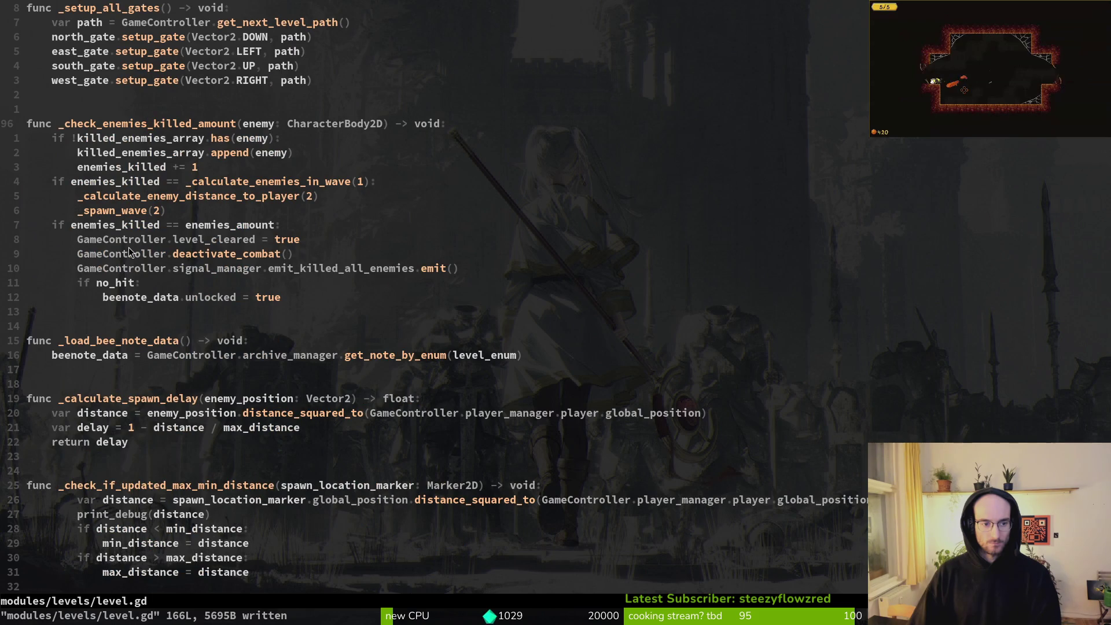
scroll(139, 290, "down", 2)
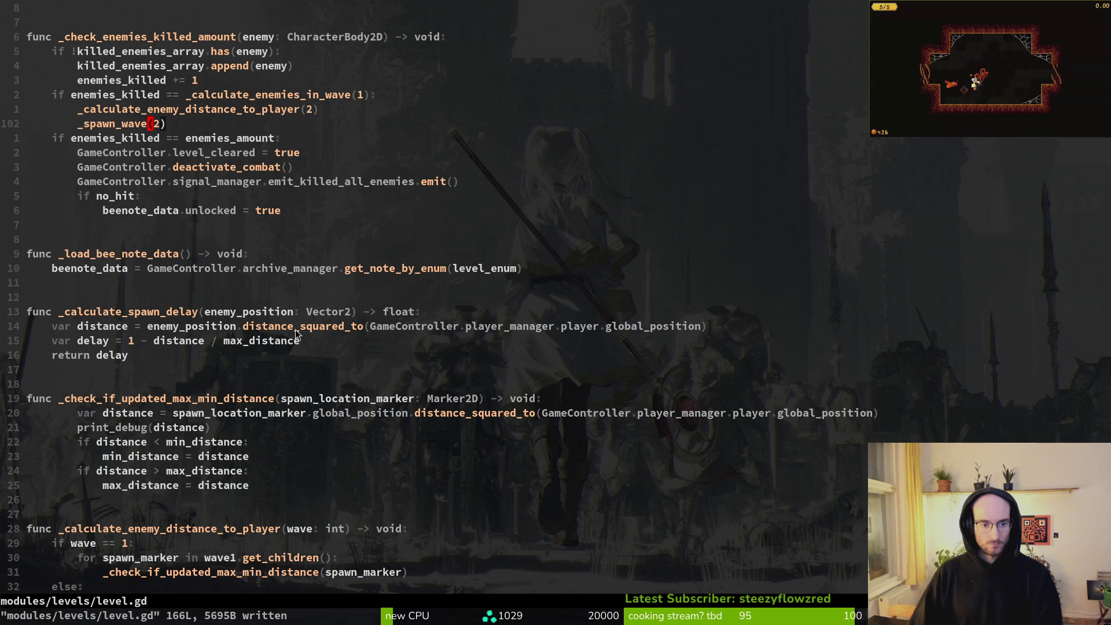
left_click(176, 398)
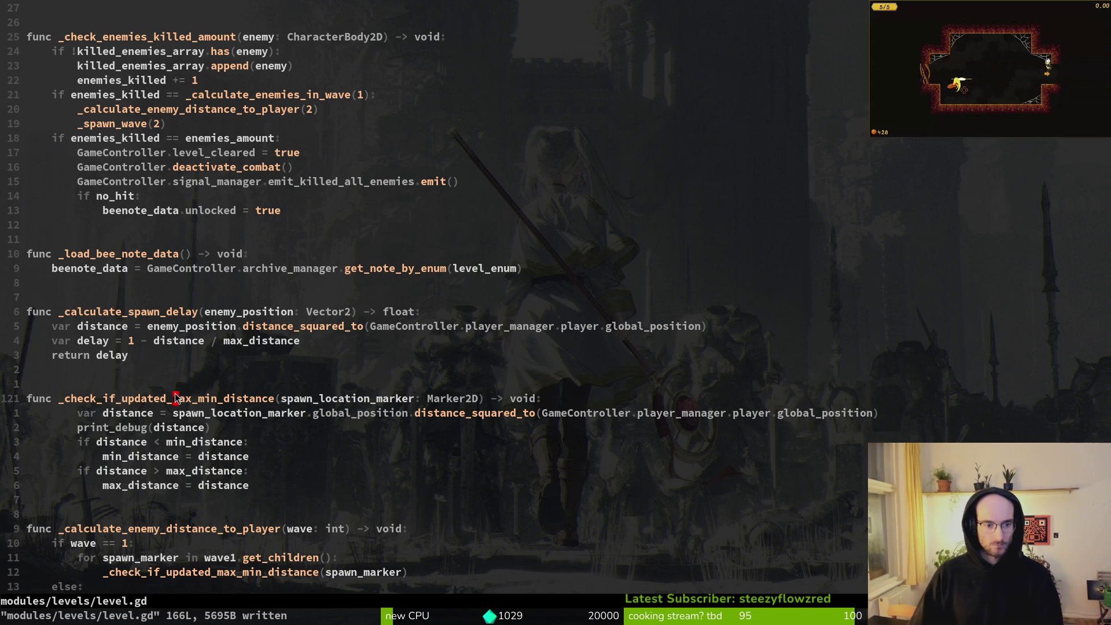
key("v")
key("i")
key("w")
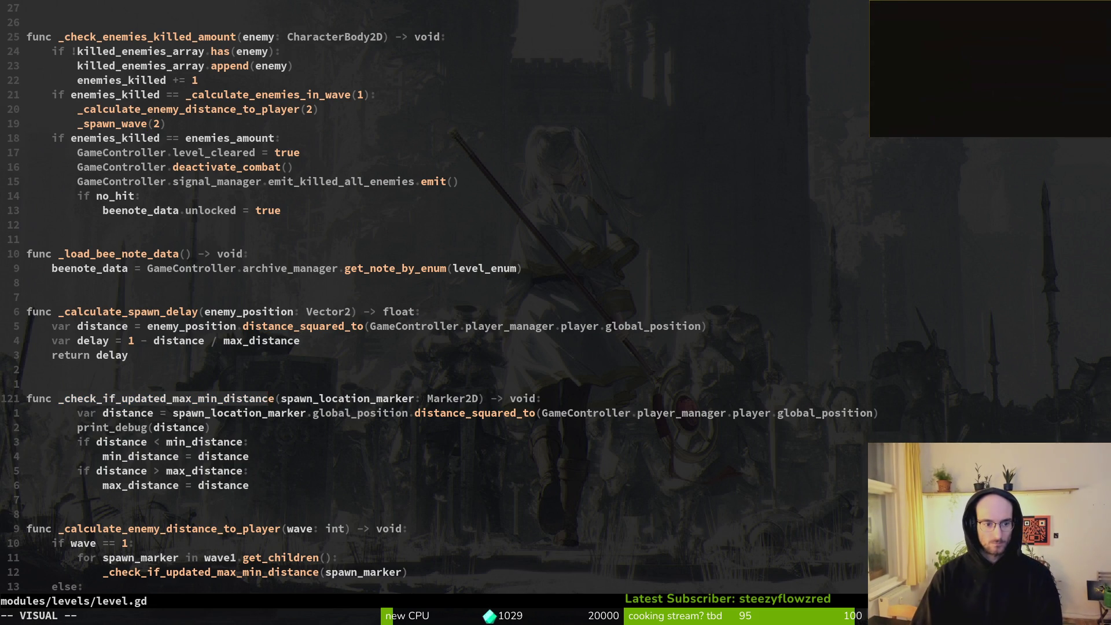
key("Escape")
key("b")
key("l")
key("x")
key("Escape")
key("u")
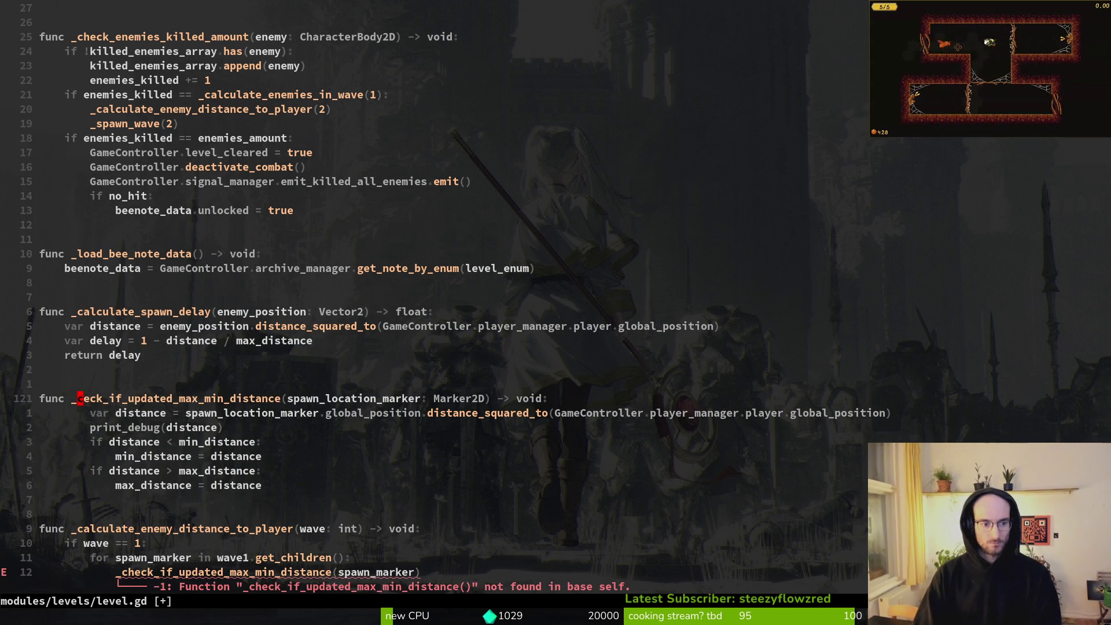
key("space")
key("f")
key("w")
key("Up")
key("Up")
key("Return")
key("ctrl+u")
key("ctrl+u")
key("ctrl+u")
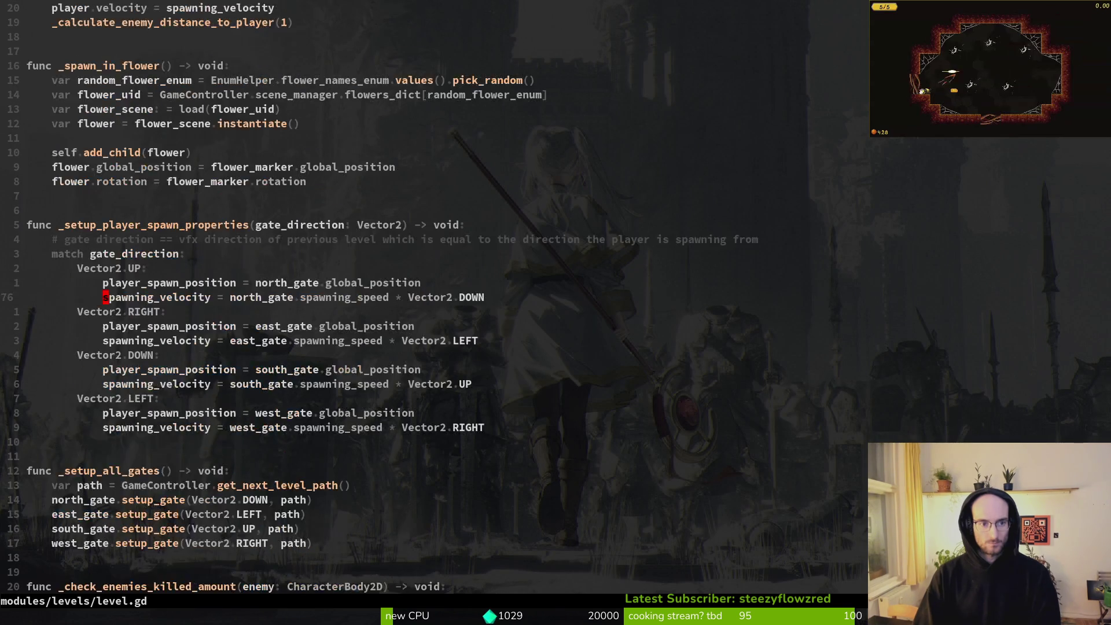
key("j")
key("j")
key("j")
key("j")
key("j")
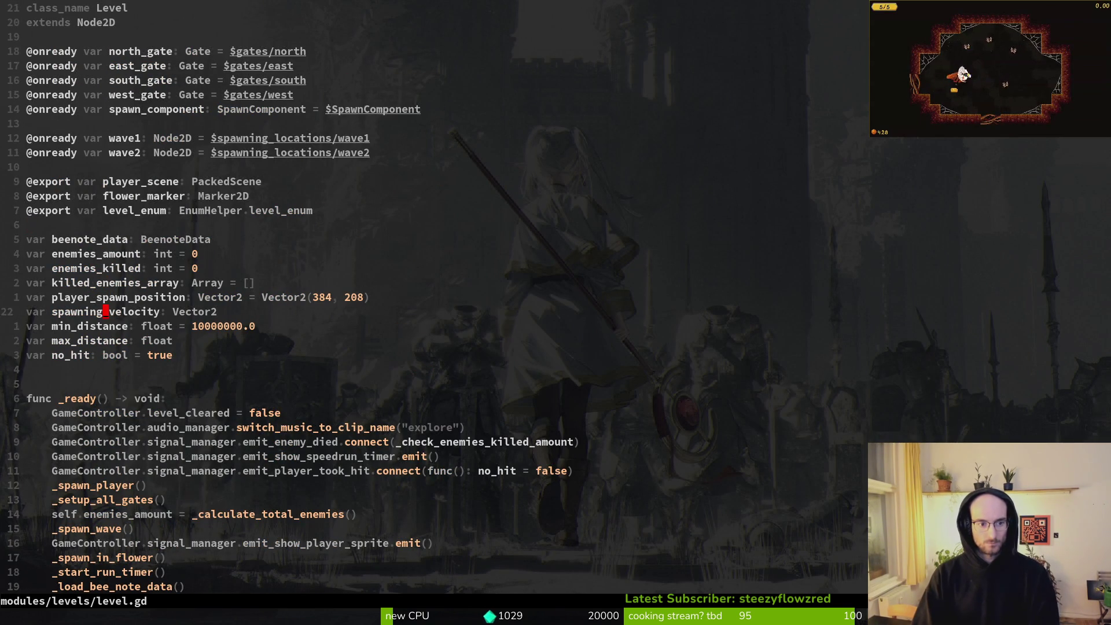
key("shift+v")
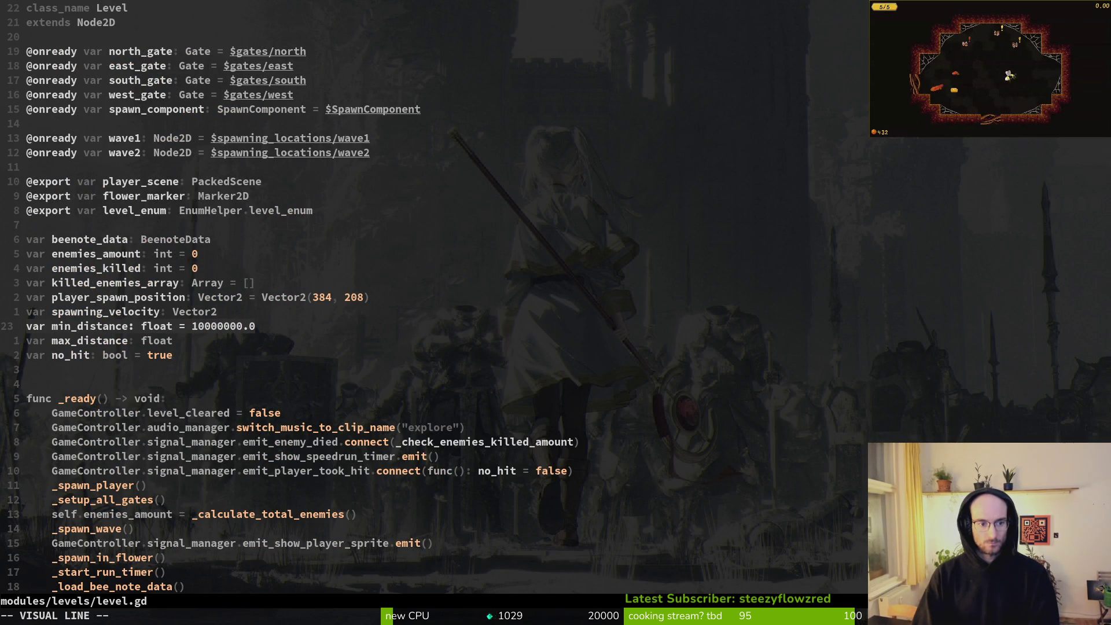
key("Escape")
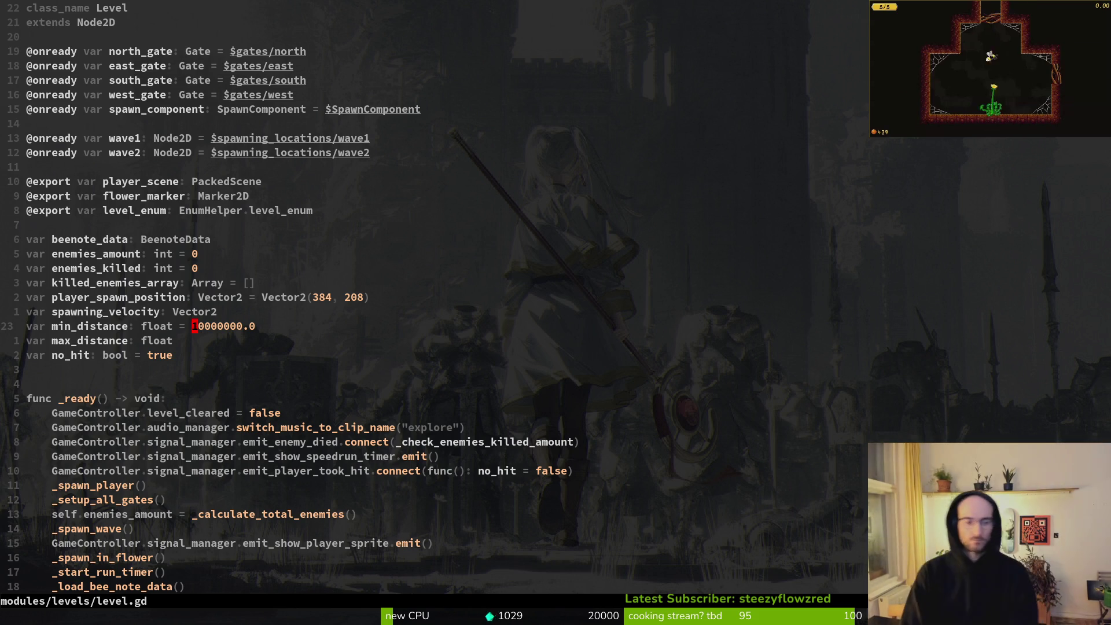
key("ctrl+d")
key("ctrl+d")
key("ctrl+d")
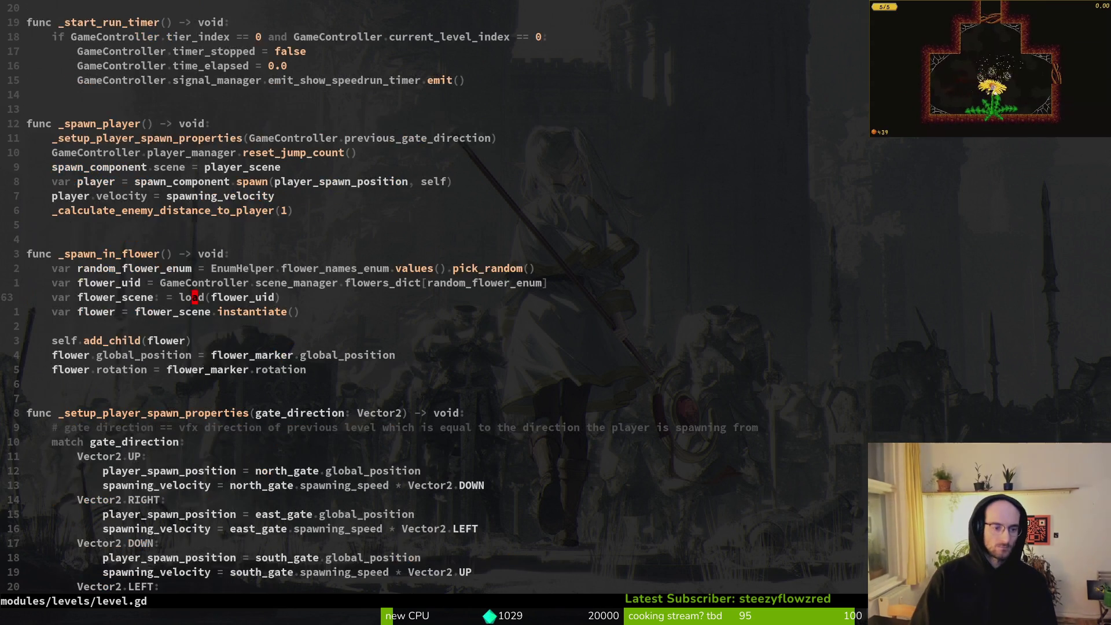
key("ctrl+d")
key("ctrl+d")
key("ctrl+d")
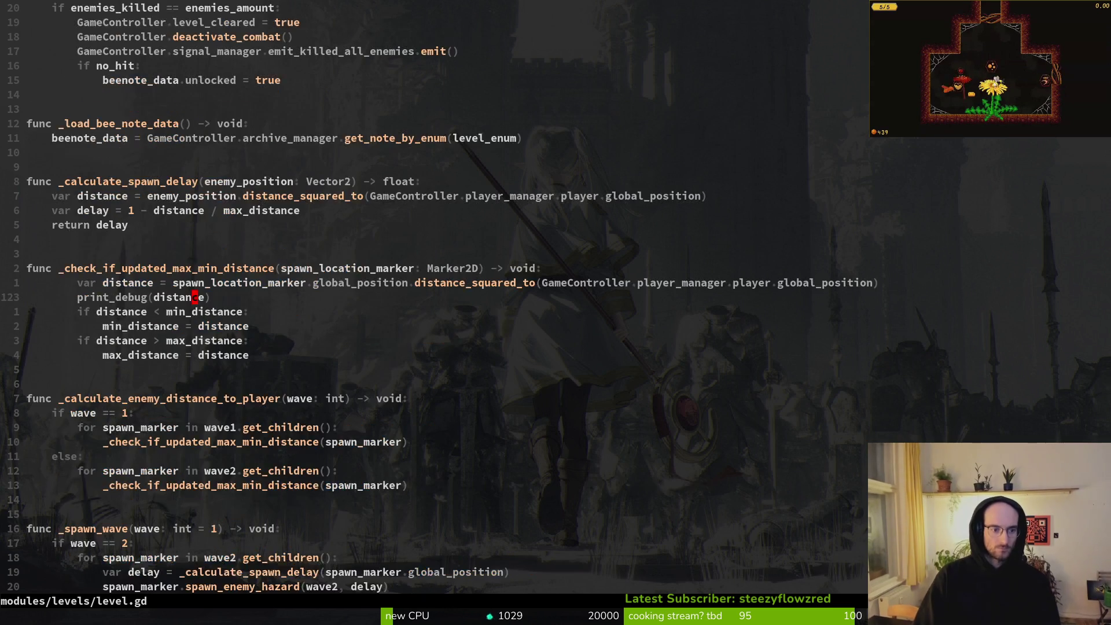
key("ctrl+u")
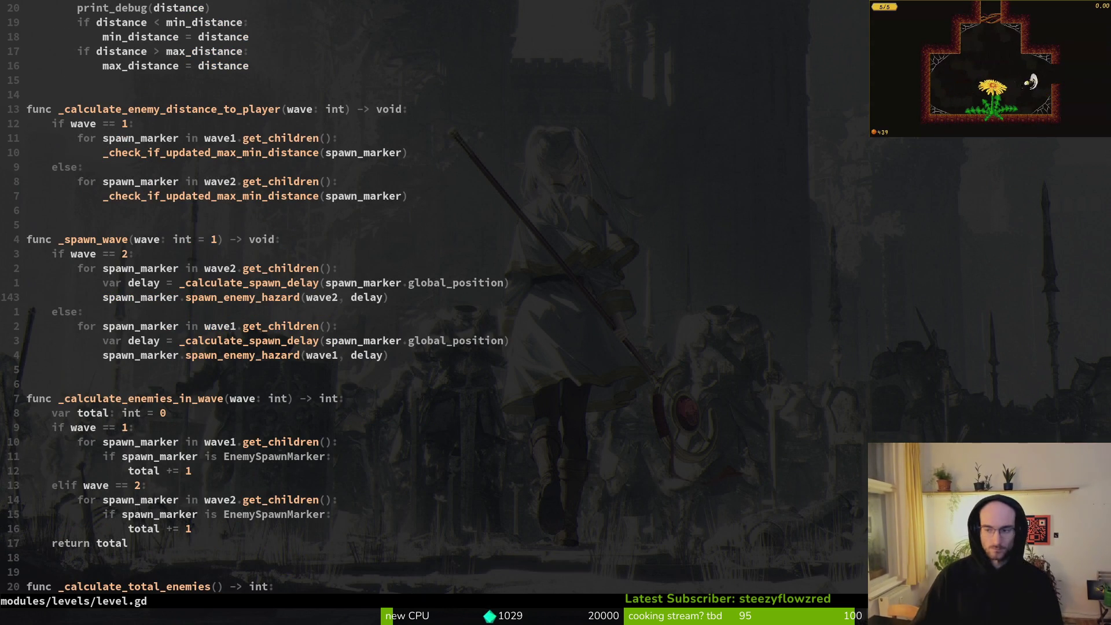
key("F5")
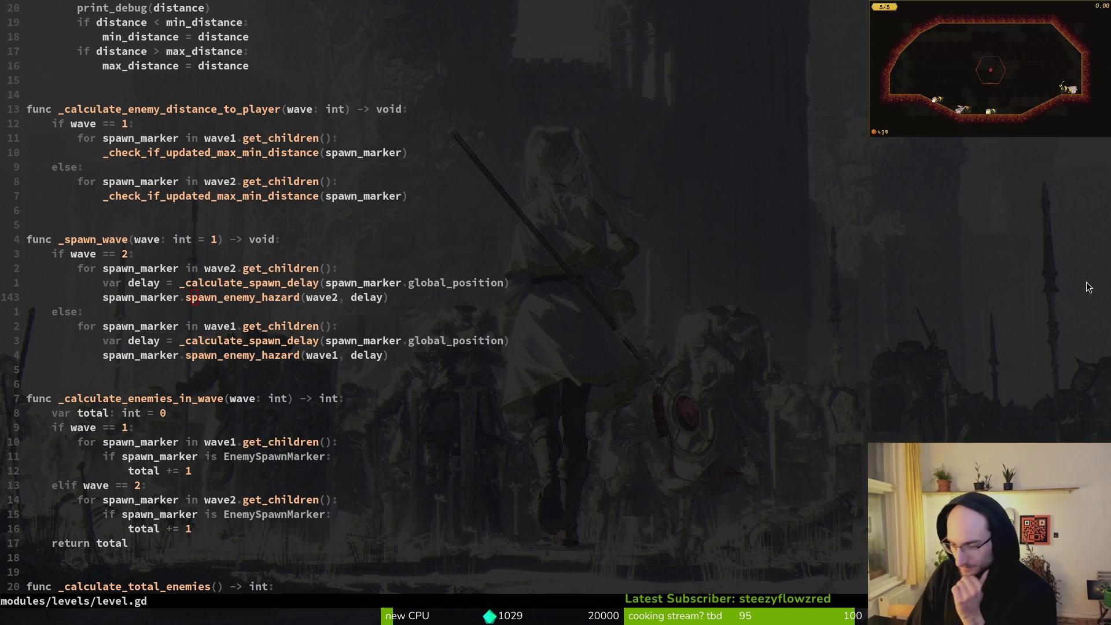
left_click(207, 283)
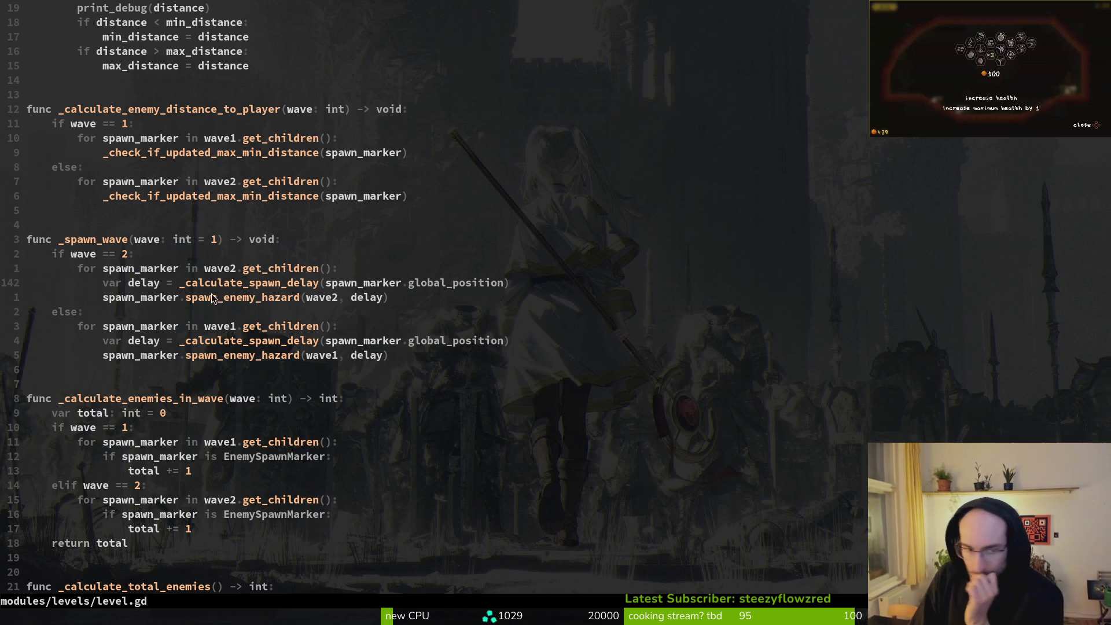
left_click(165, 255)
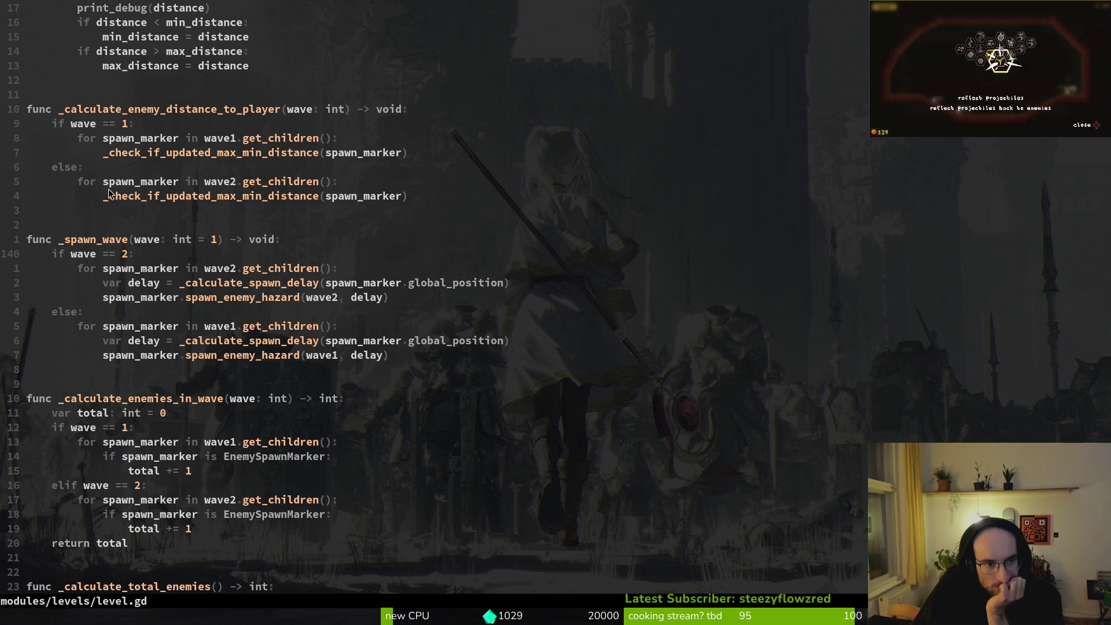
scroll(209, 142, "up", 3)
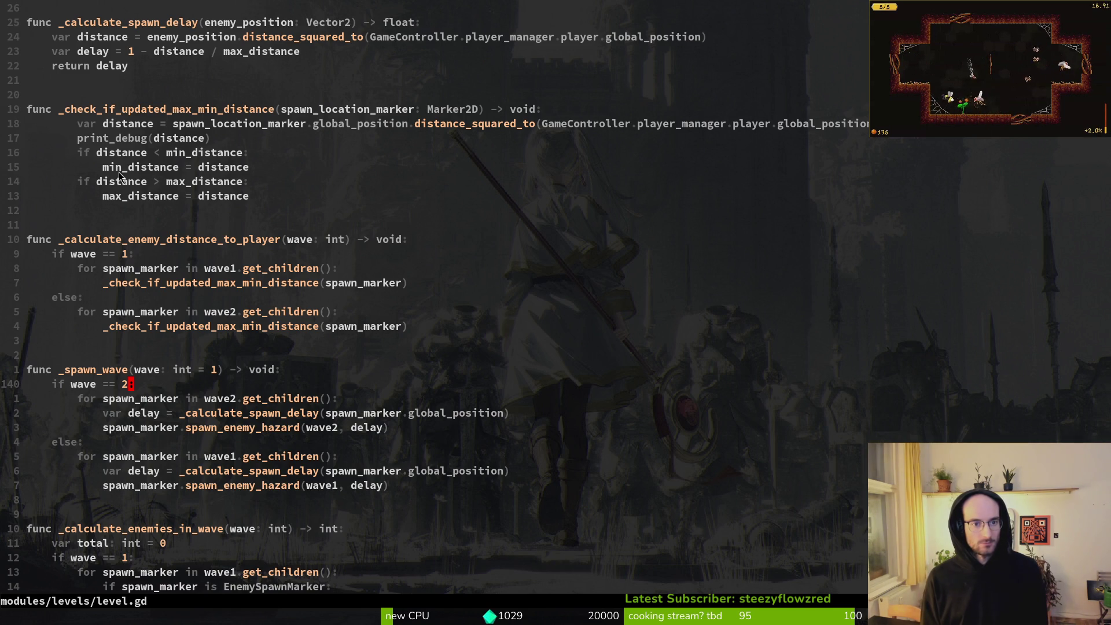
Add print_debug(spawn_location_marker.global_position) to _check_if_updated_max_min_distance
key("ctrl+o")
key("ctrl+o")
key("ctrl+o")
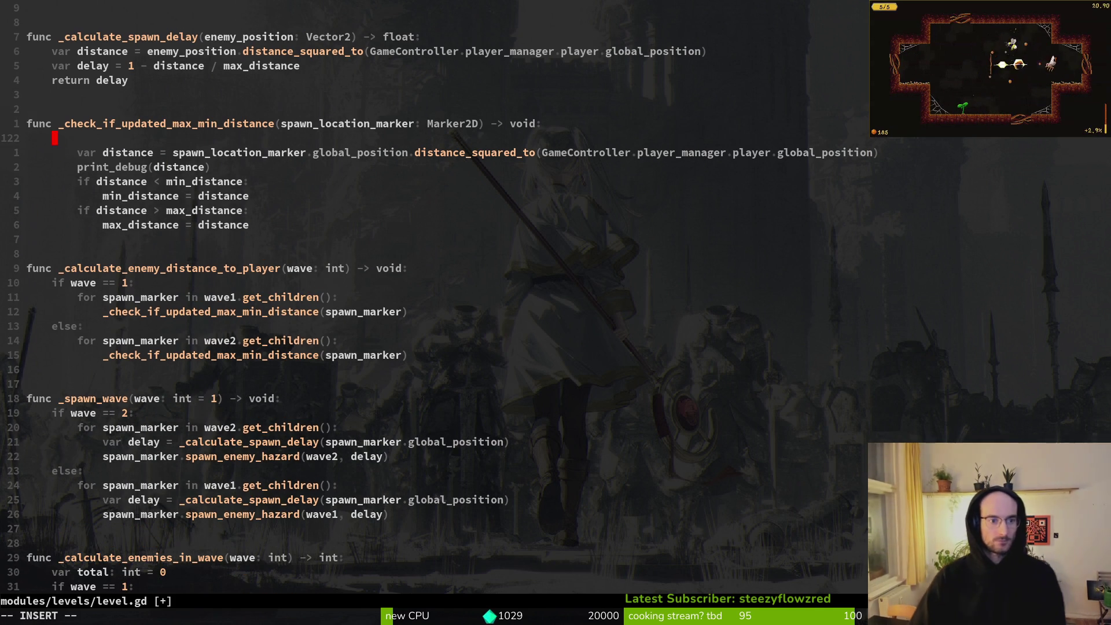
type("op")
key("Return")
type("spawn_location_marker.gl")
key("Return")
type(")")
key("Escape")
Duplicate the print_debug line and dedent the function body by one level
key("shift+v")
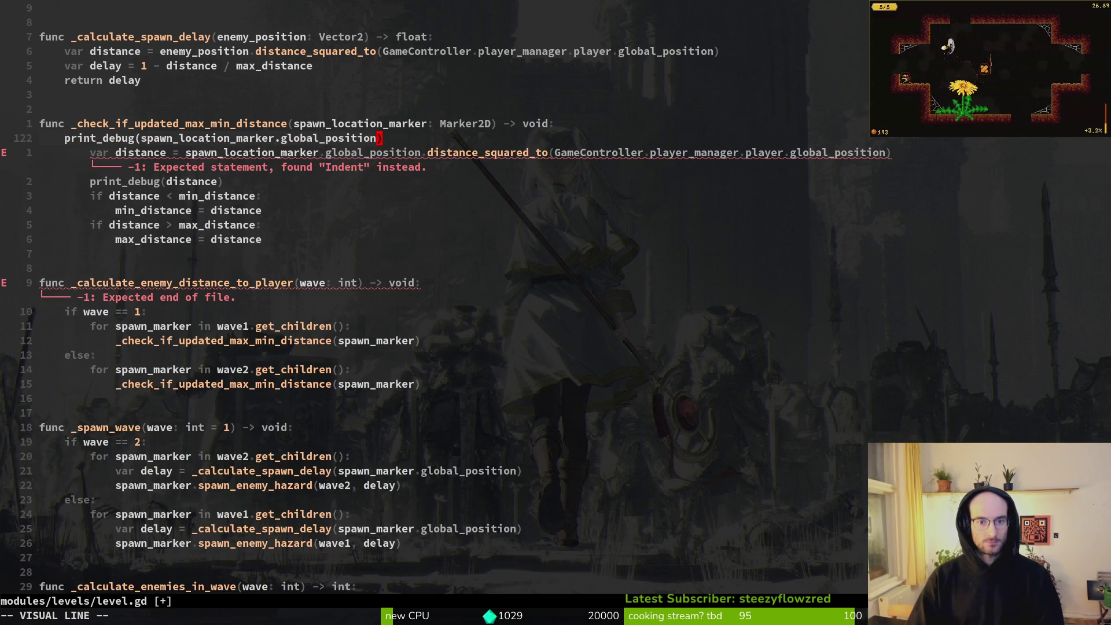
key("y")
key("p")
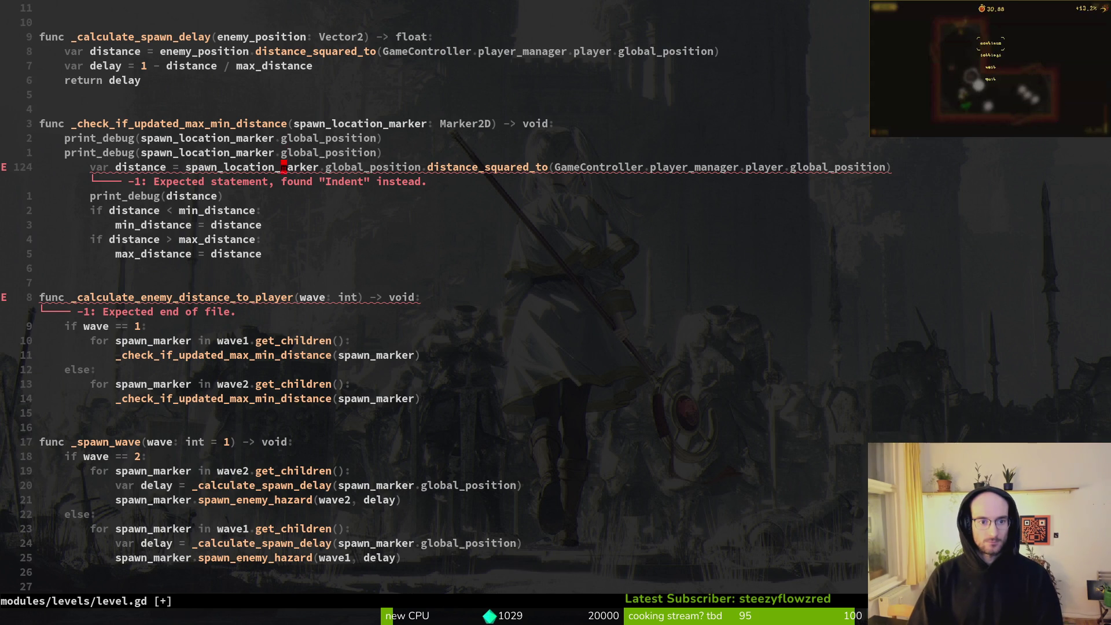
key("shift+v")
key("j")
key("j")
key("j")
key("less")
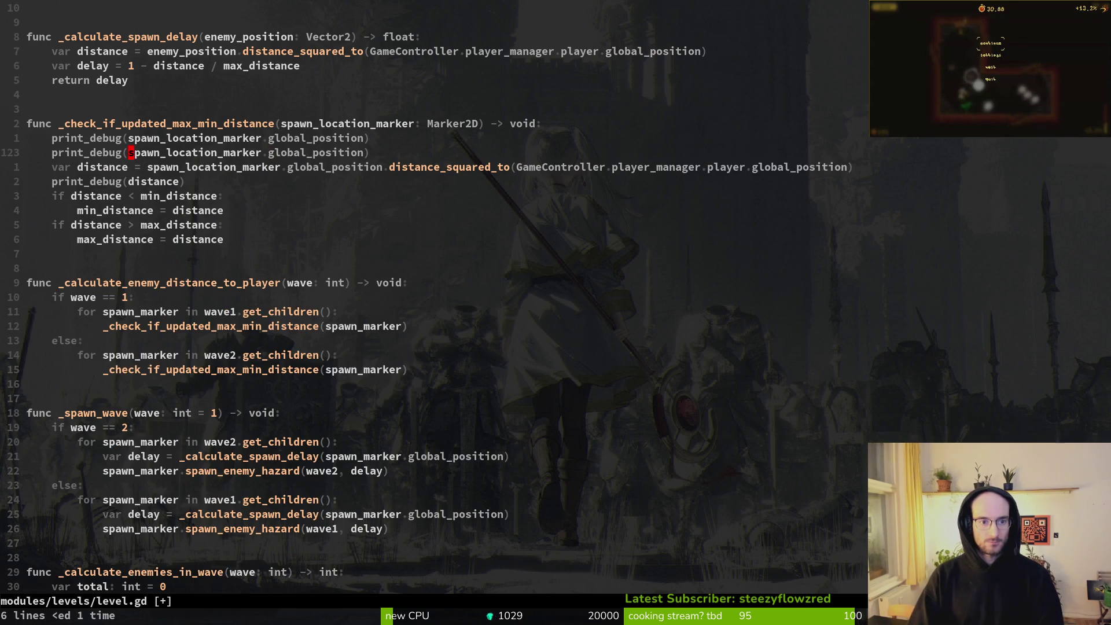
Make the copy print GameController.player_manager.player, save level.gd, and close the running game
type("cwGameController")
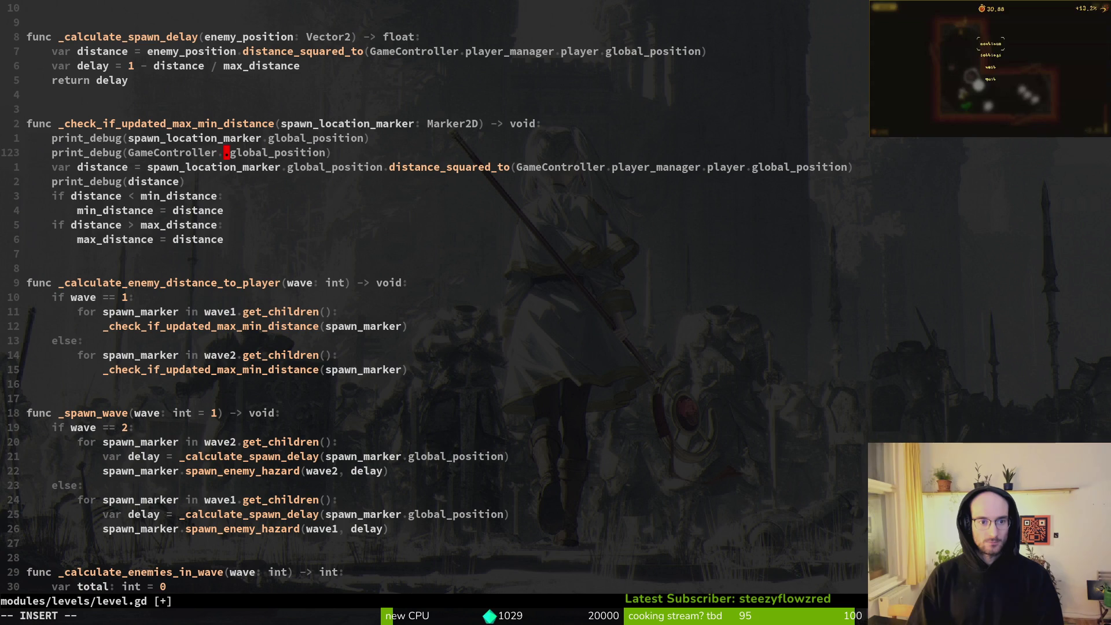
type(".pla")
key("Tab")
type(".pl")
key("Tab")
key("Tab")
key("Escape")
type(":w")
key("Return")
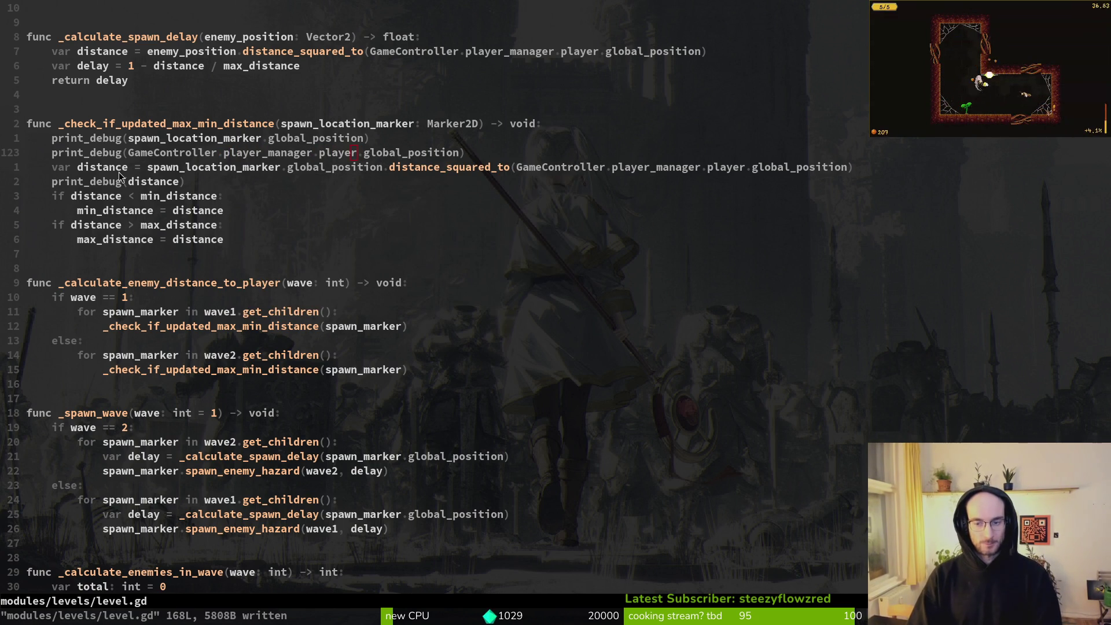
key("alt+Tab")
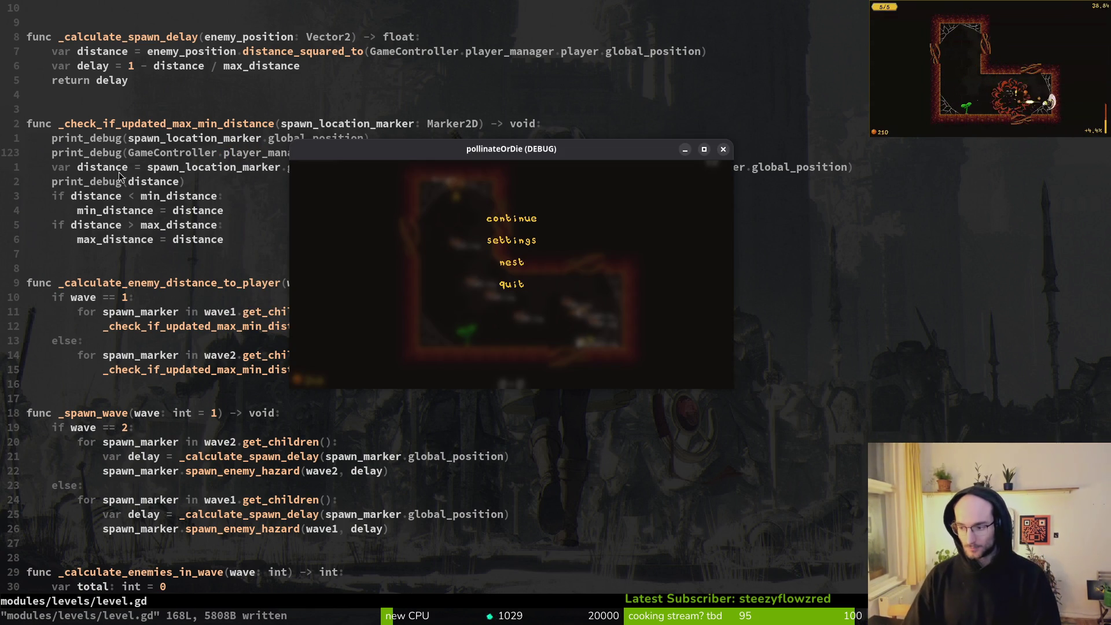
key("alt+F4")
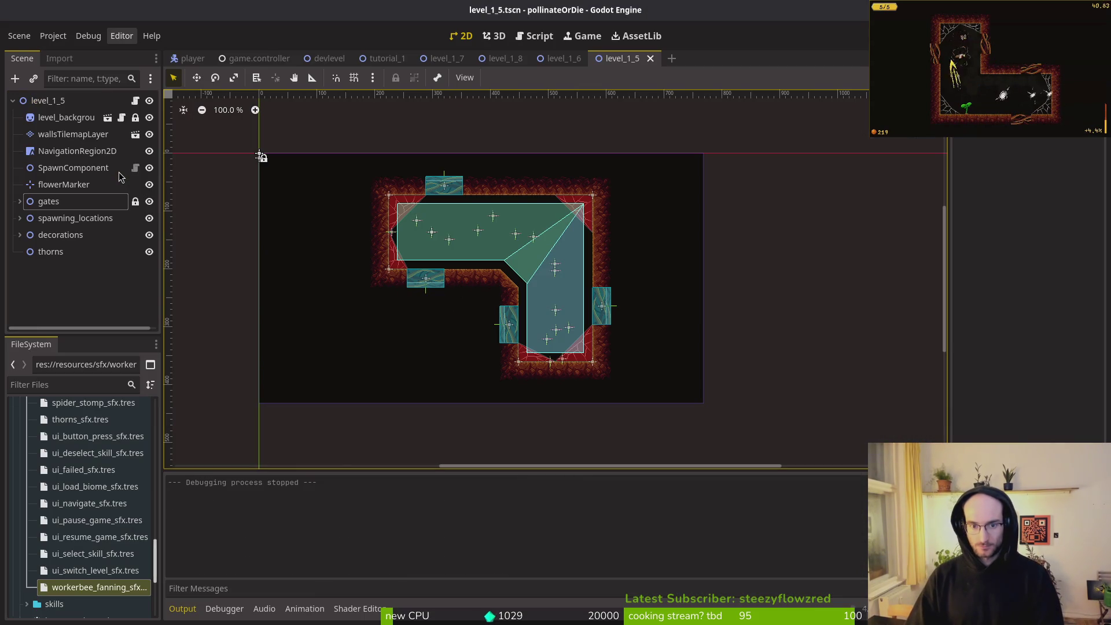
Run the game, continue from the main menu, shrink its window, and pause in the desert level
key("F5")
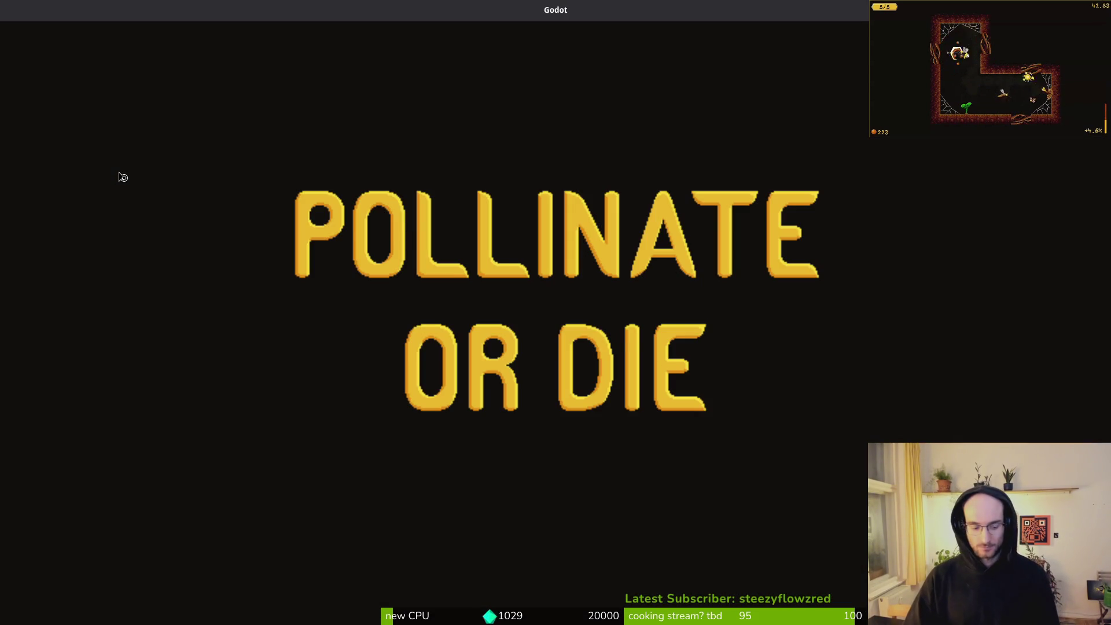
key("Return")
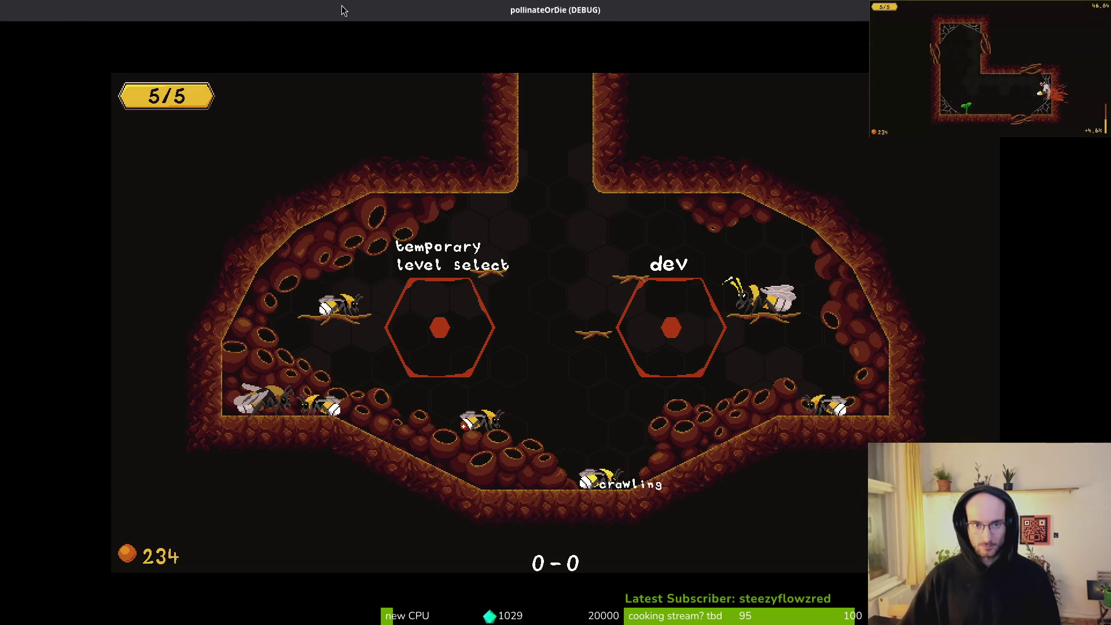
double_click(355, 19)
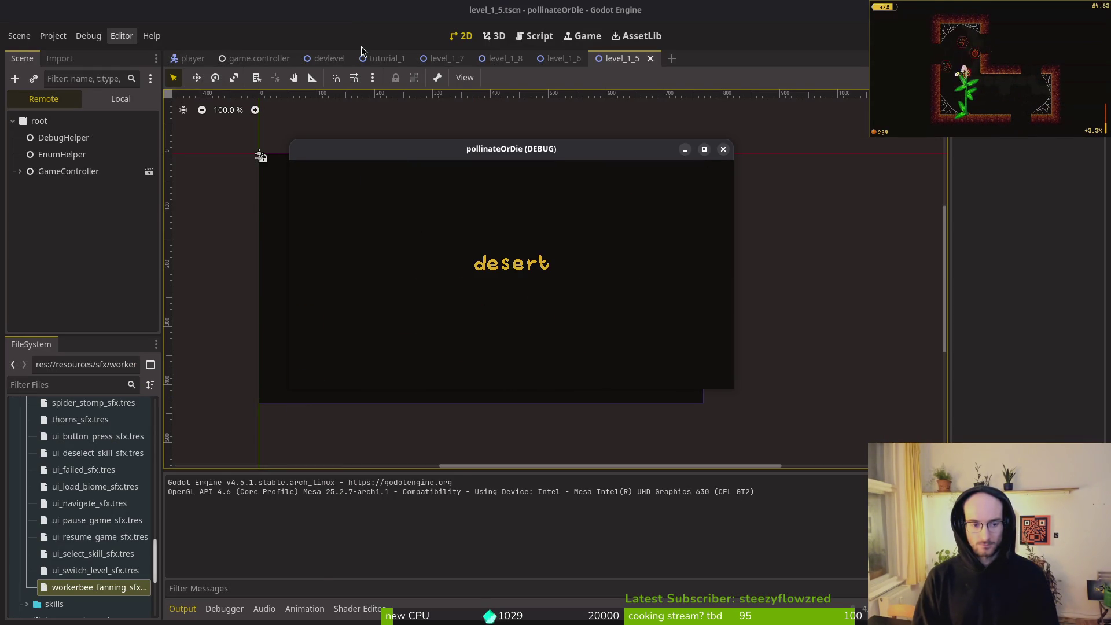
key("Escape")
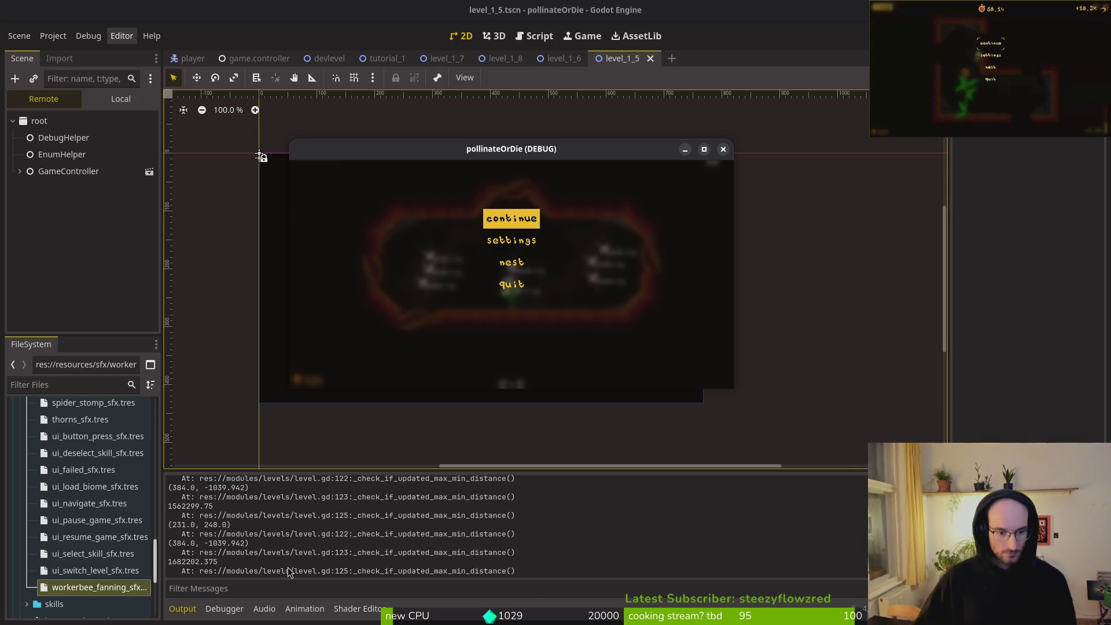
Read the Output panel's spawn positions and squared distances such as 1592497.375
left_click(230, 520)
scroll(229, 520, "up", 2)
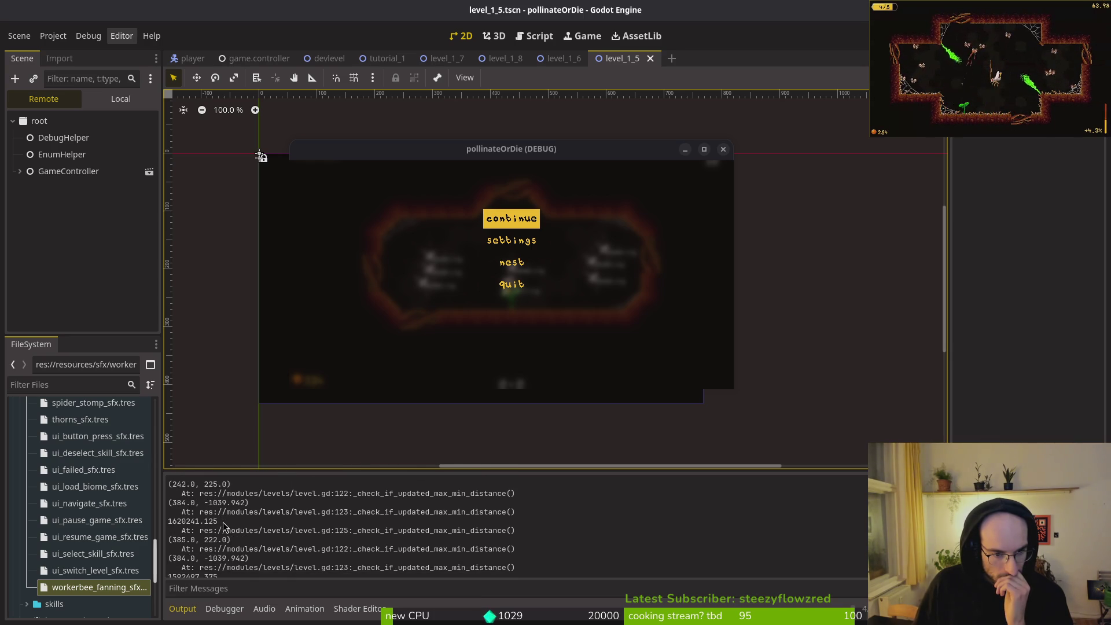
scroll(224, 522, "up", 2)
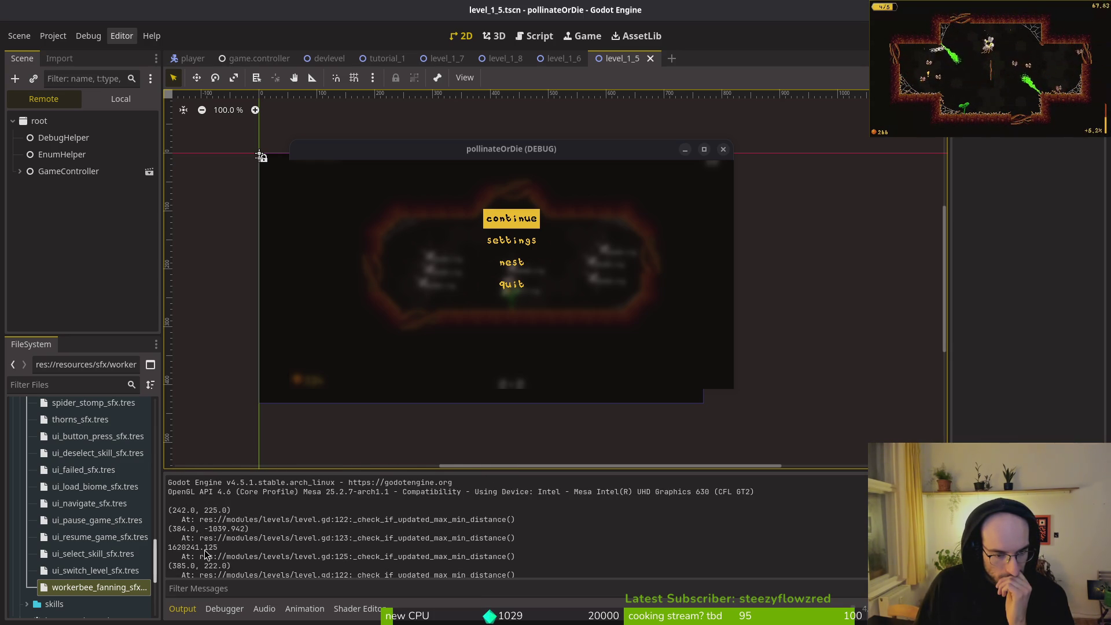
scroll(212, 535, "down", 1)
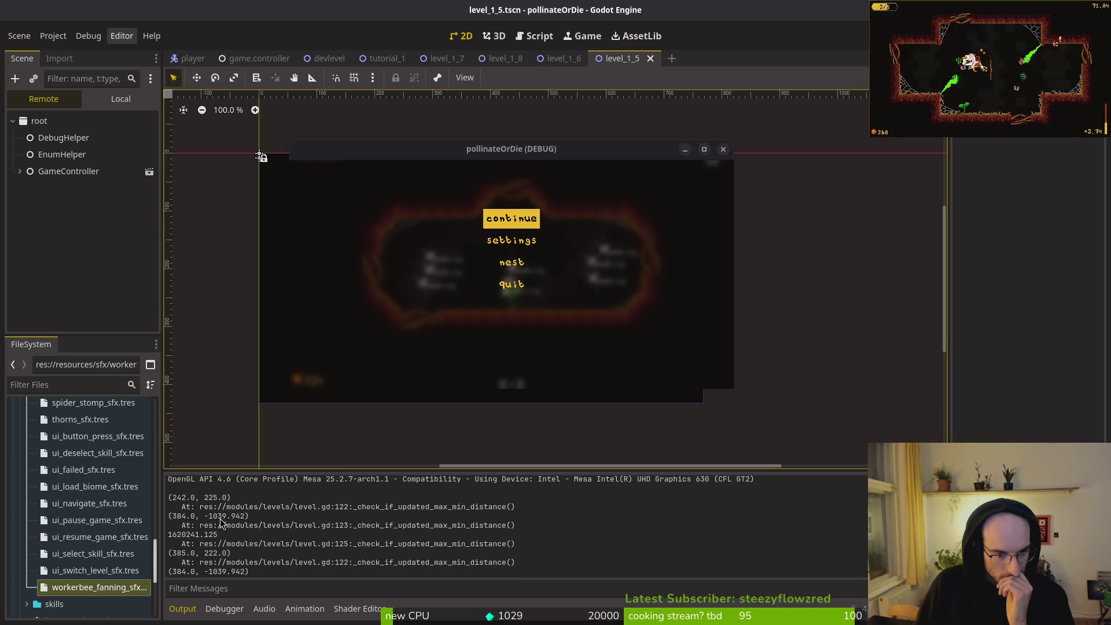
scroll(223, 551, "down", 1)
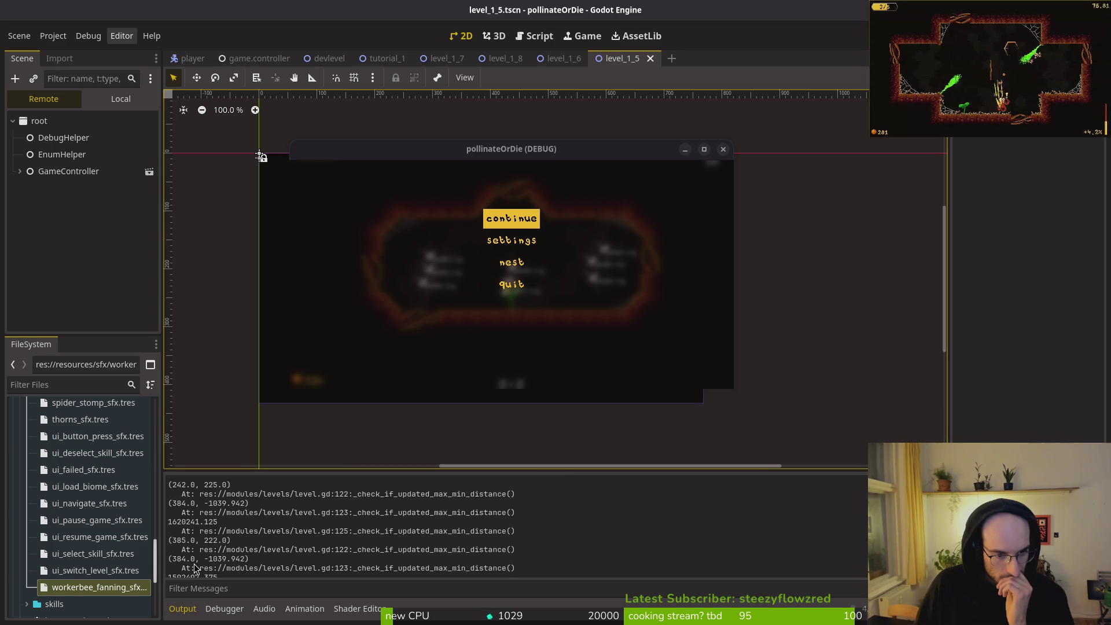
scroll(194, 566, "down", 1)
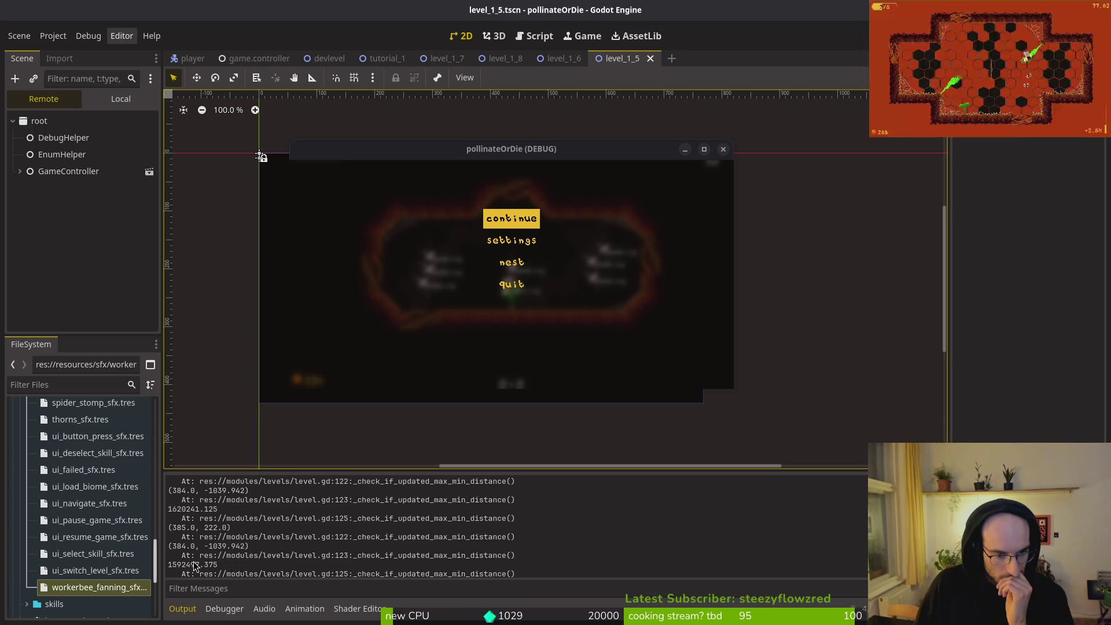
scroll(201, 547, "down", 1)
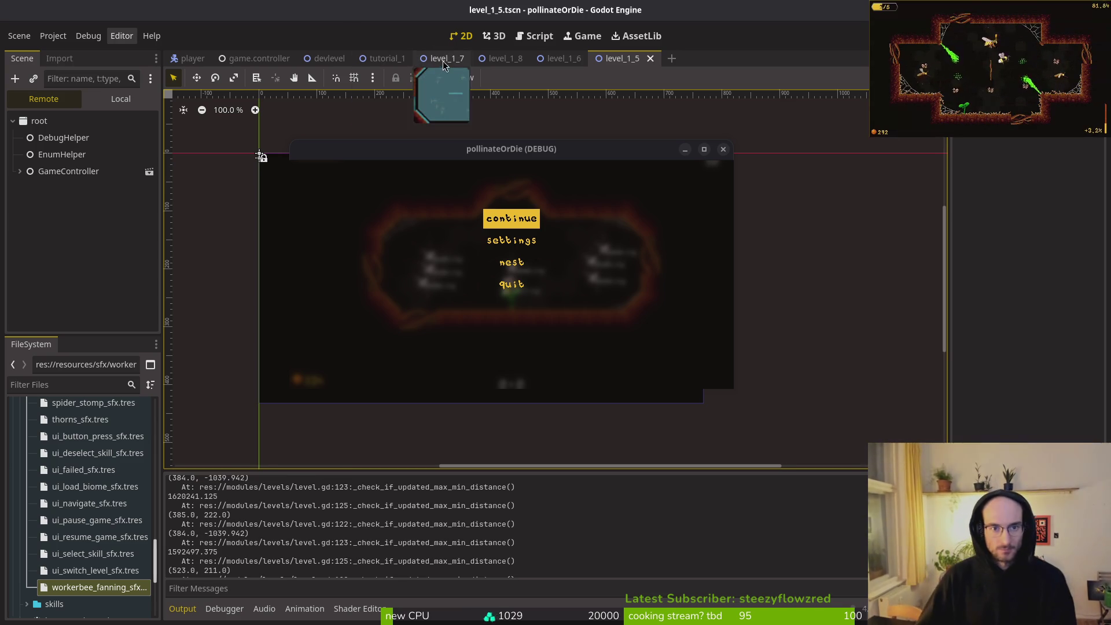
Switch through the level_1_7 and level_1_8 scene tabs to level_1_6
left_click(449, 59)
left_click(504, 59)
left_click(575, 59)
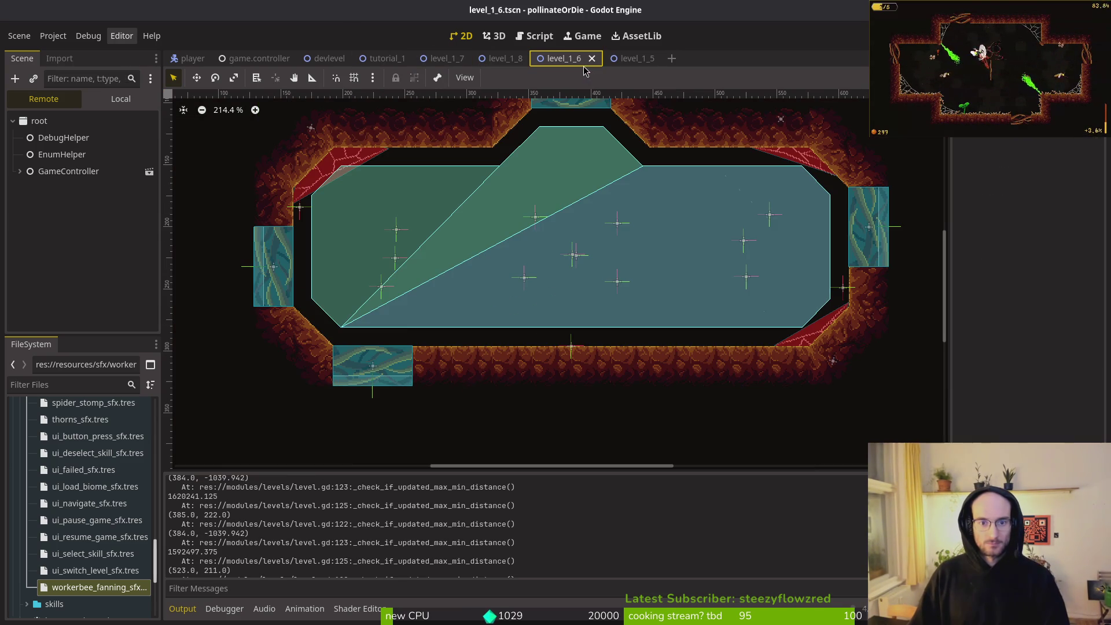
key("alt+Tab")
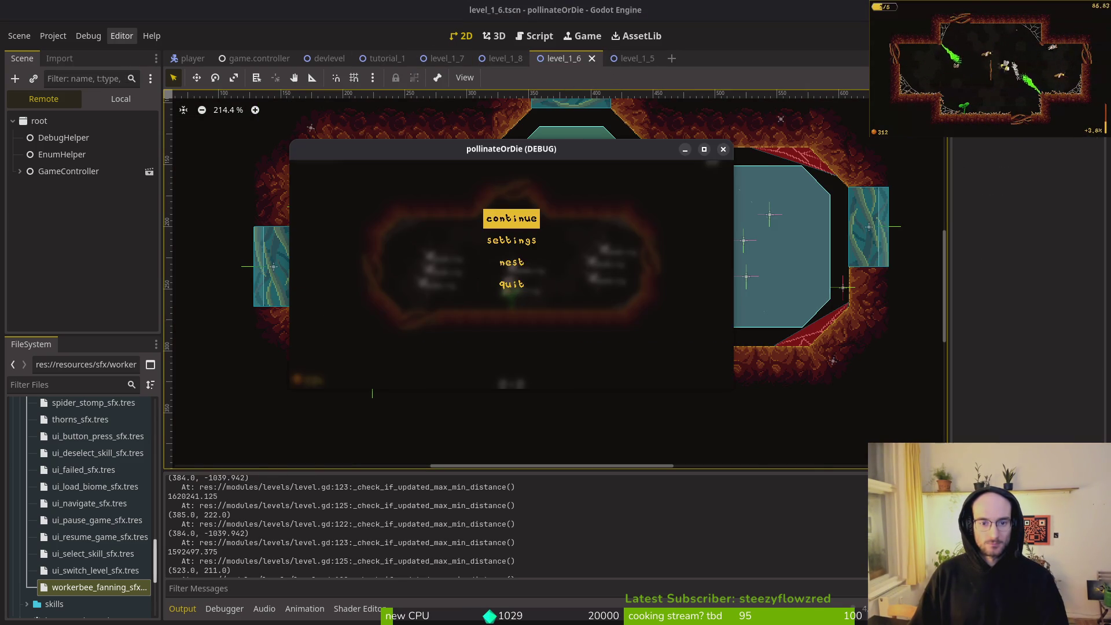
key("alt+Tab")
Show level_1_6's Local tree and select the wave1 Fruitfly spawn marker at (243, 202)
left_click(121, 99)
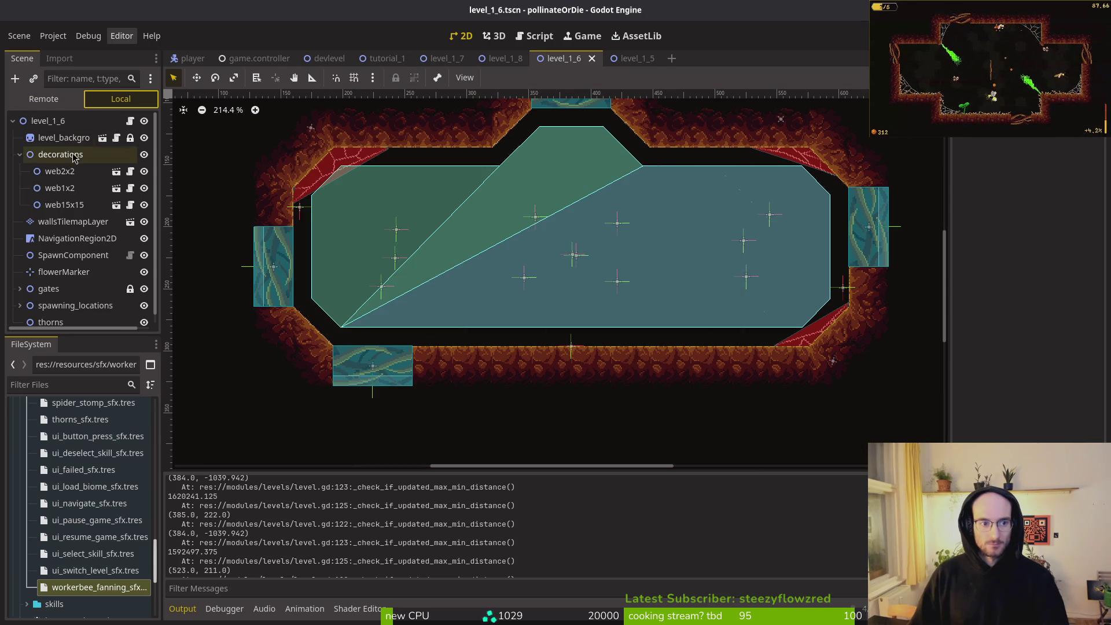
left_click(21, 155)
scroll(515, 185, "down", 7)
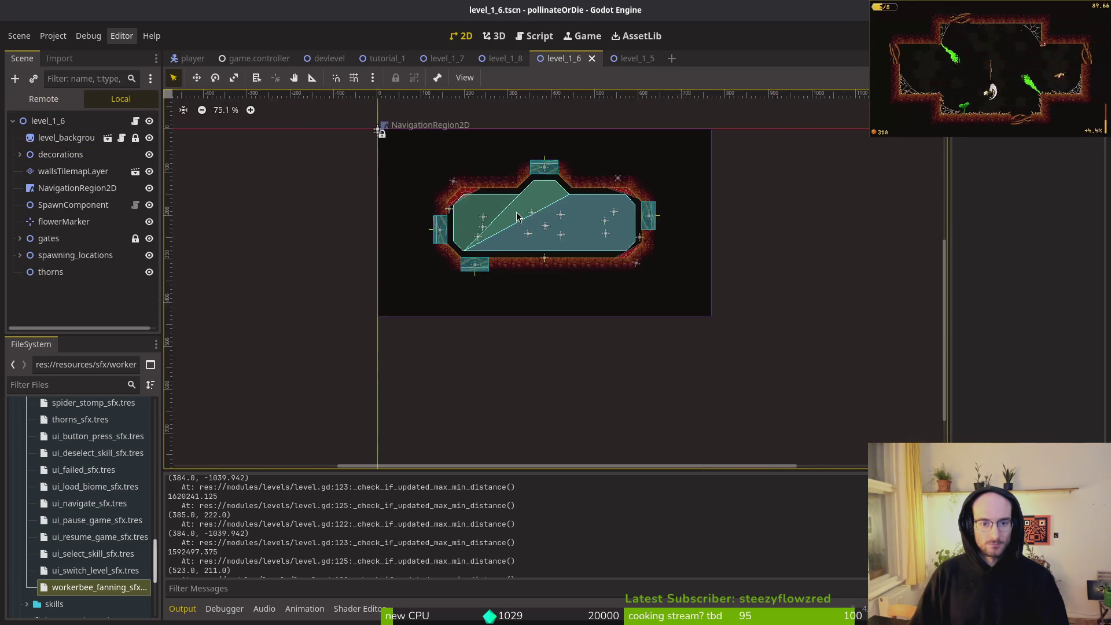
left_click_drag(515, 185, 473, 297)
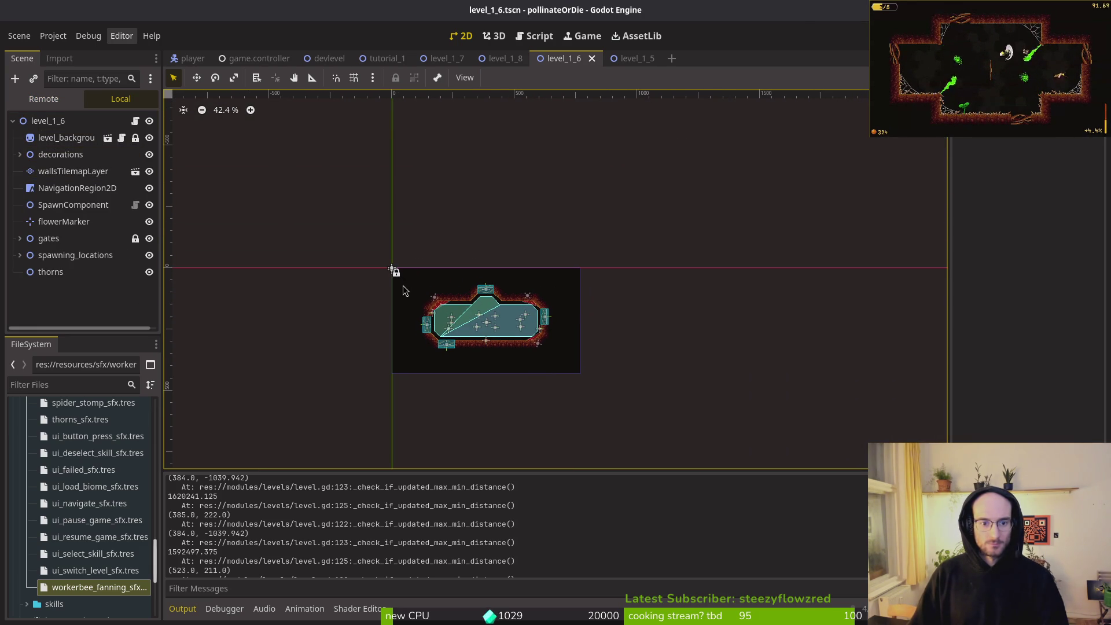
scroll(402, 251, "up", 4)
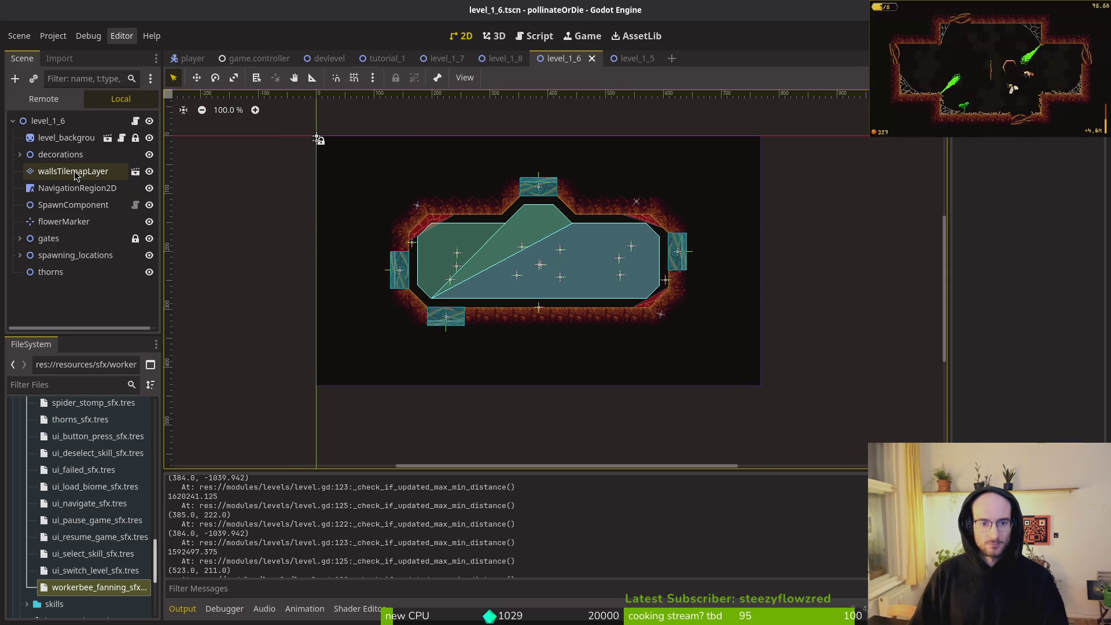
scroll(442, 223, "up", 3)
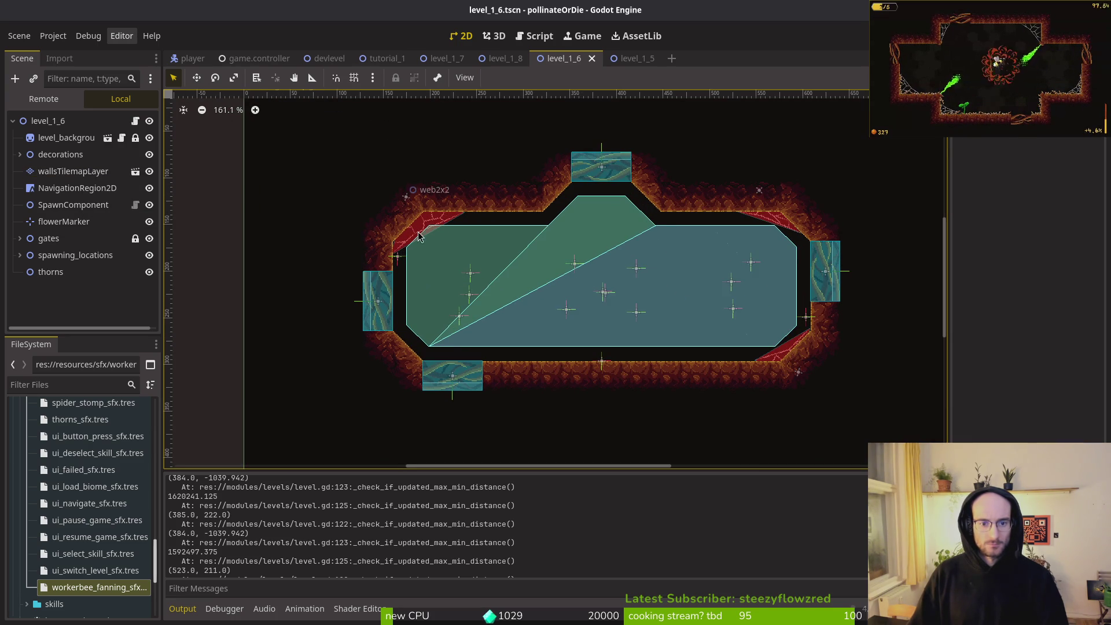
left_click(470, 273)
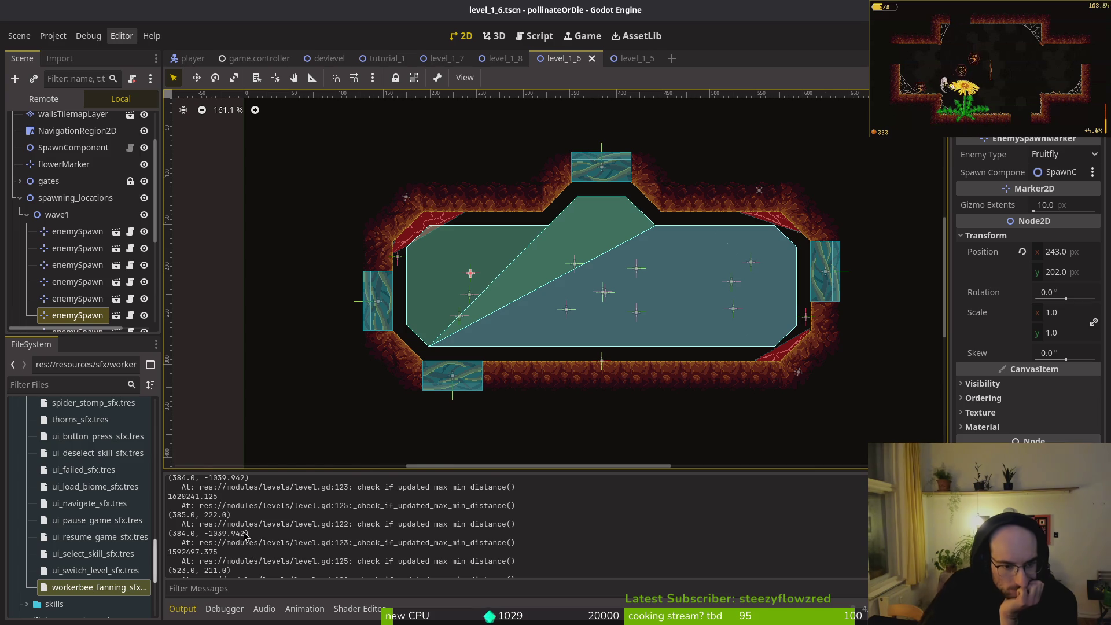
Check the wave2 spawn marker at (388, 223) against logged spawns (243.0, 202.0) and (525.0, 248.0)
scroll(208, 523, "up", 2)
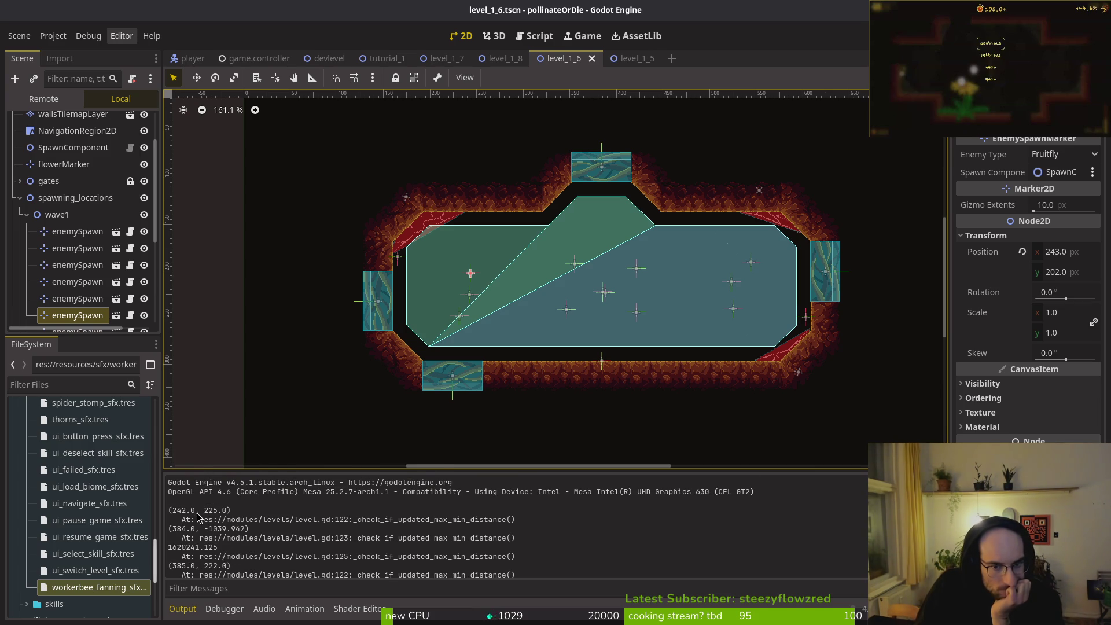
scroll(198, 546, "down", 3)
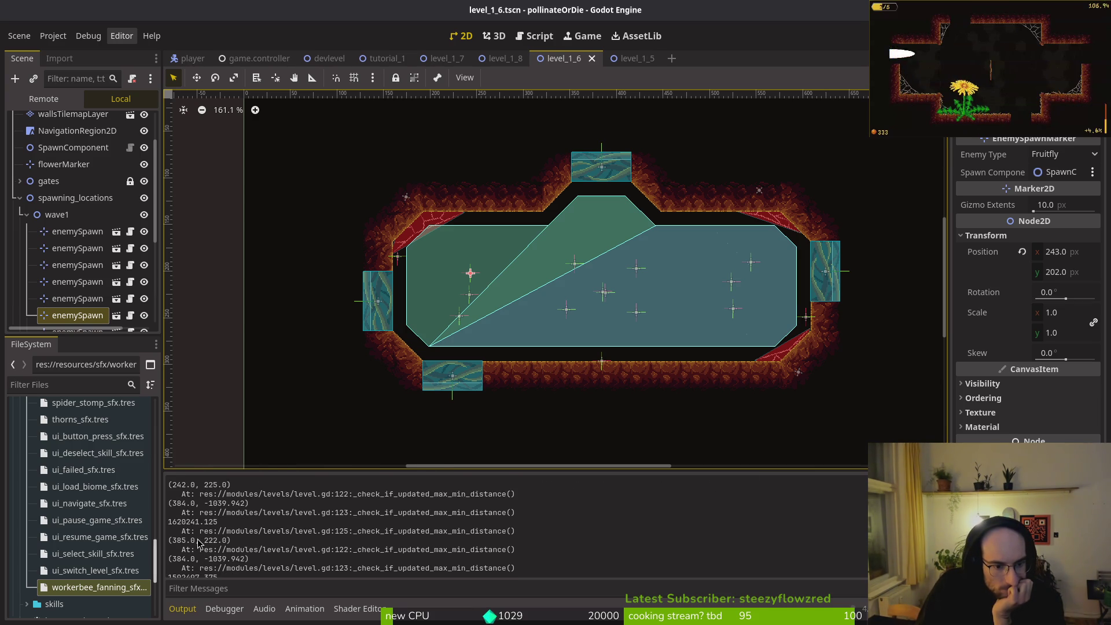
left_click(605, 297)
scroll(590, 256, "down", 8)
mouse_move(591, 255)
left_mouse_down()
mouse_move(563, 461)
mouse_move(570, 265)
mouse_move(480, 119)
left_mouse_up()
scroll(476, 167, "down", 2)
mouse_move(474, 165)
left_mouse_down()
mouse_move(502, 234)
mouse_move(498, 293)
mouse_move(577, 434)
mouse_move(463, 323)
left_mouse_up()
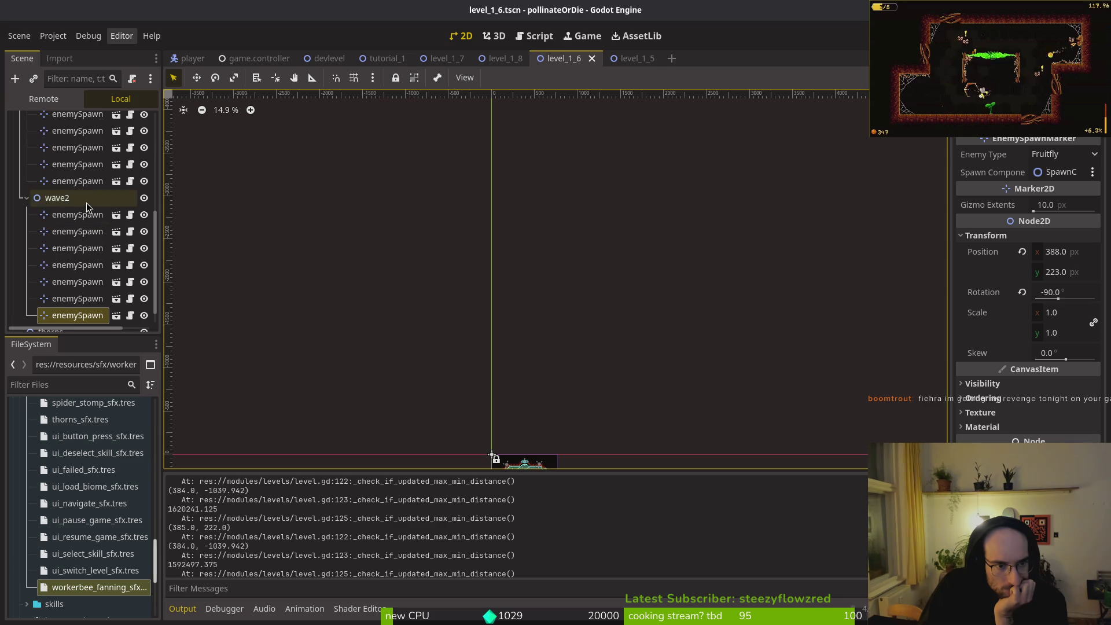
scroll(84, 231, "up", 10)
scroll(92, 259, "down", 1)
scroll(93, 258, "down", 8)
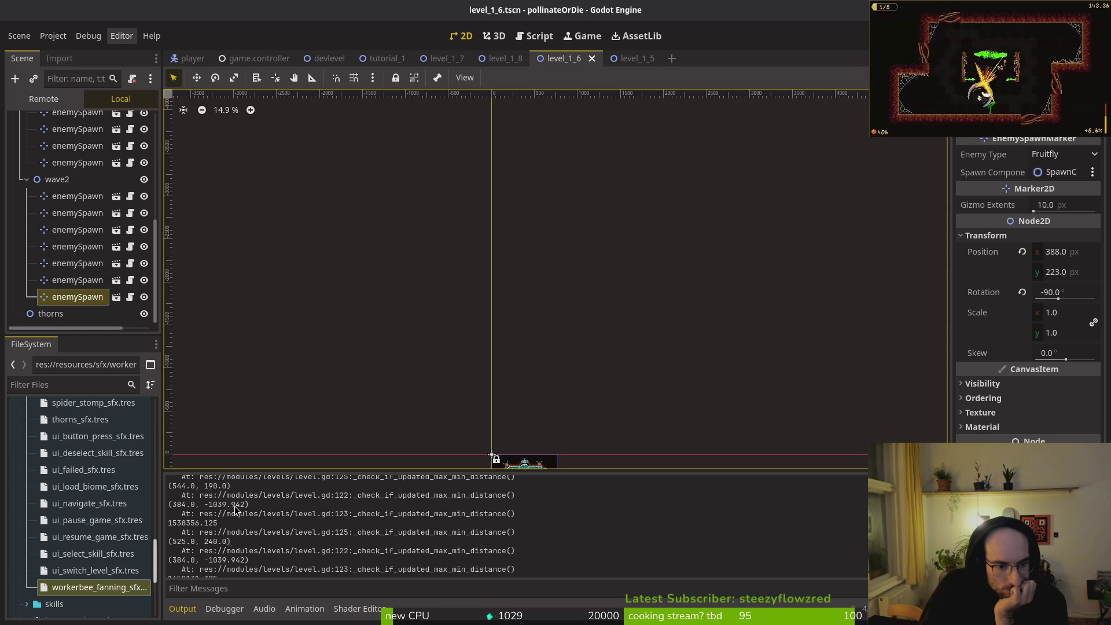
scroll(470, 283, "down", 2)
scroll(452, 241, "up", 11)
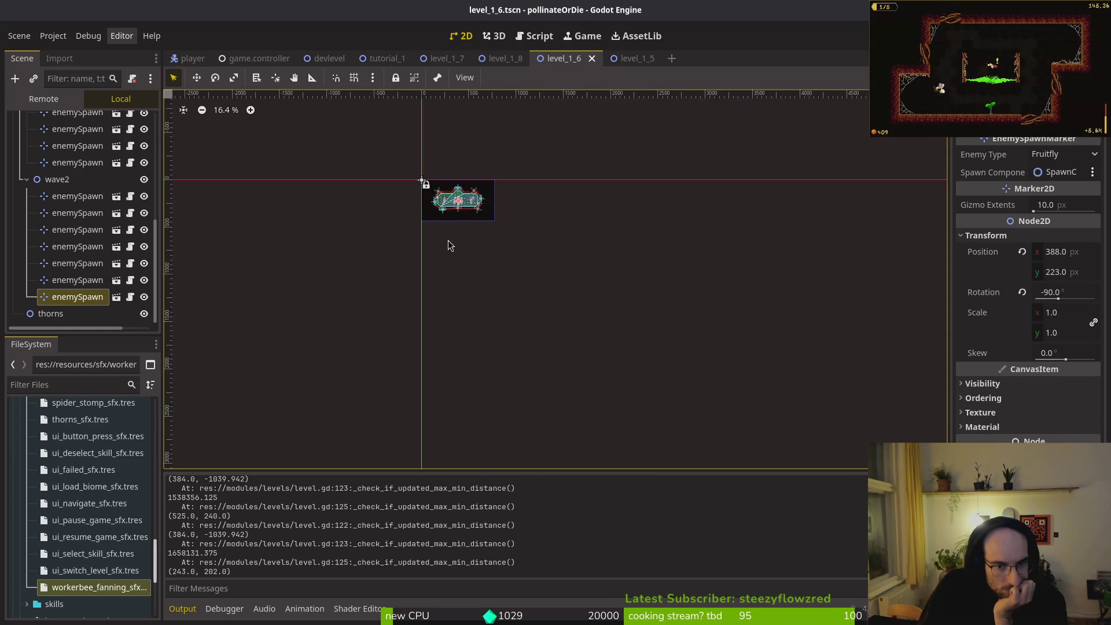
scroll(465, 324, "up", 3)
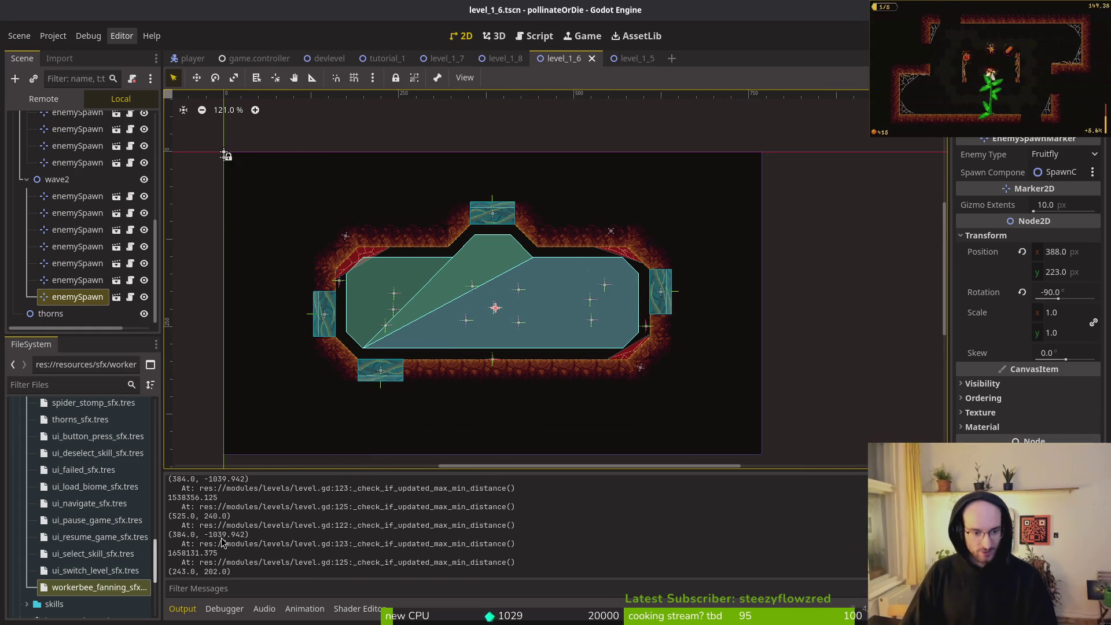
Find every use of _calculate_enemy_distance_to_player and go to its call in _spawn_player
key("alt+Tab")
key("alt+Tab")
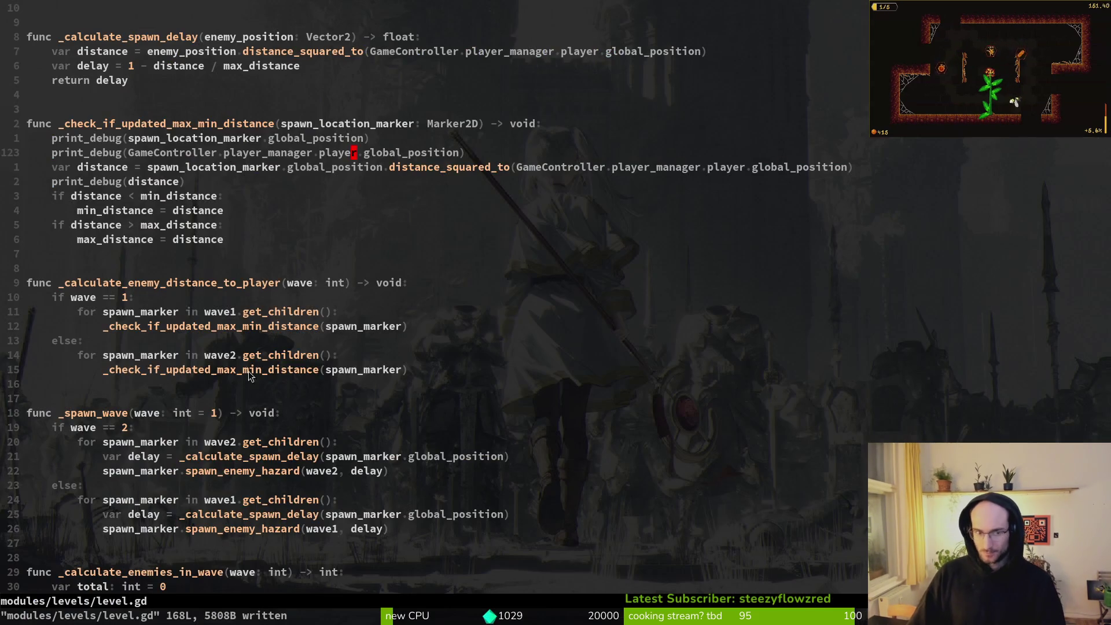
scroll(212, 156, "up", 3)
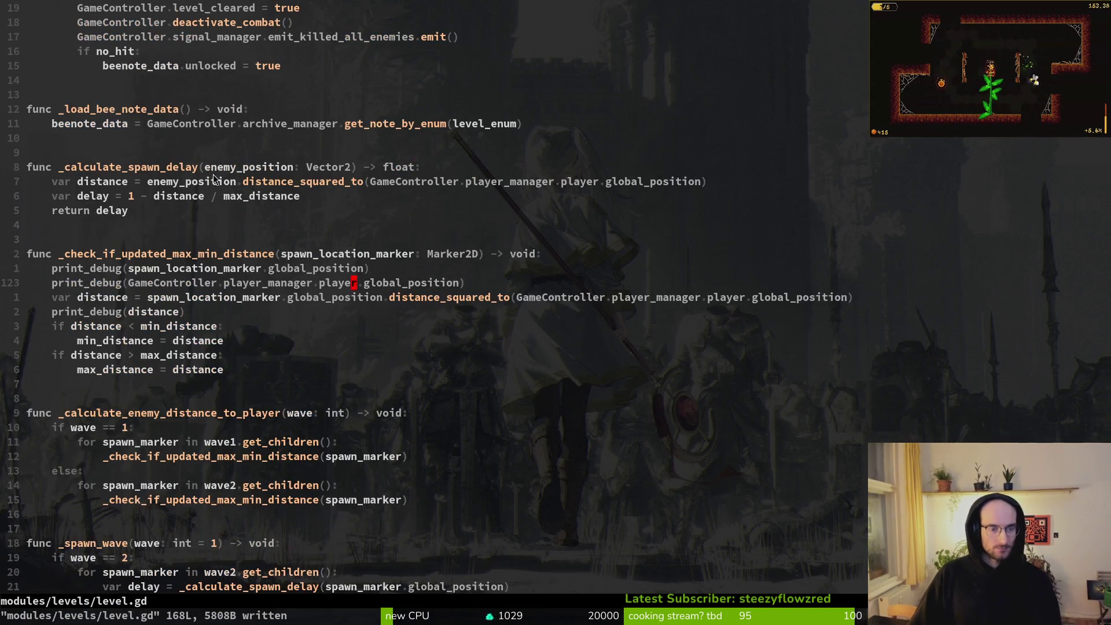
left_click(238, 455)
left_click(162, 414)
key("v")
key("i")
key("w")
key("y")
key("space")
key("f")
key("w")
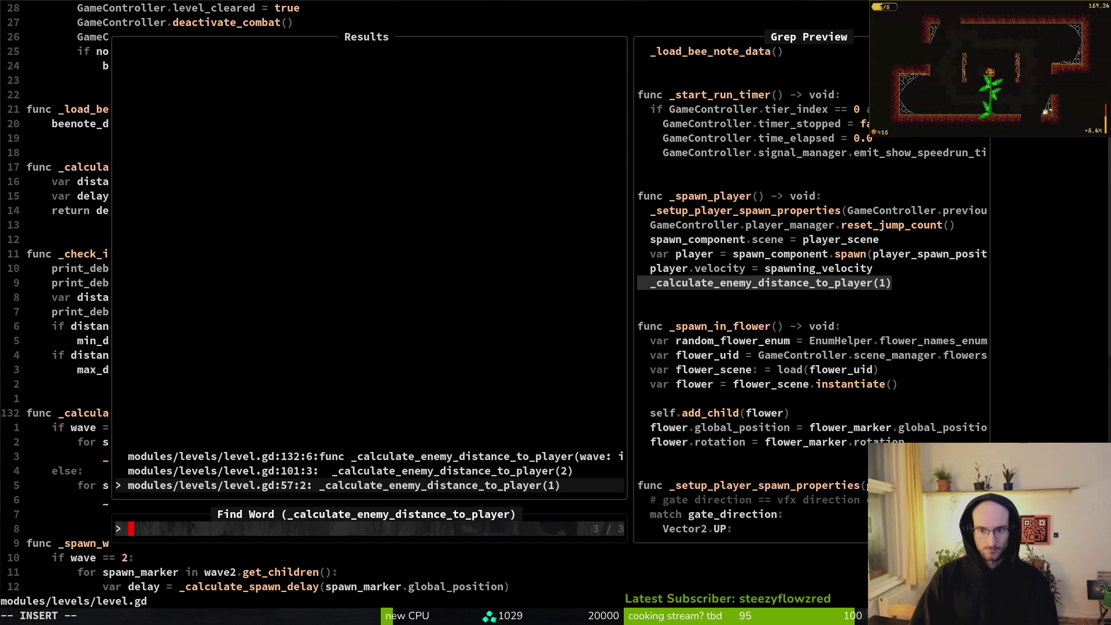
key("Return")
Add print_debug(player.global_position) after the velocity line in _spawn_player and save
key("shift+v")
key("y")
key("k")
key("k")
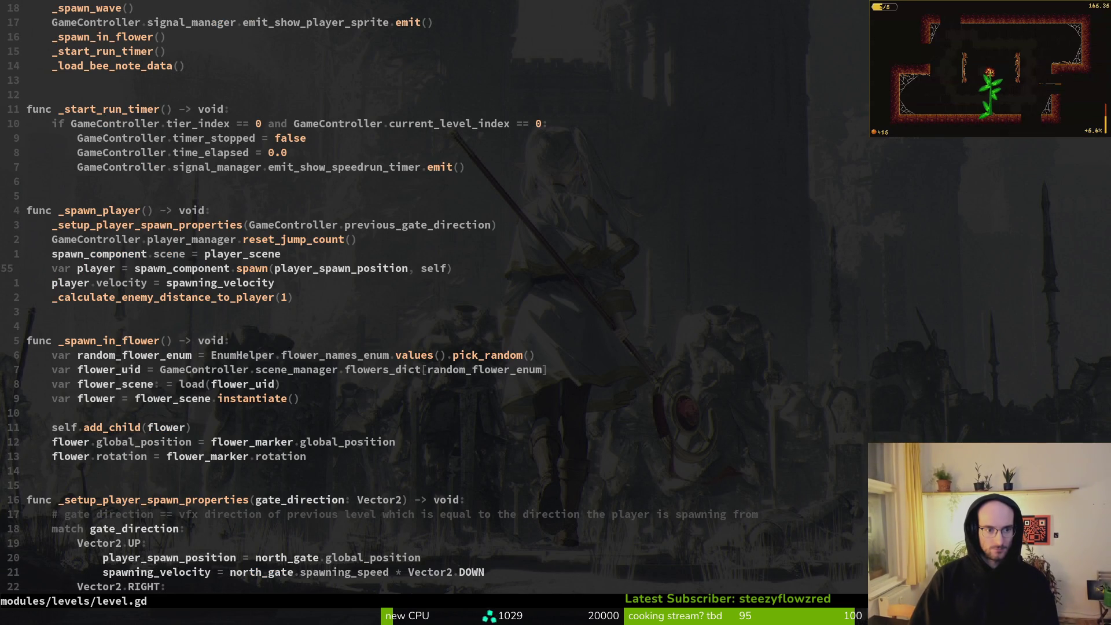
type("oprde")
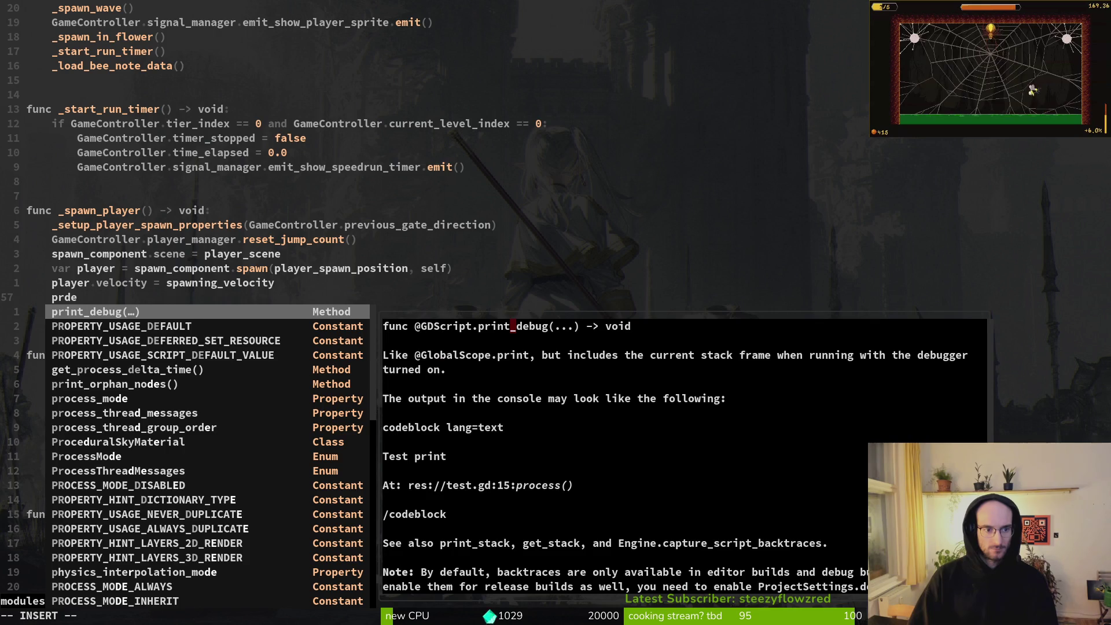
key("Escape")
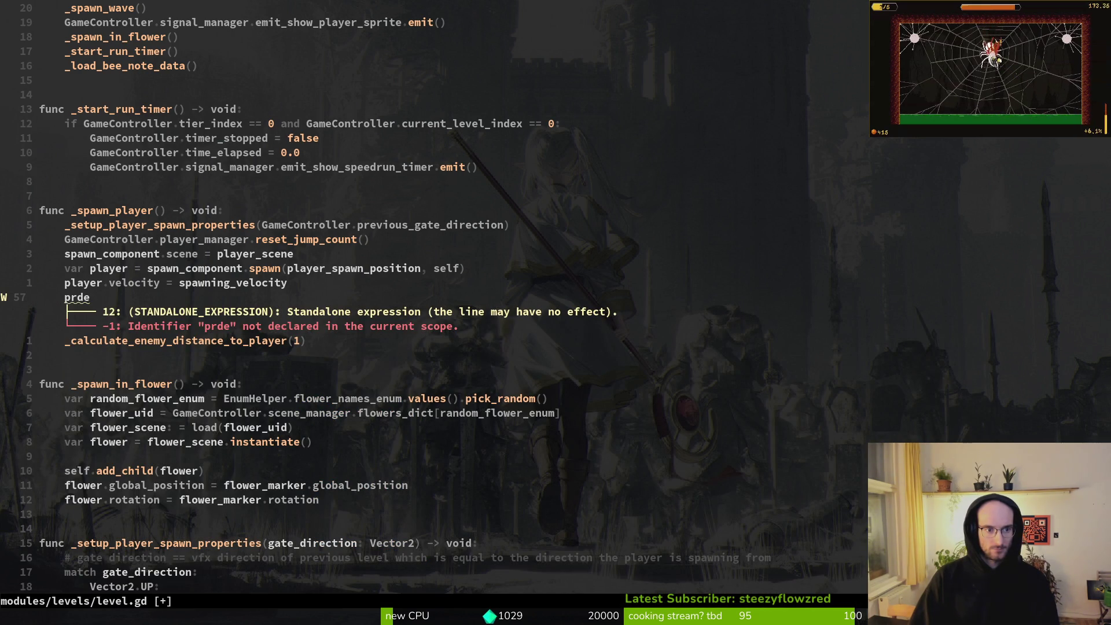
type("a")
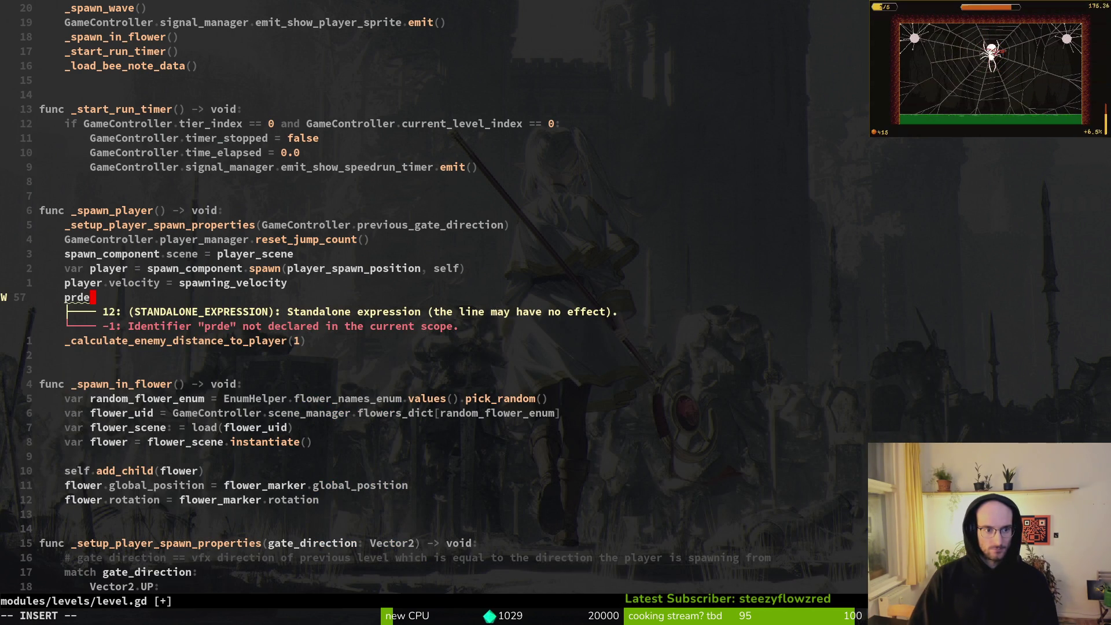
type("u")
key("Return")
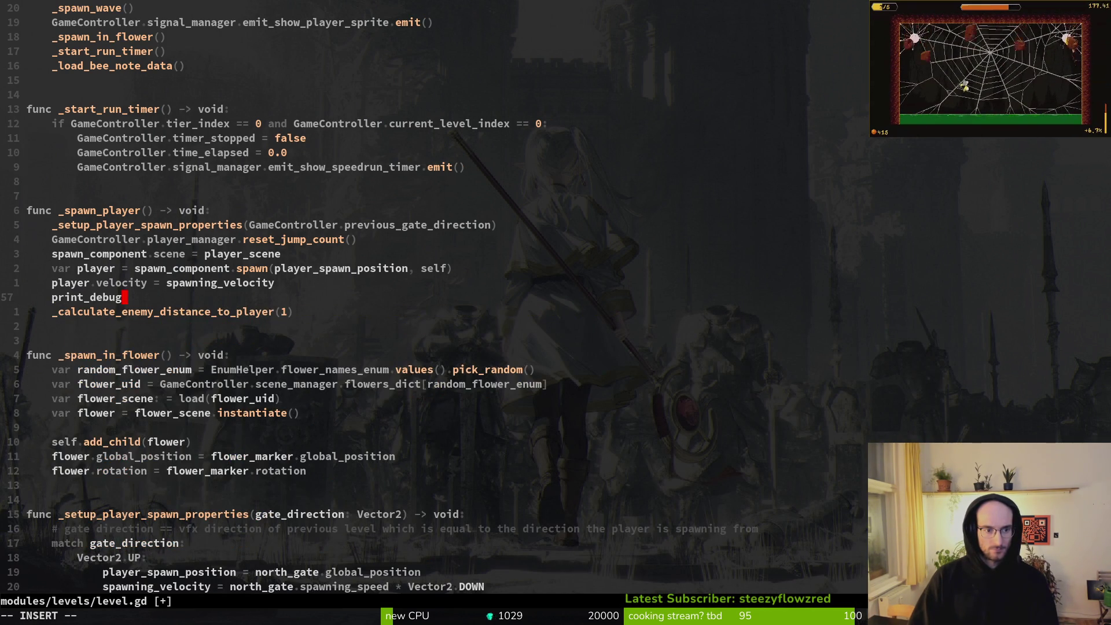
type("(player.glo")
key("Return")
type(")")
key("Escape")
type(":write")
key("Return")
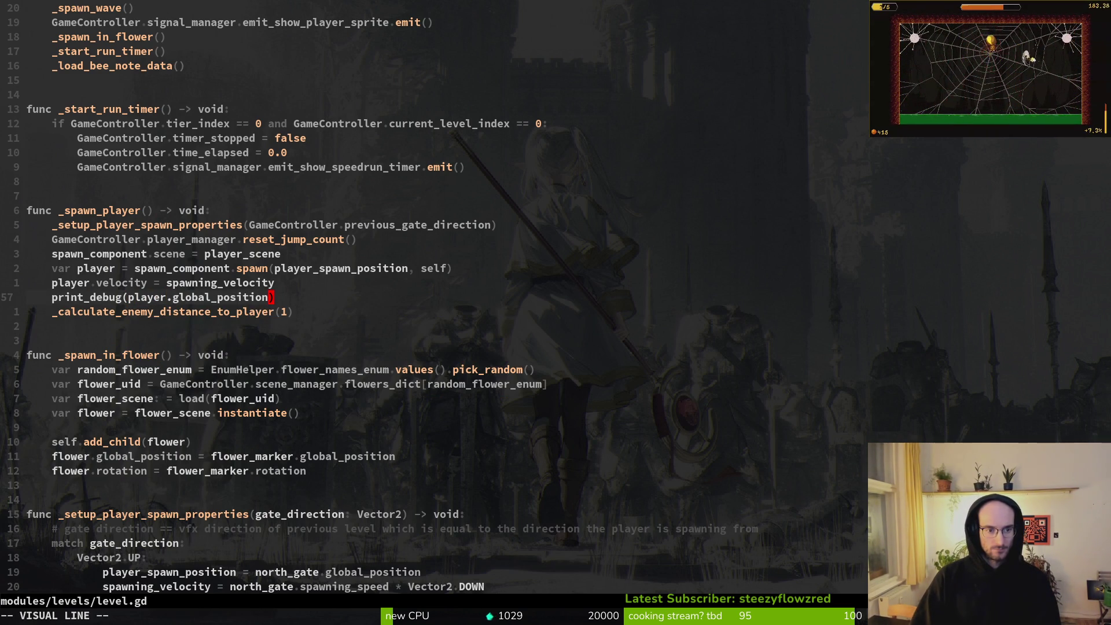
Delete the print_debug(distance) and spawn-marker position lines, save, and relaunch the game
key("ctrl+d")
key("ctrl+d")
key("ctrl+d")
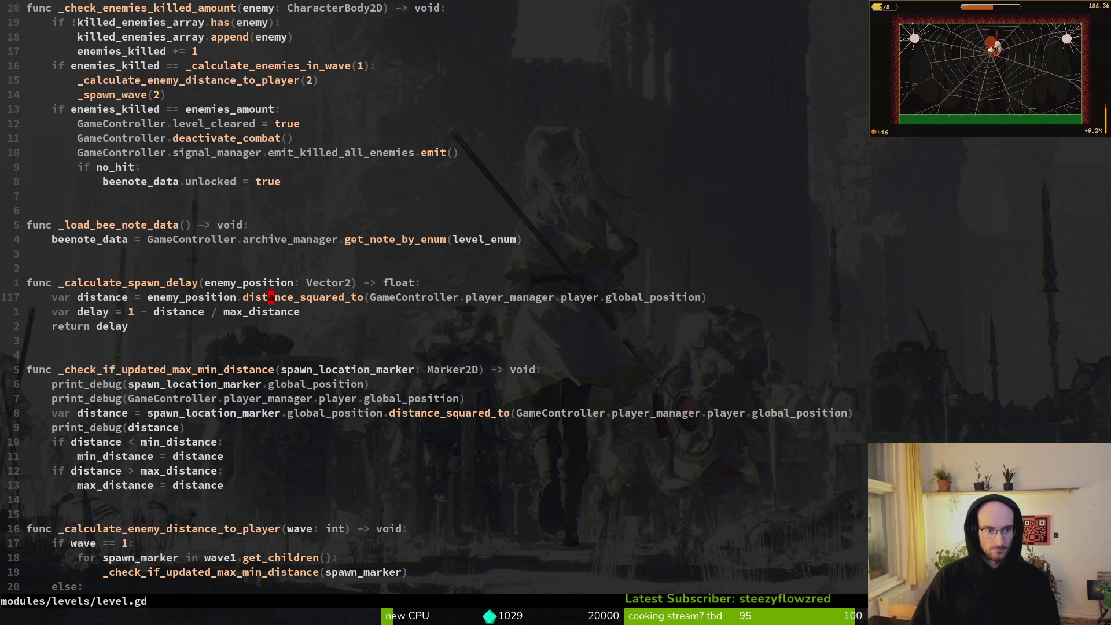
key("ctrl+d")
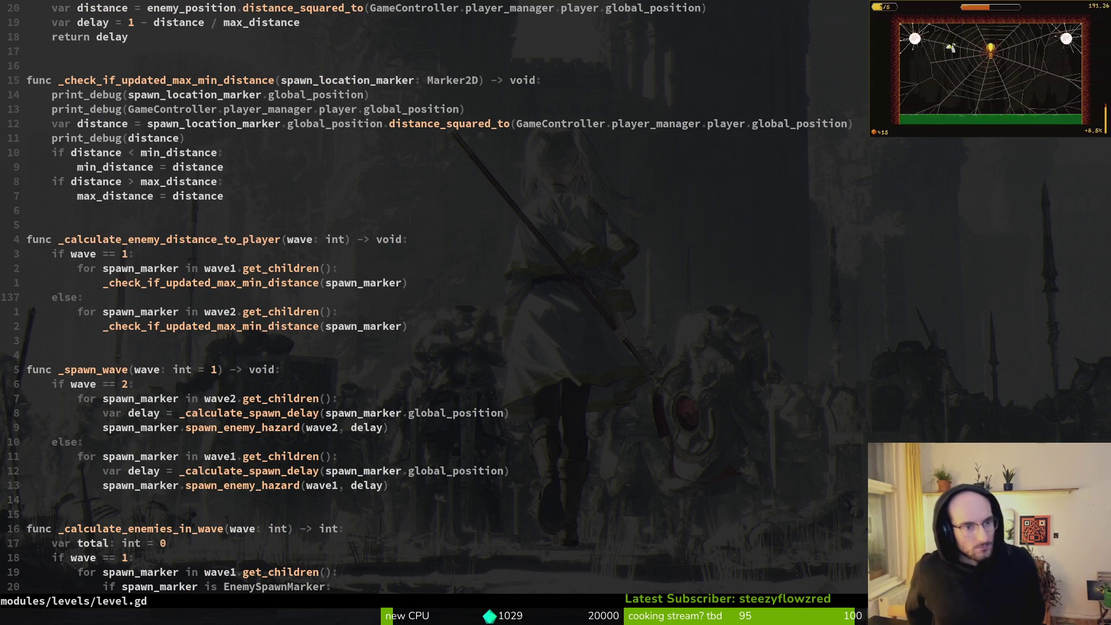
key("k")
key("k")
key("k")
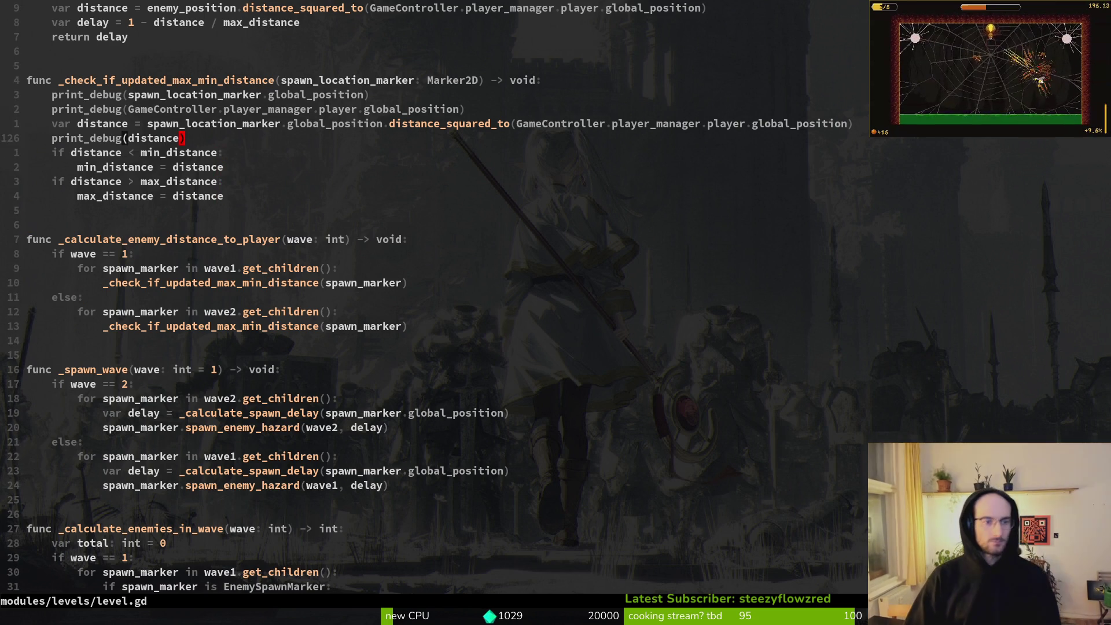
key("d")
key("d")
type(":w")
key("Return")
key("k")
key("k")
key("k")
key("j")
key("d")
key("d")
type(":w")
key("Return")
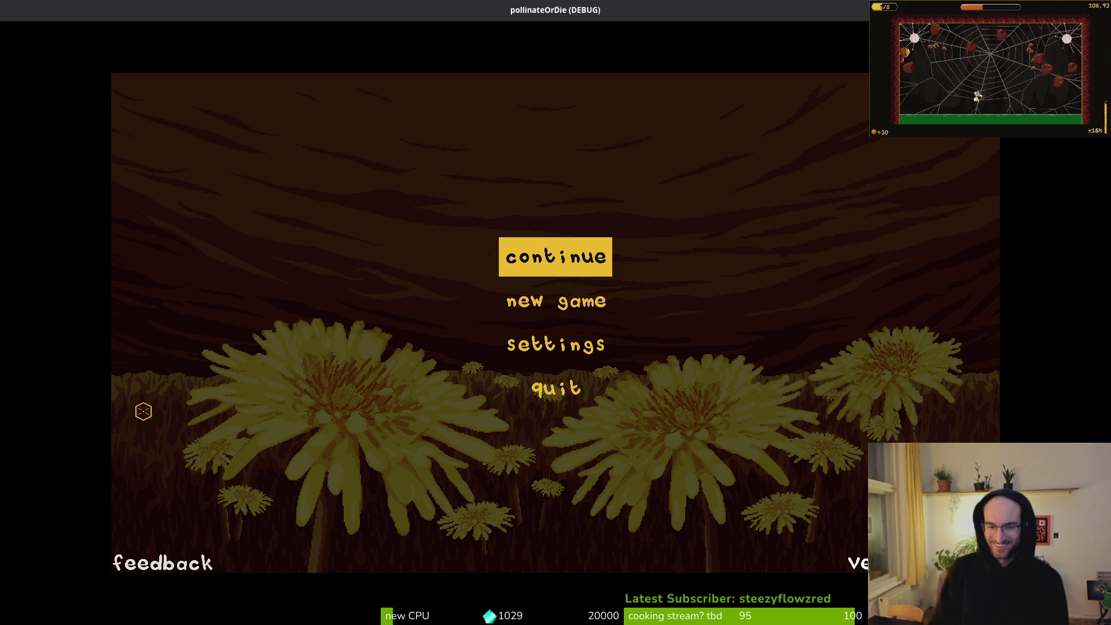
Continue into the hive level and scroll the output to the player position (288.0, 56.0)
key("Return")
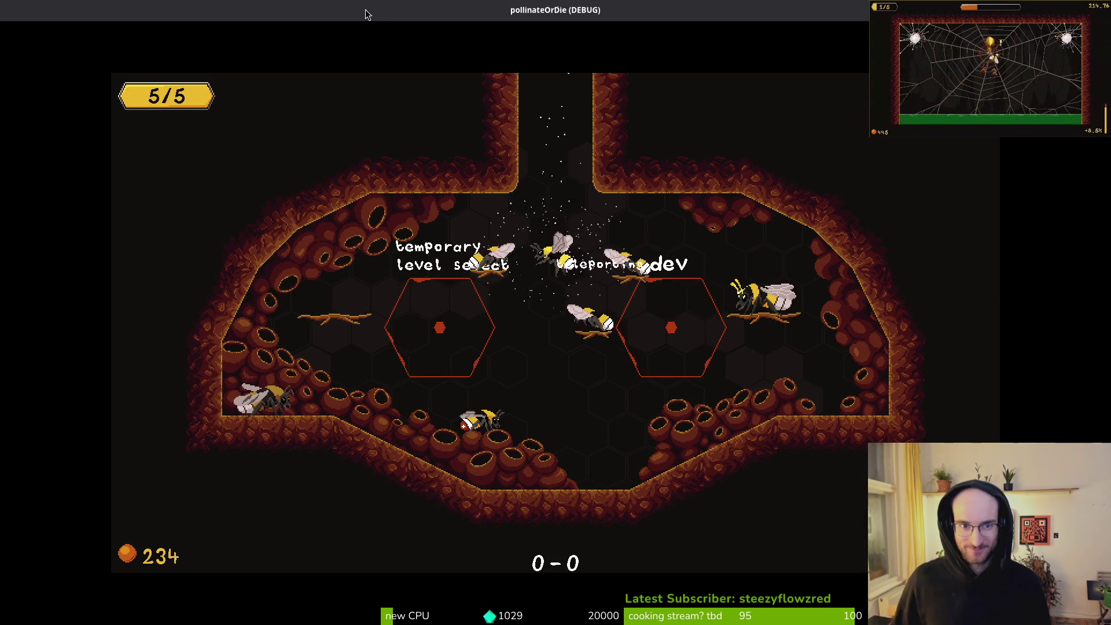
double_click(374, 12)
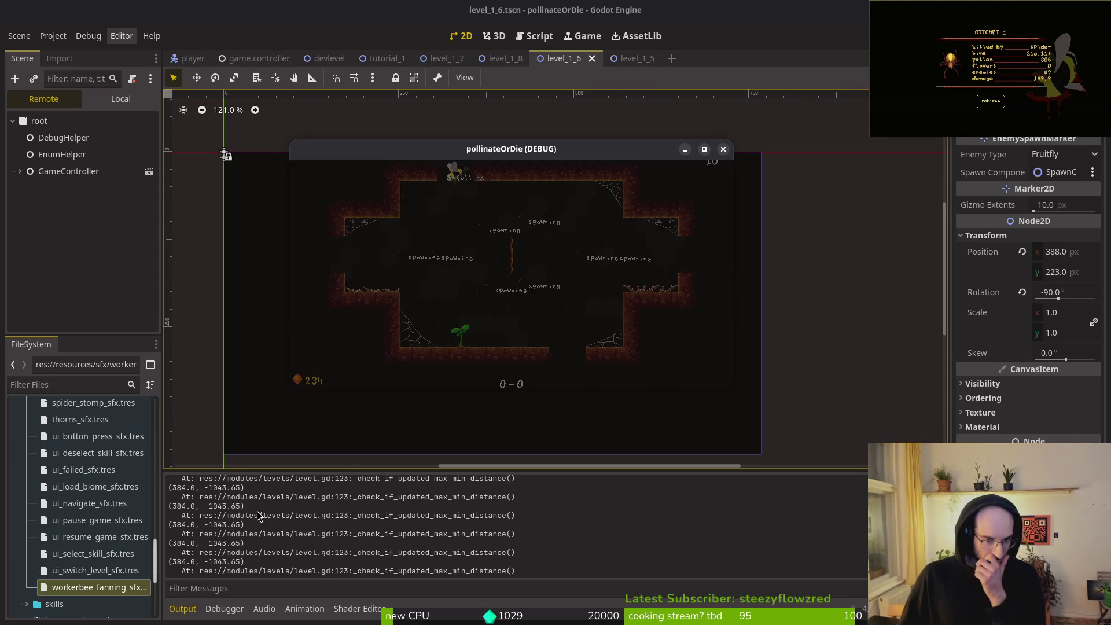
left_click(228, 552)
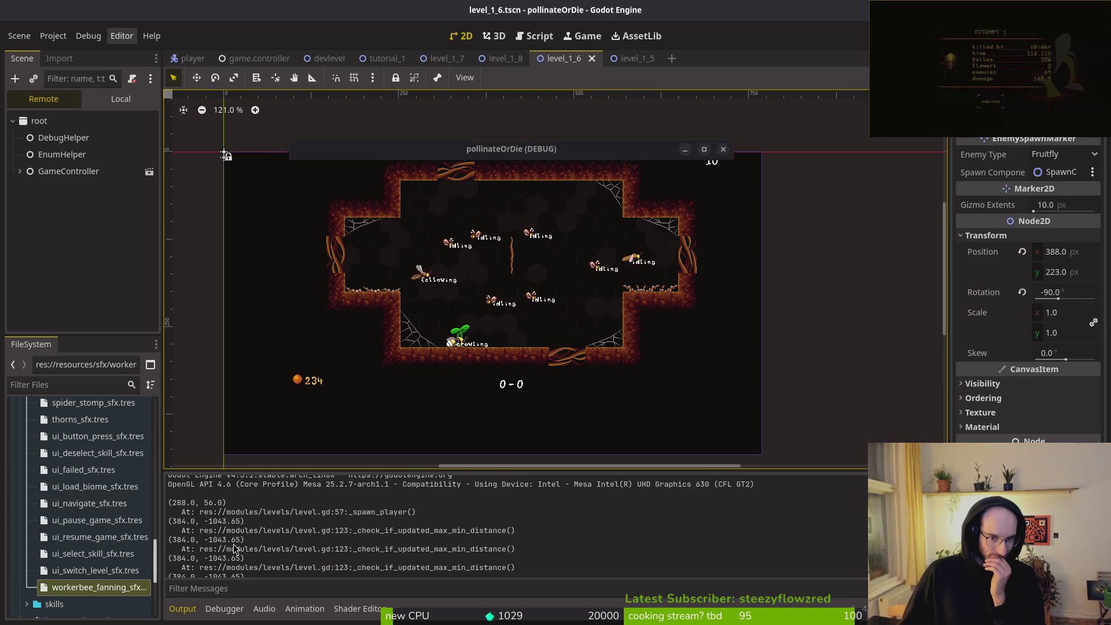
scroll(226, 538, "up", 3)
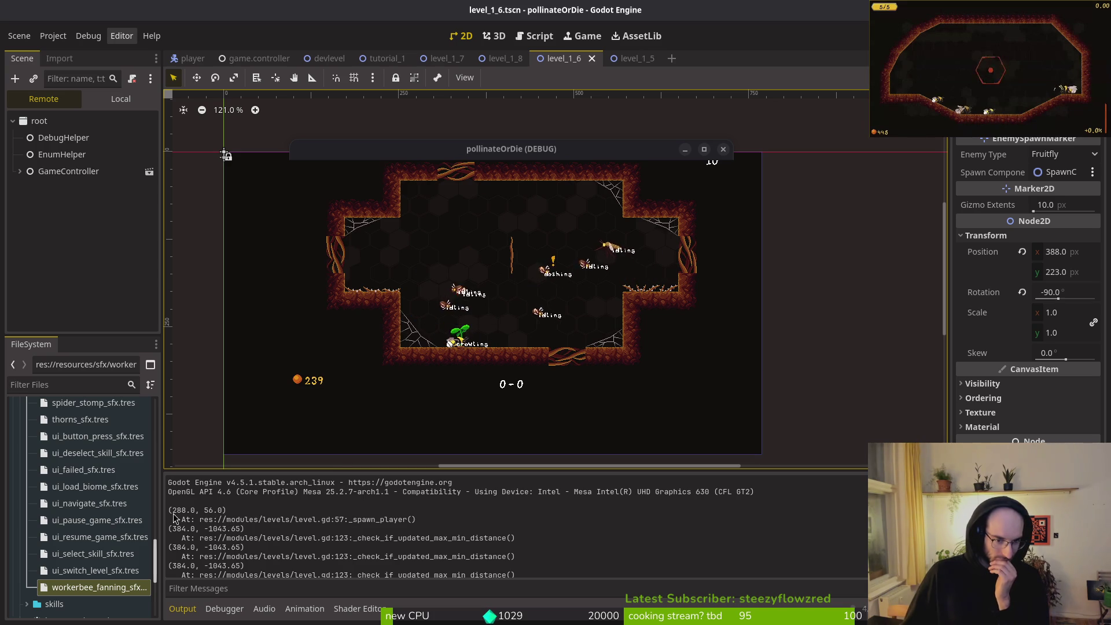
Stop the game with F8, inspect the logged spawn positions, and return to level.gd
key("F8")
left_click_drag(257, 529, 170, 508)
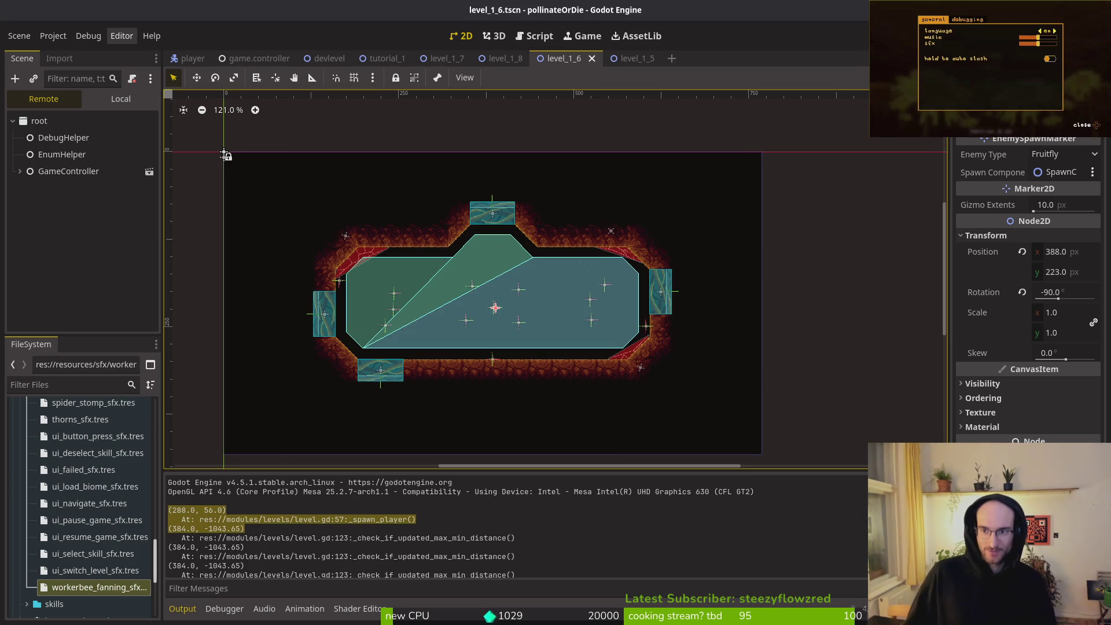
left_click(274, 530)
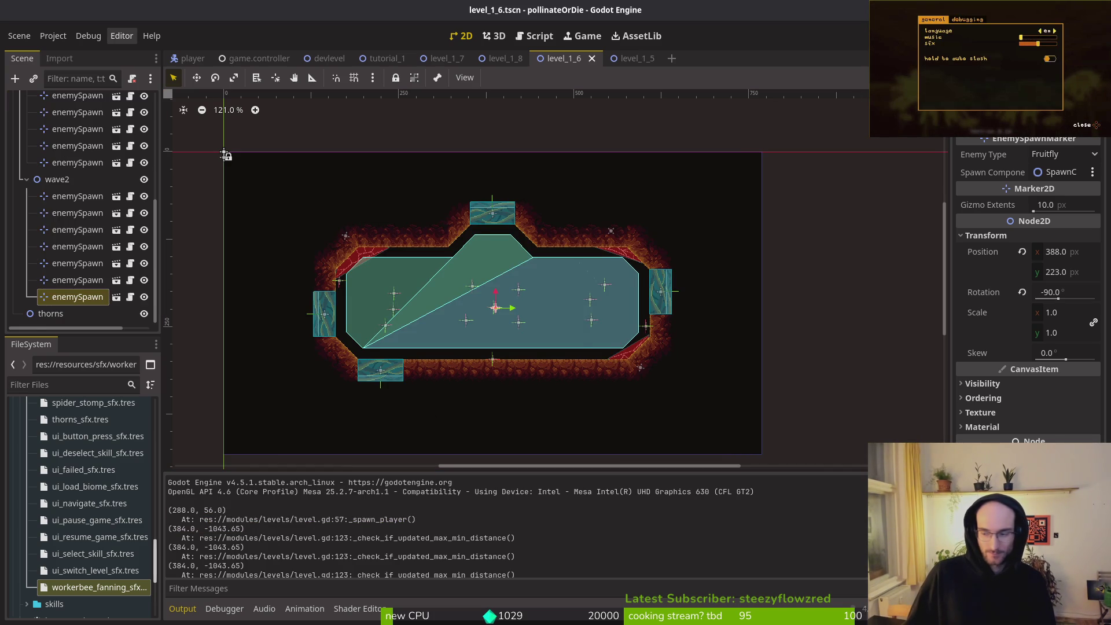
key("alt+Tab")
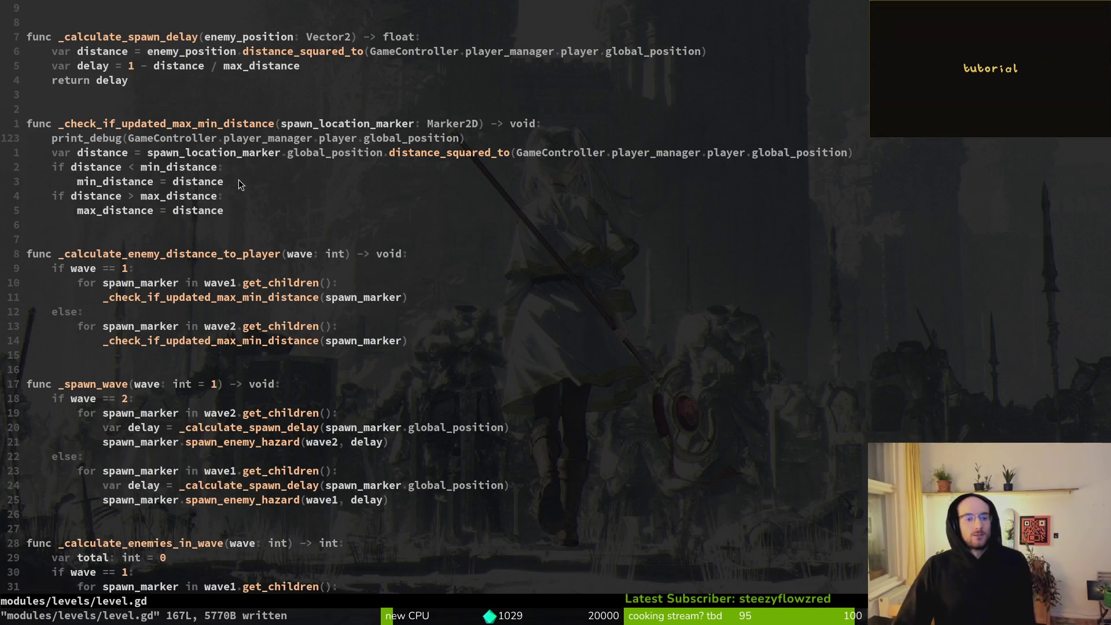
Make the spawn line assign the player to GameController.player_manager.player and save
scroll(235, 144, "up", 10)
scroll(244, 158, "up", 9)
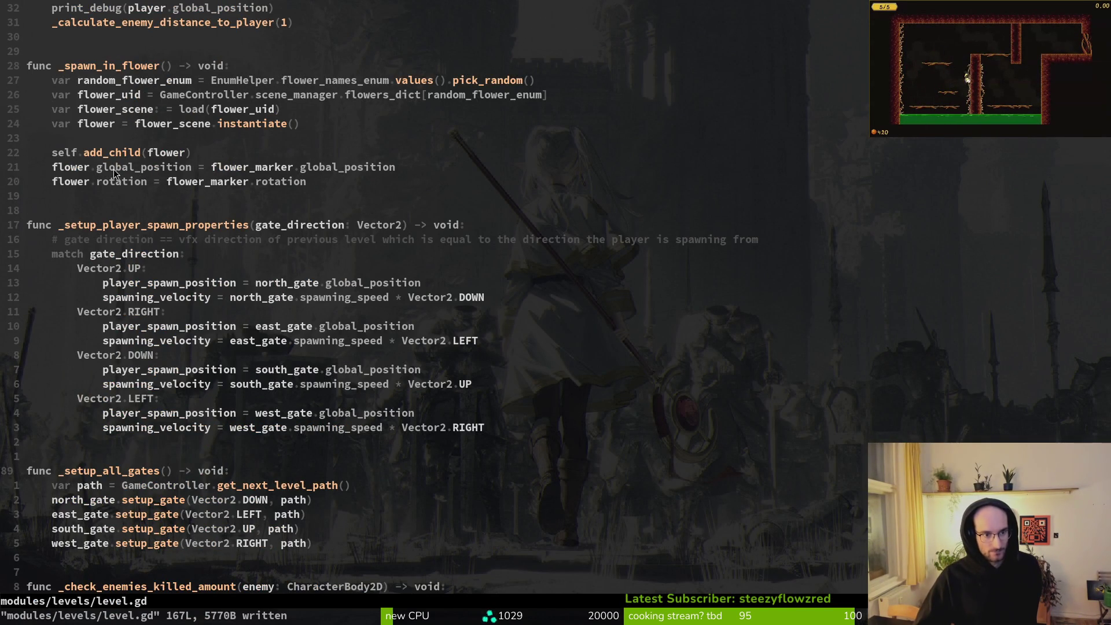
scroll(127, 174, "up", 6)
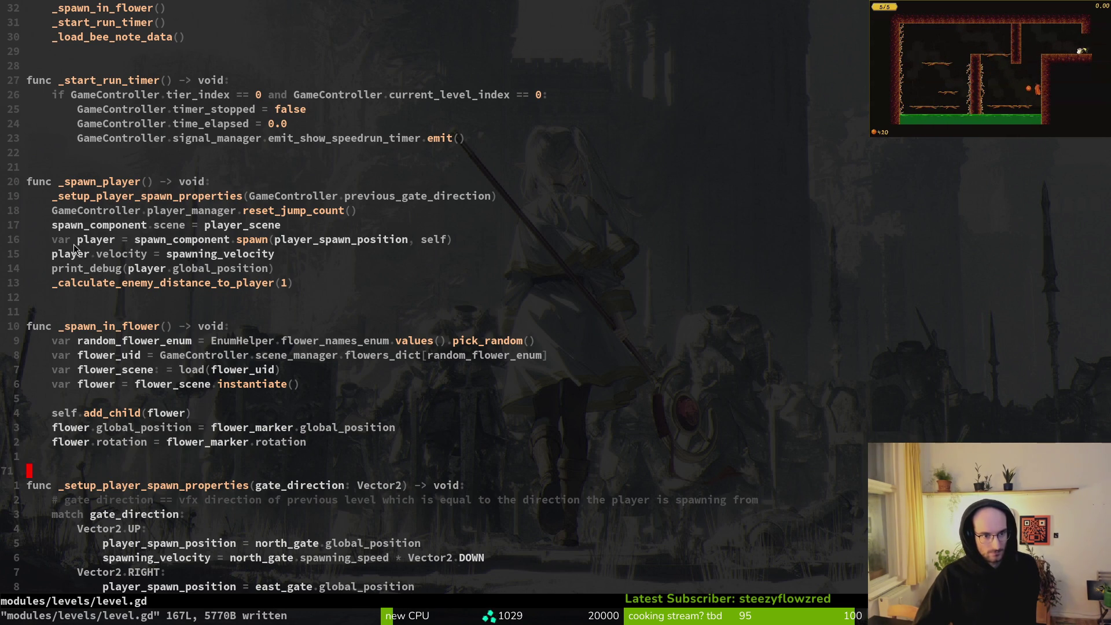
left_click(98, 242)
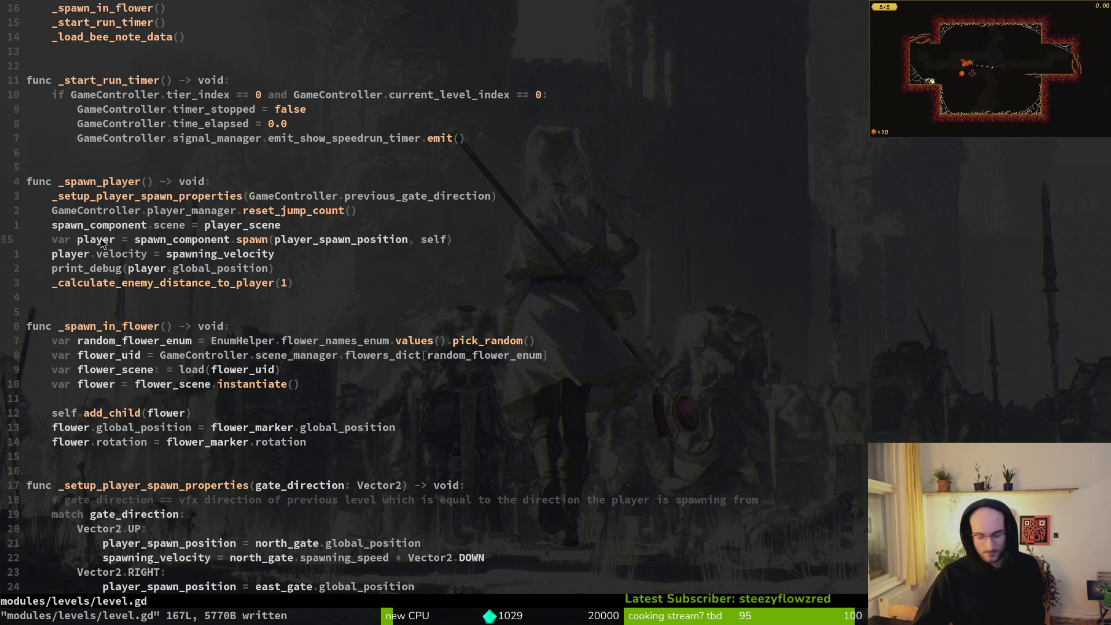
key("BackSpace")
key("BackSpace")
key("BackSpace")
type("GameController.")
key("Tab")
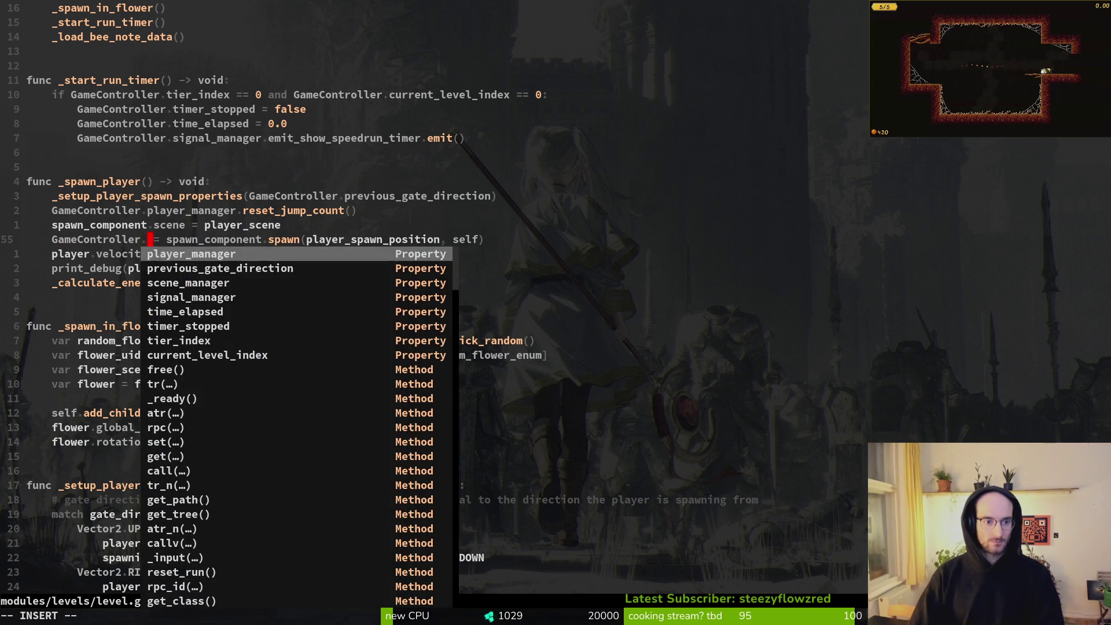
key("Return")
type(".player")
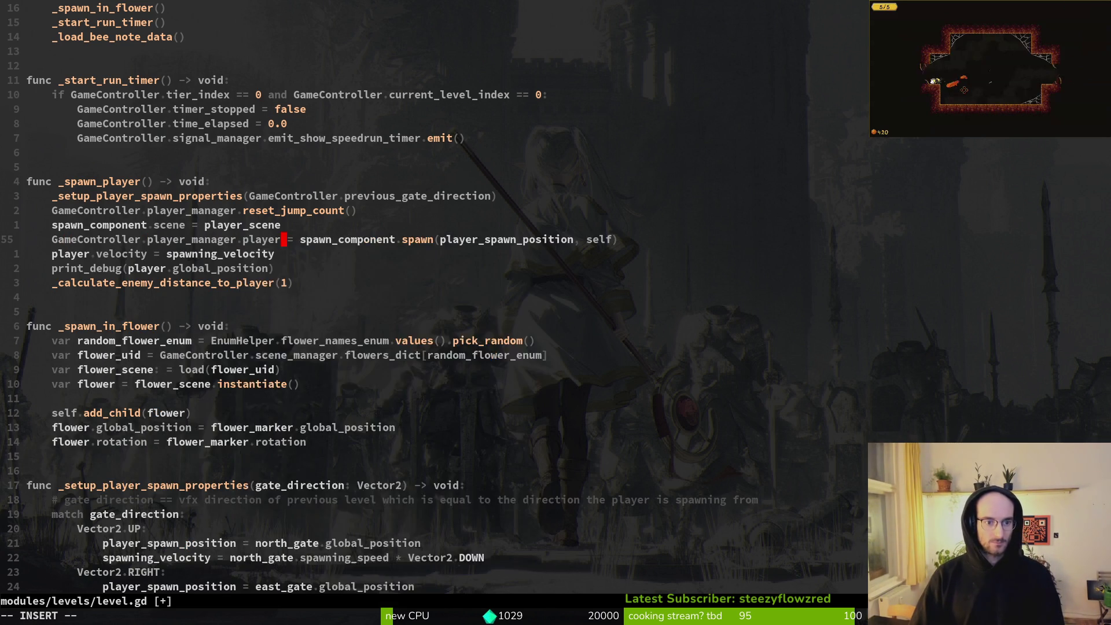
key("Escape")
type(":w")
key("Return")
Restore 'var player =' on the spawn line so the spawned player stays local
key("j")
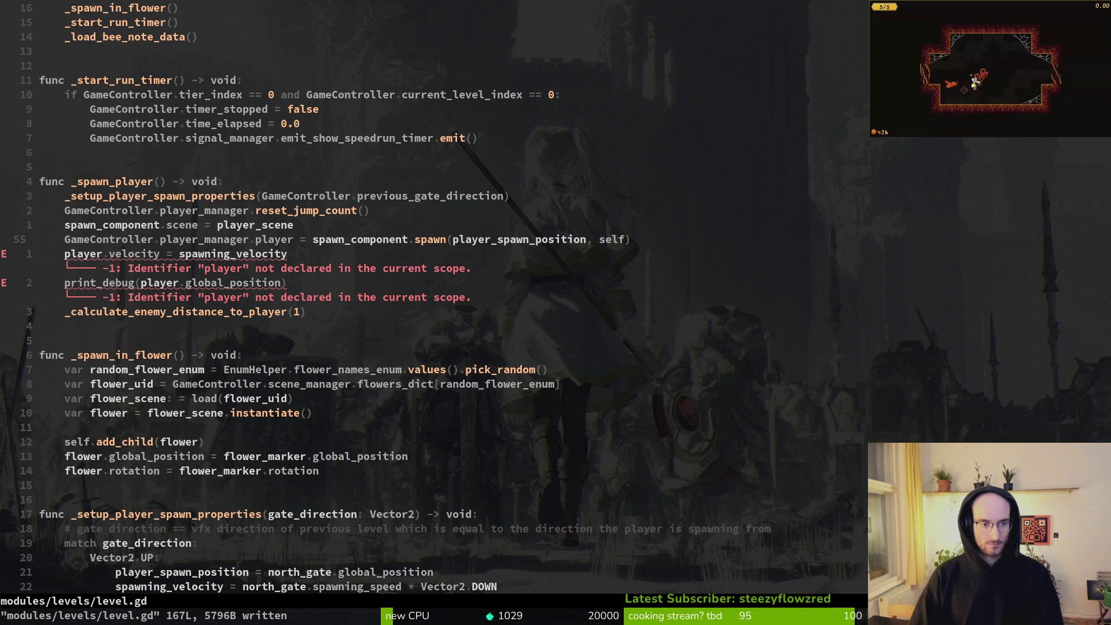
type("Oar player")
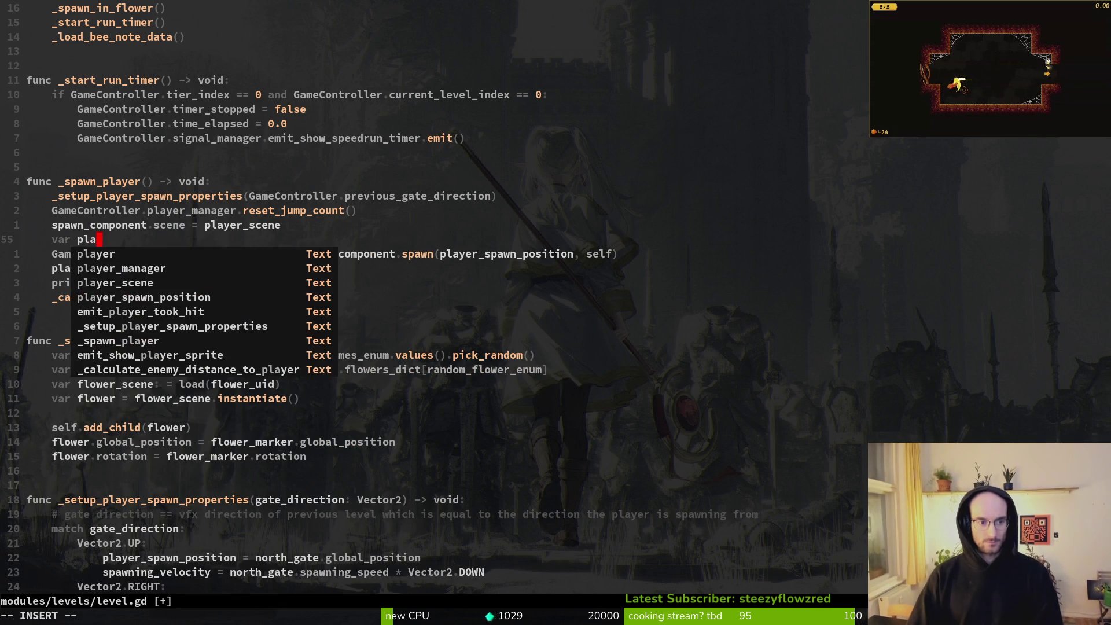
key("Delete")
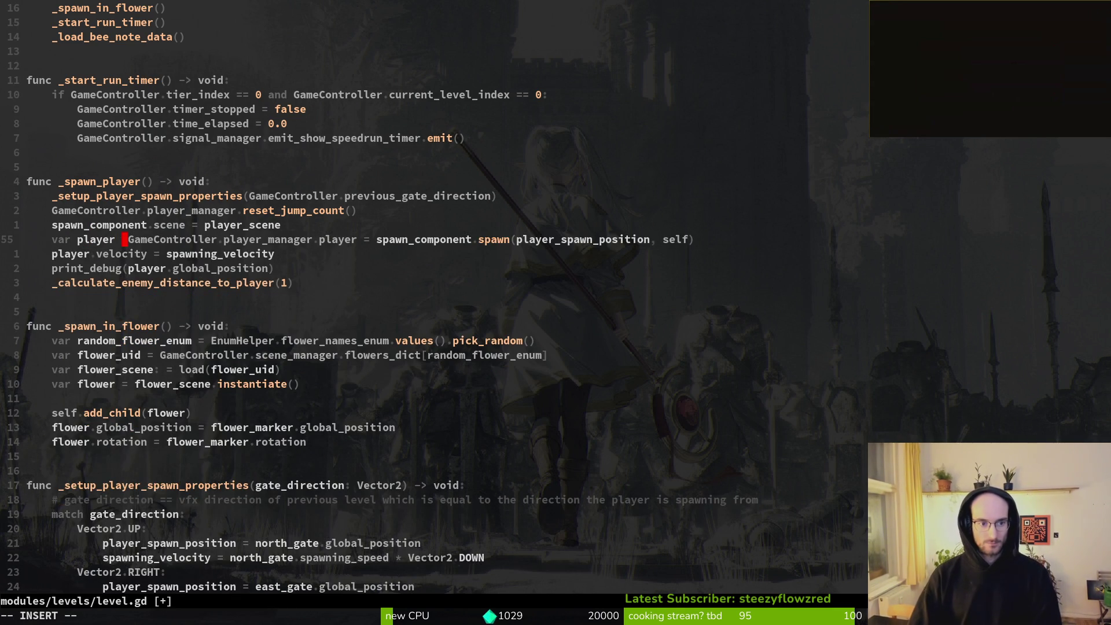
type("=")
key("Delete")
key("Delete")
key("Delete")
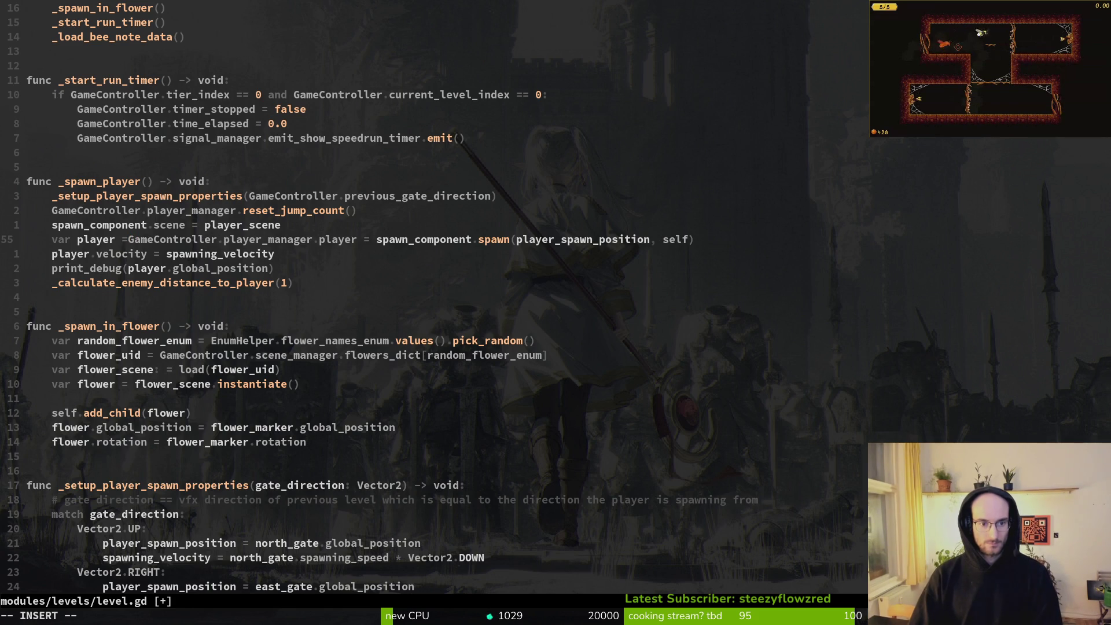
key("Delete")
key("Delete")
key("Delete")
key("Delete")
key("Delete")
key("Delete")
key("Escape")
Add 'GameController.player_manager.player = player' below the velocity line, save, and run the game
type("oG")
key("Tab")
type(".")
key("Tab")
type(".player = ")
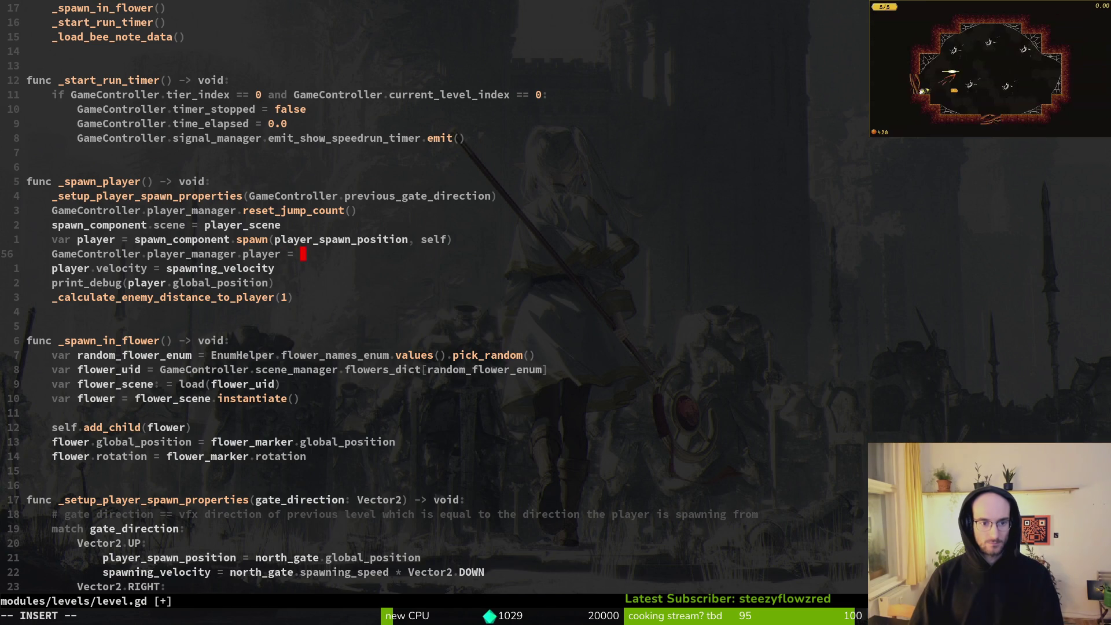
type("player")
key("Escape")
type(":w")
key("Return")
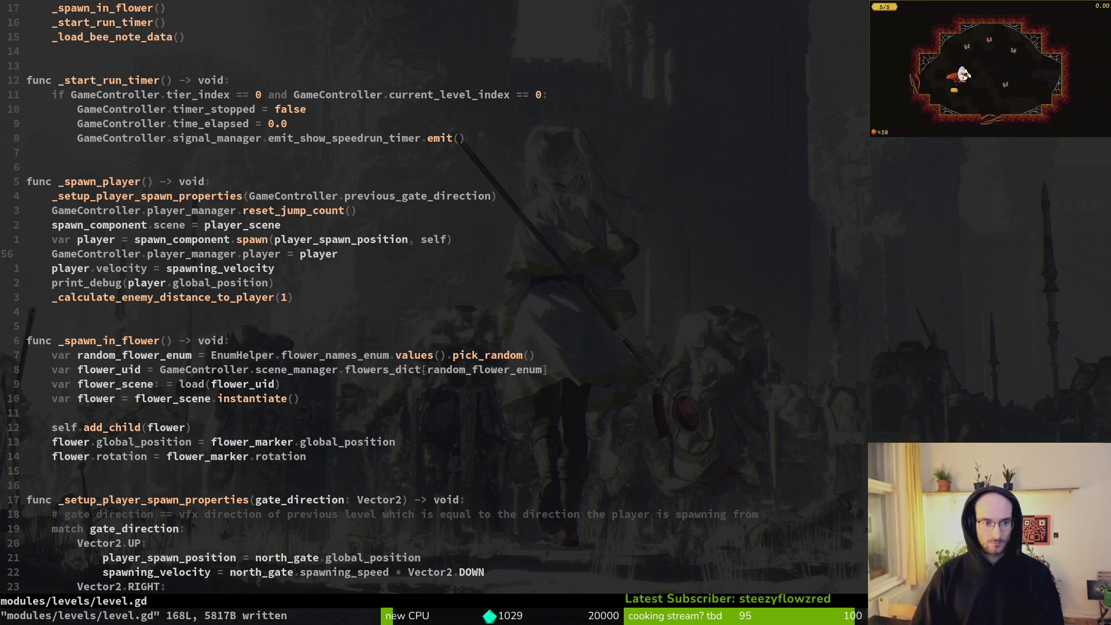
key("d")
key("d")
key("p")
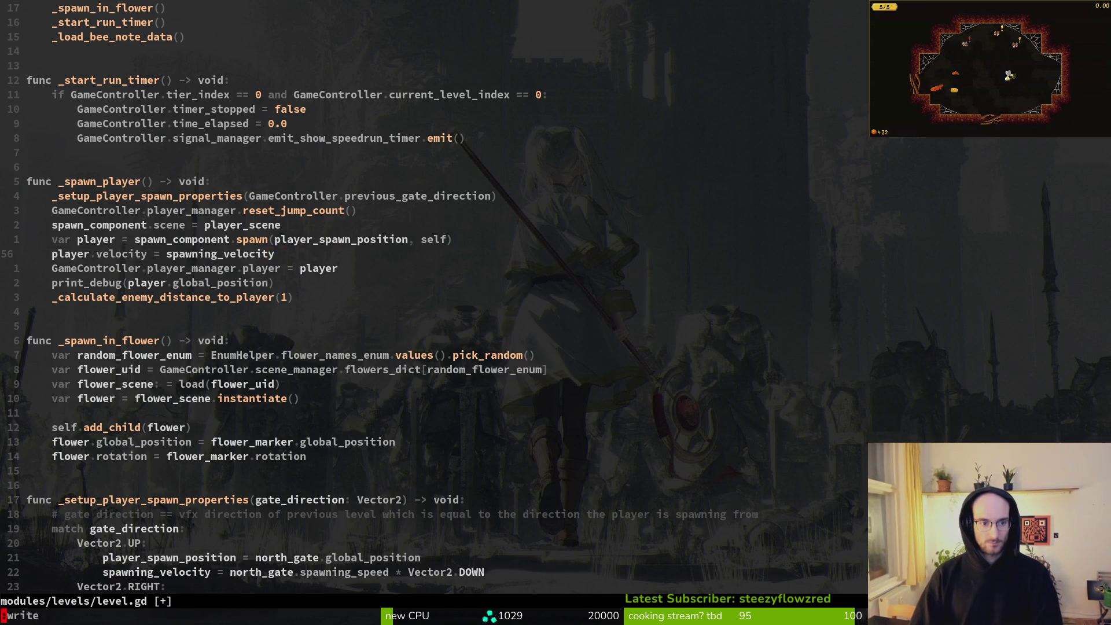
key("j")
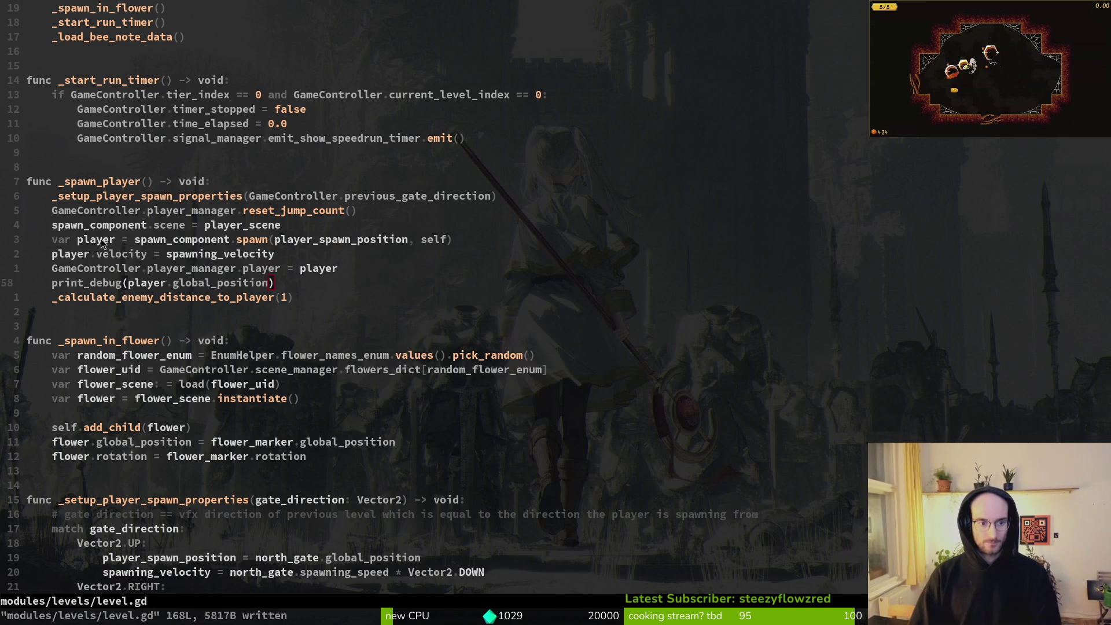
key("alt+Tab")
key("F5")
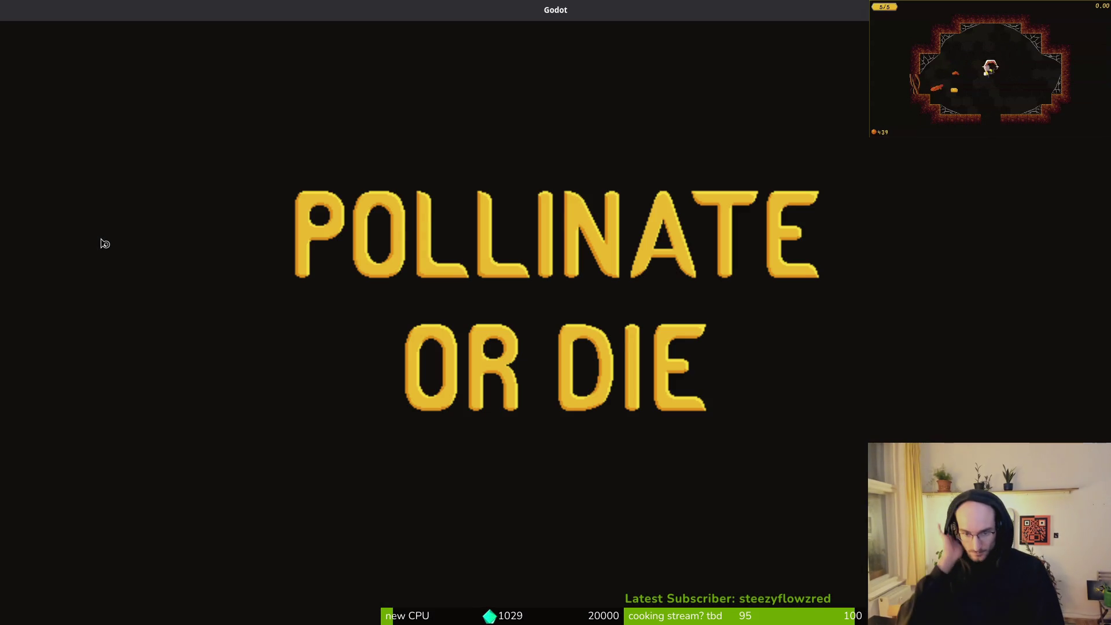
Continue the saved game into the hive, relaunch the project from the editor, and return to level.gd
key("Return")
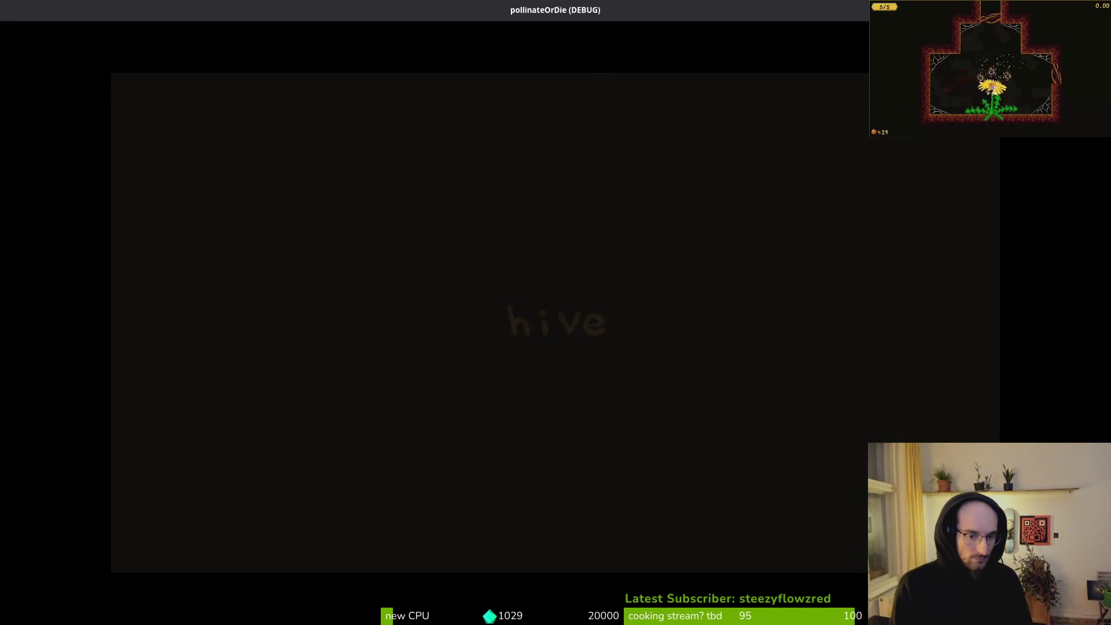
double_click(271, 12)
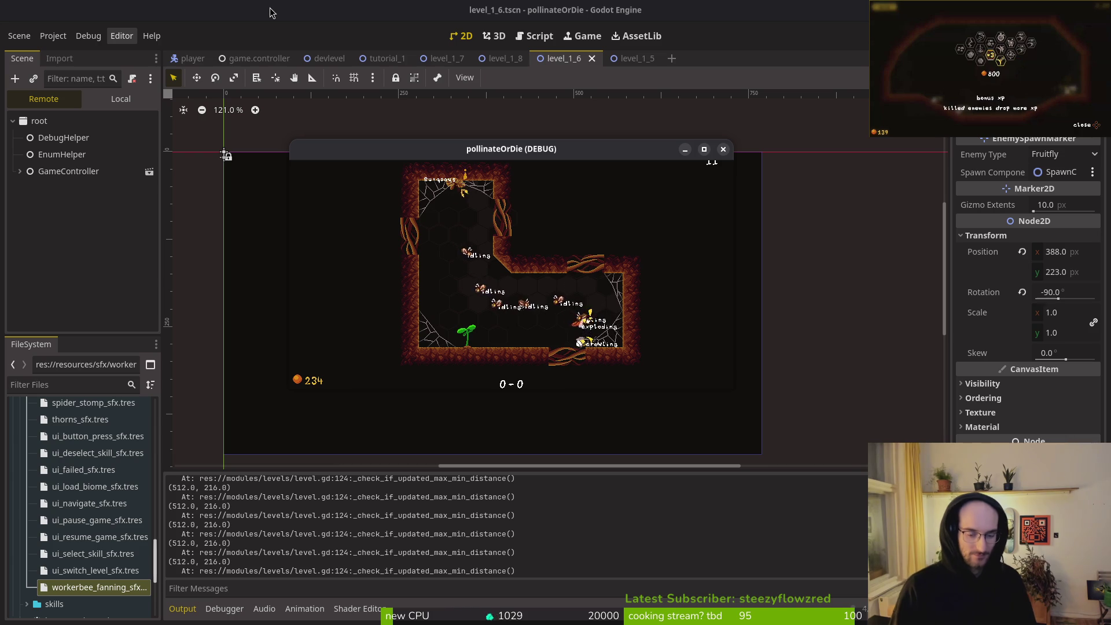
left_click(395, 543)
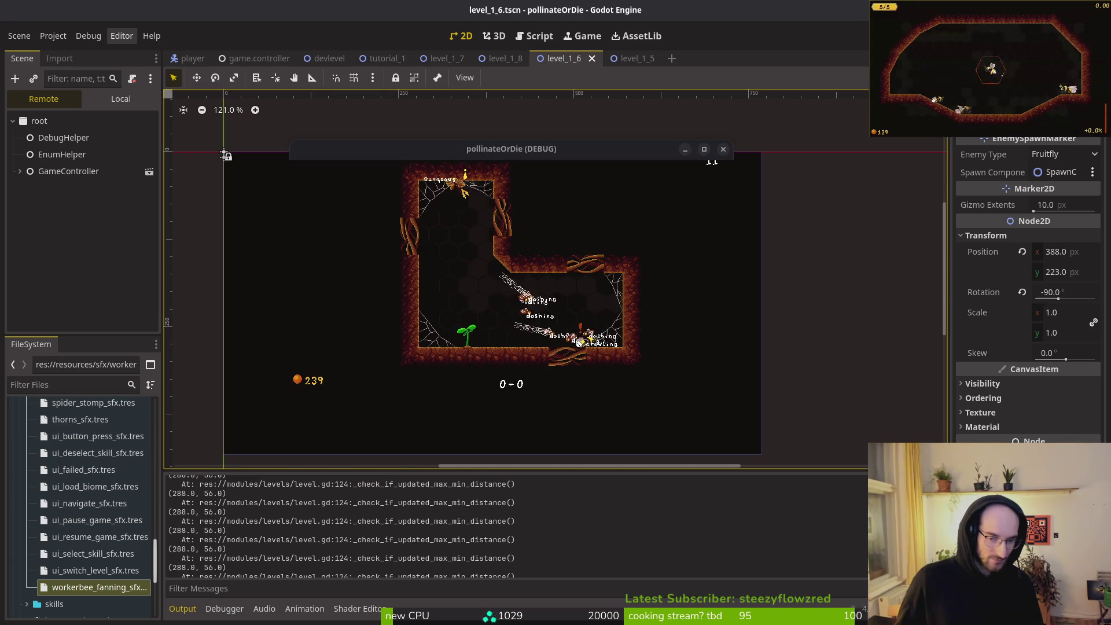
key("F5")
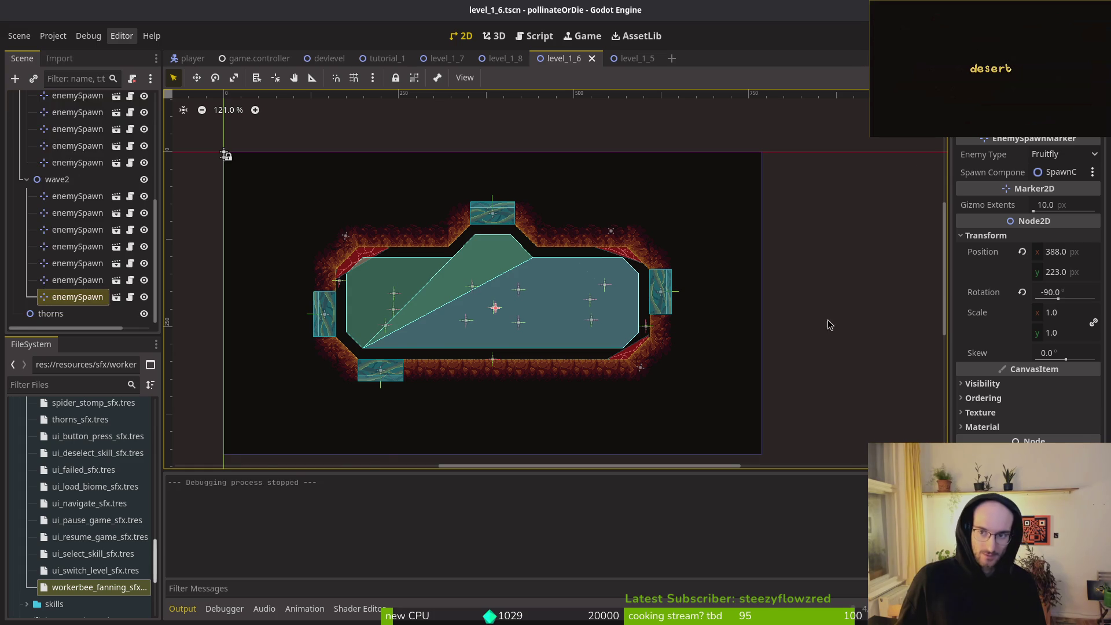
key("alt+Tab")
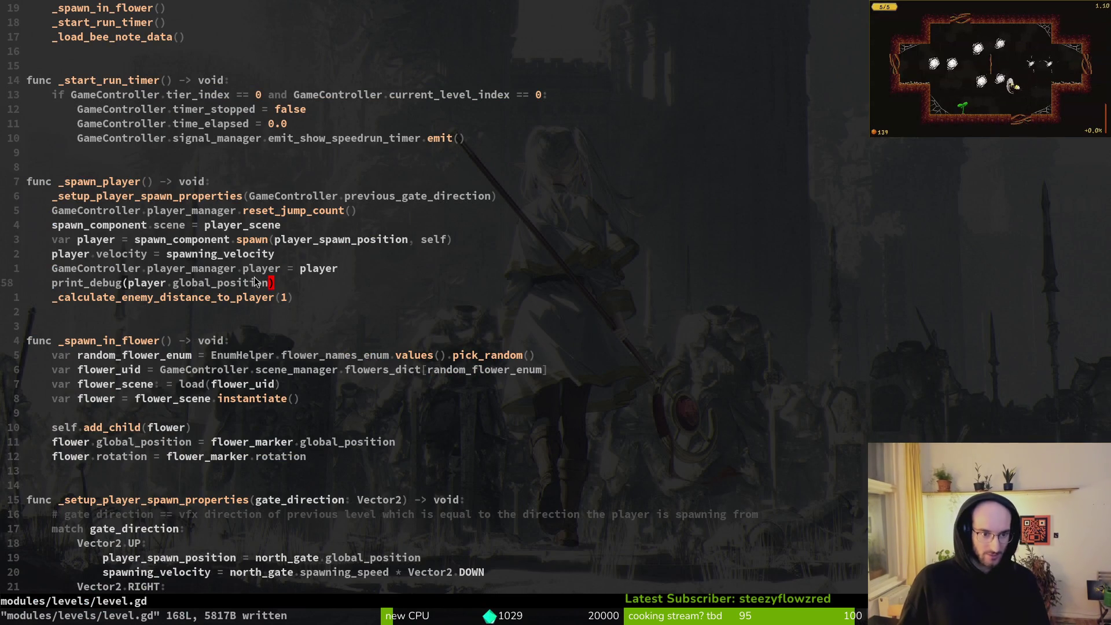
scroll(255, 324, "down", 12)
scroll(253, 314, "down", 11)
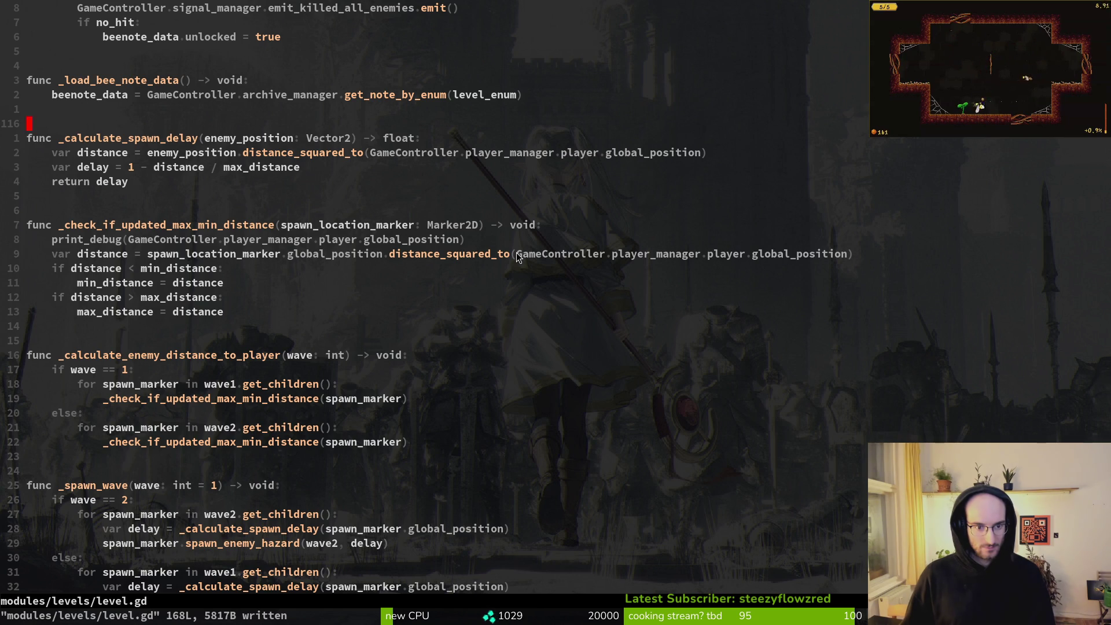
left_click(214, 240)
key("shift+v")
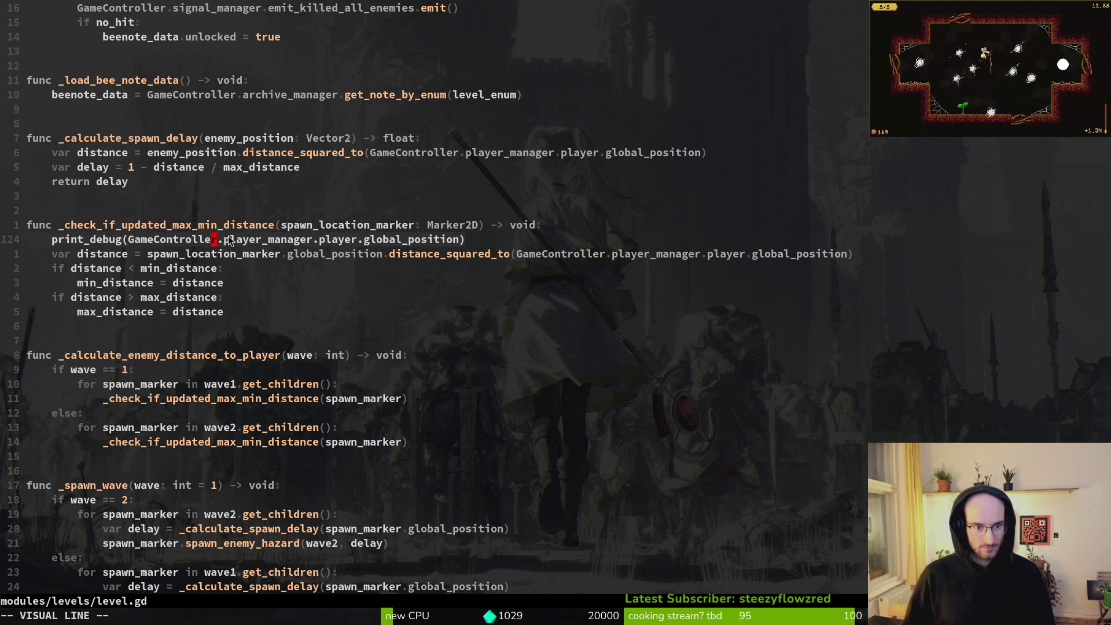
key("y")
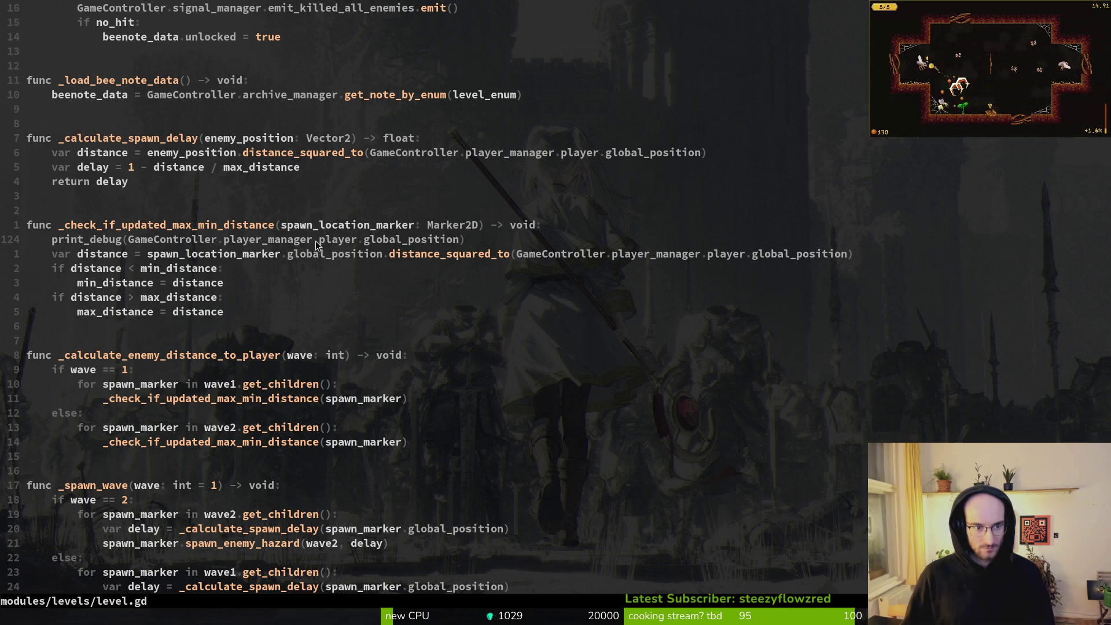
scroll(307, 242, "up", 6)
scroll(246, 234, "up", 10)
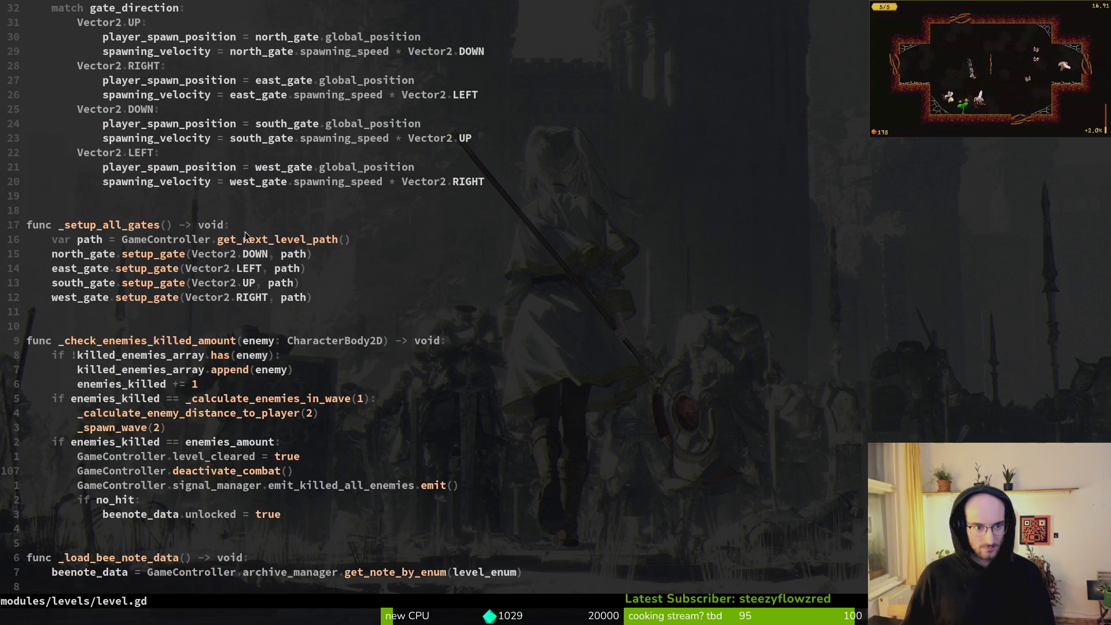
scroll(242, 232, "down", 13)
left_click(231, 379)
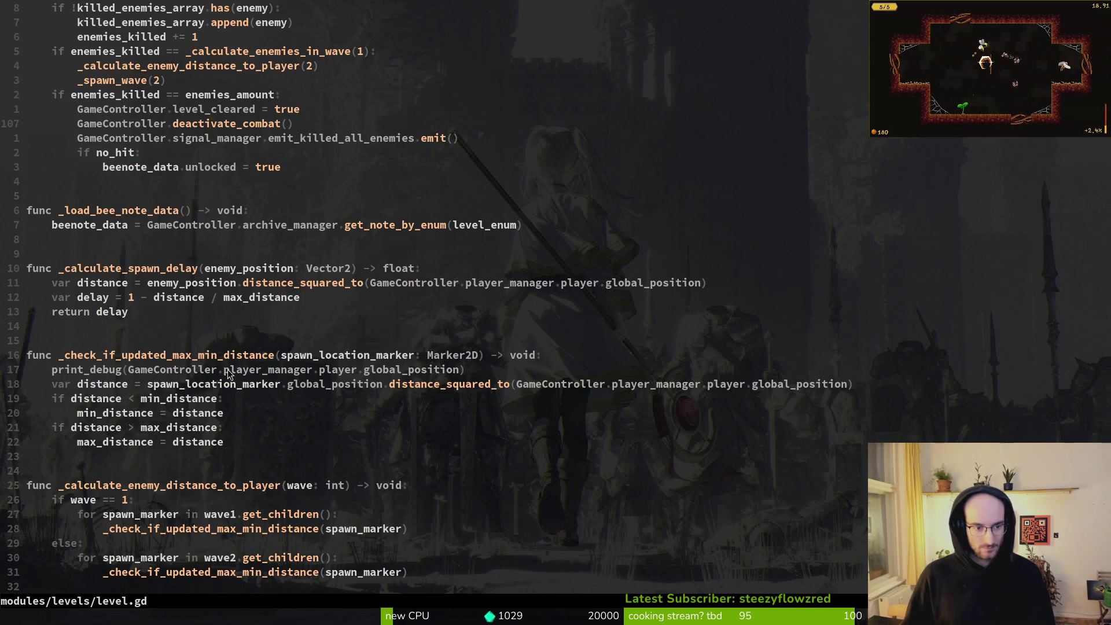
scroll(230, 373, "down", 4)
left_click(209, 355)
left_click(158, 313)
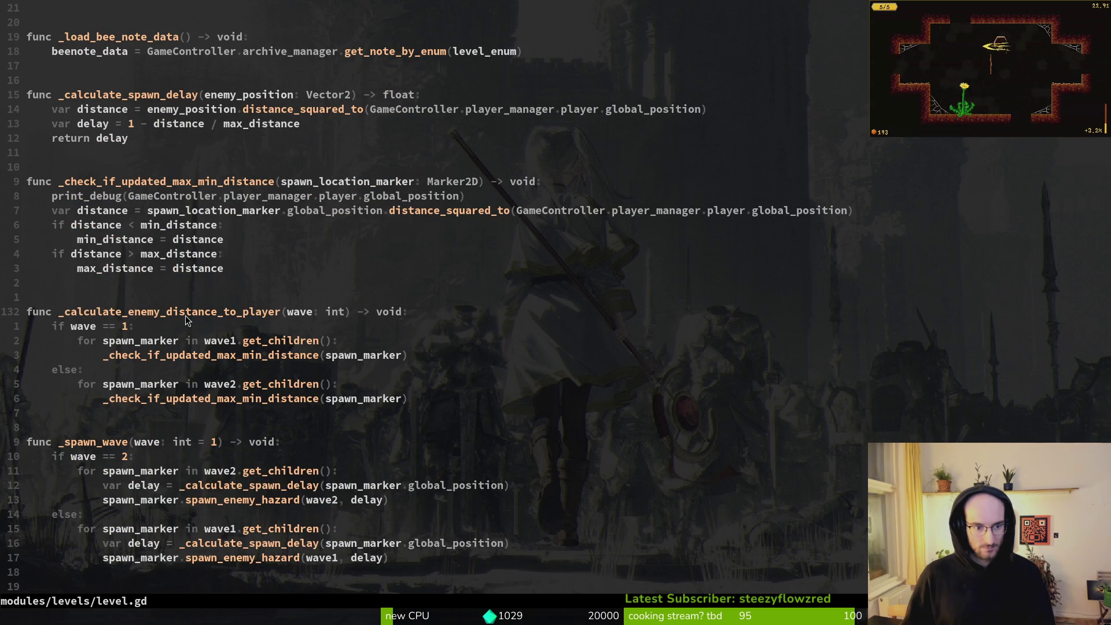
left_click(208, 357)
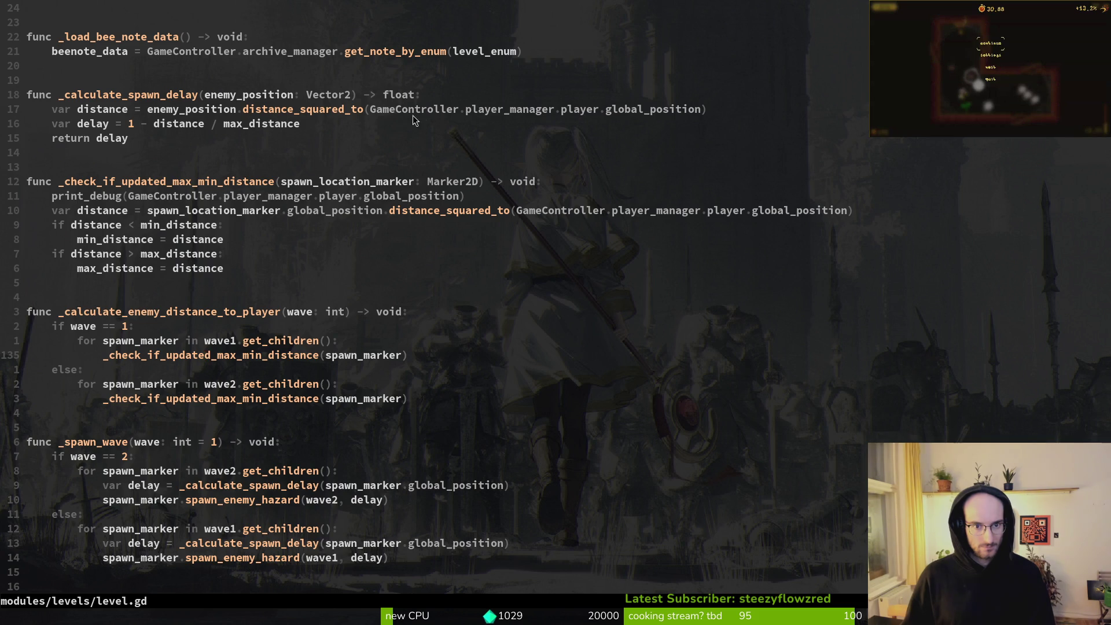
left_click_drag(373, 115, 698, 122)
Run a Telescope project grep for _calculate_spawn_delay
key("Escape")
left_click(155, 110)
key("v")
key("i")
key("w")
key("space")
key("s")
key("w")
key("Return")
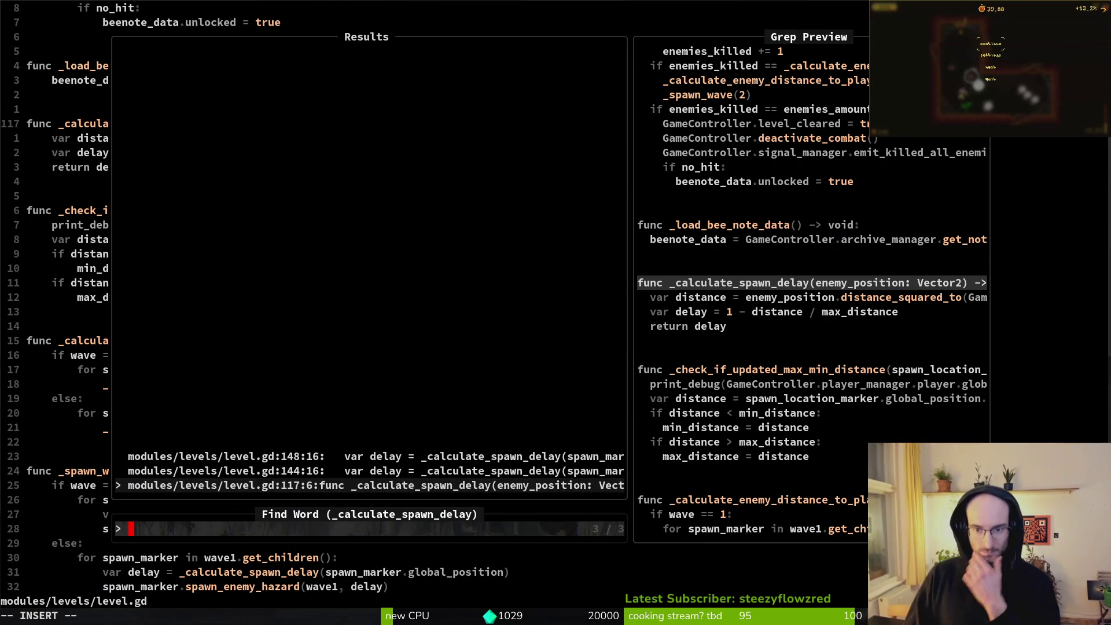
Compare the line 144 and 148 calls, then open the _calculate_spawn_delay definition at line 117
key("ctrl+p")
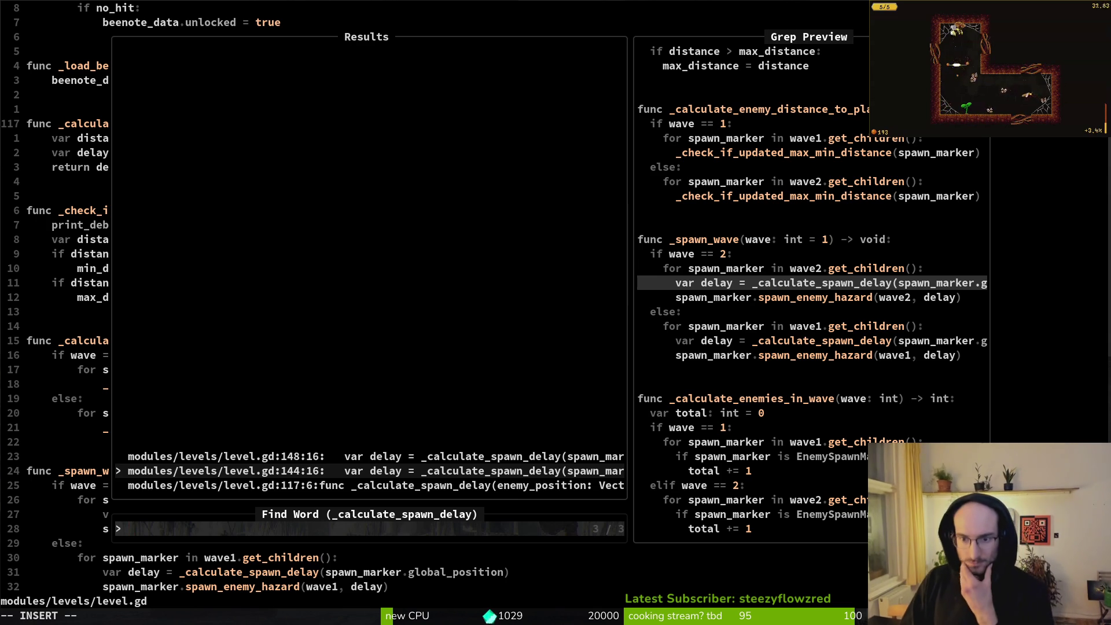
key("ctrl+p")
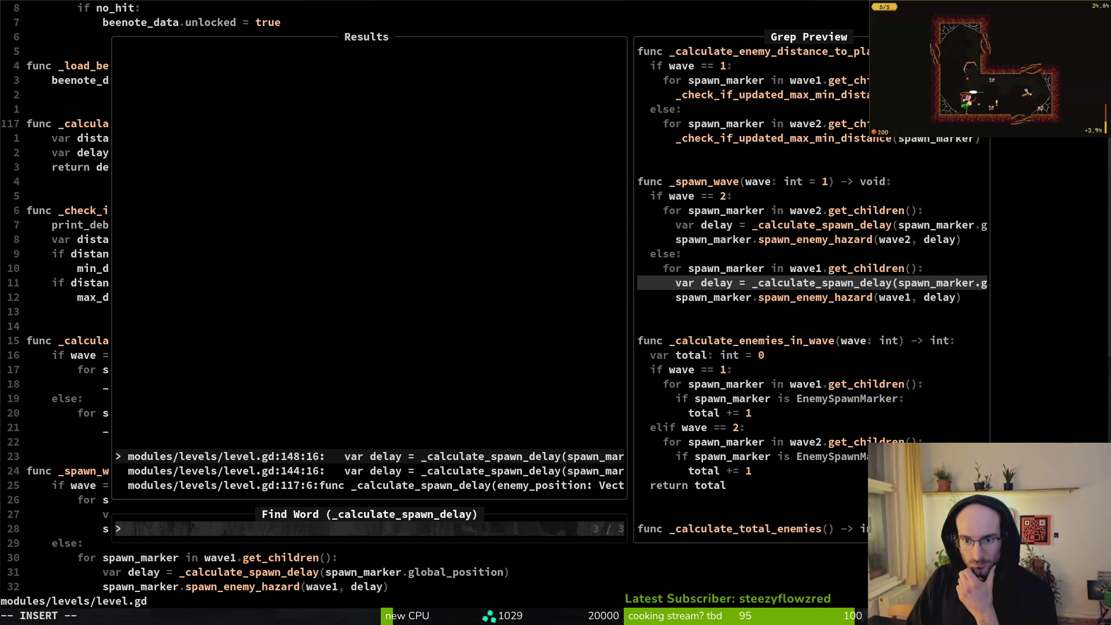
key("ctrl+n")
key("ctrl+p")
key("ctrl+n")
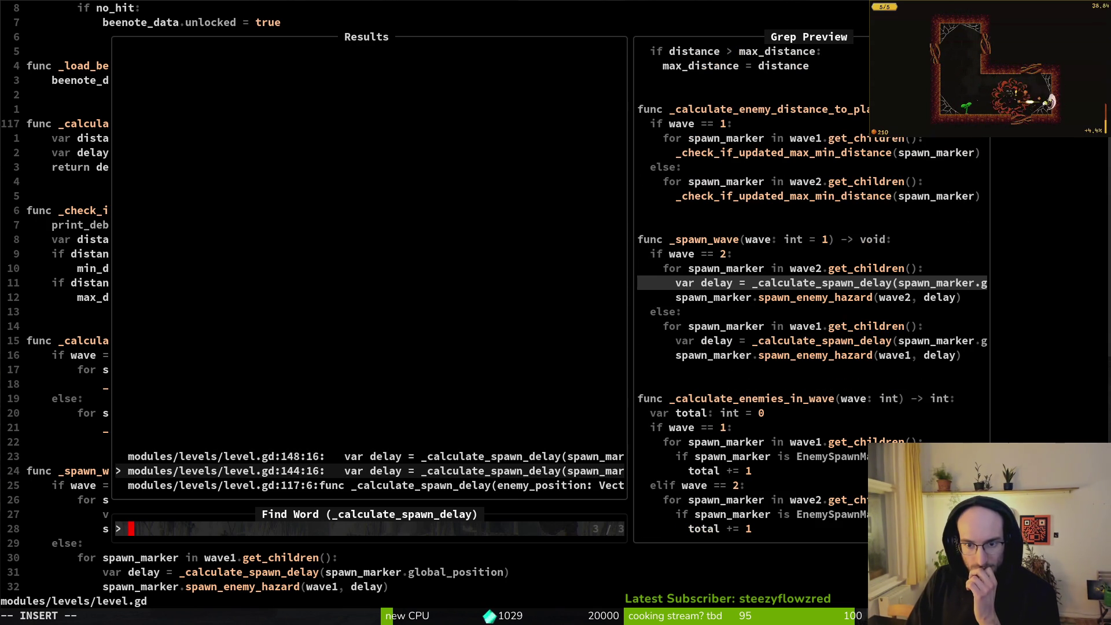
key("ctrl+p")
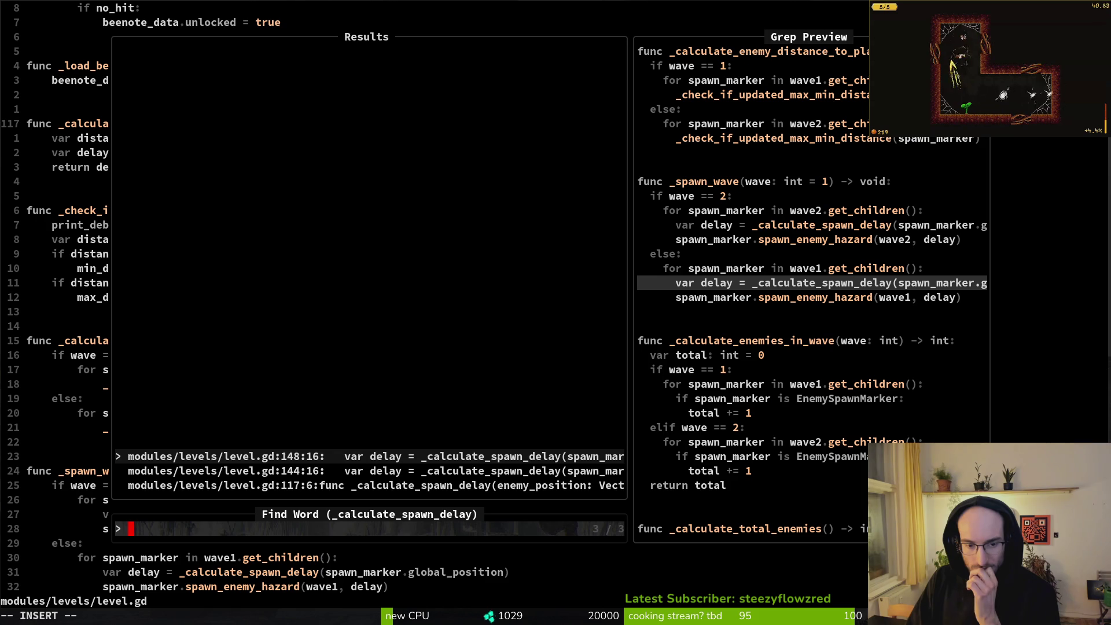
key("ctrl+p")
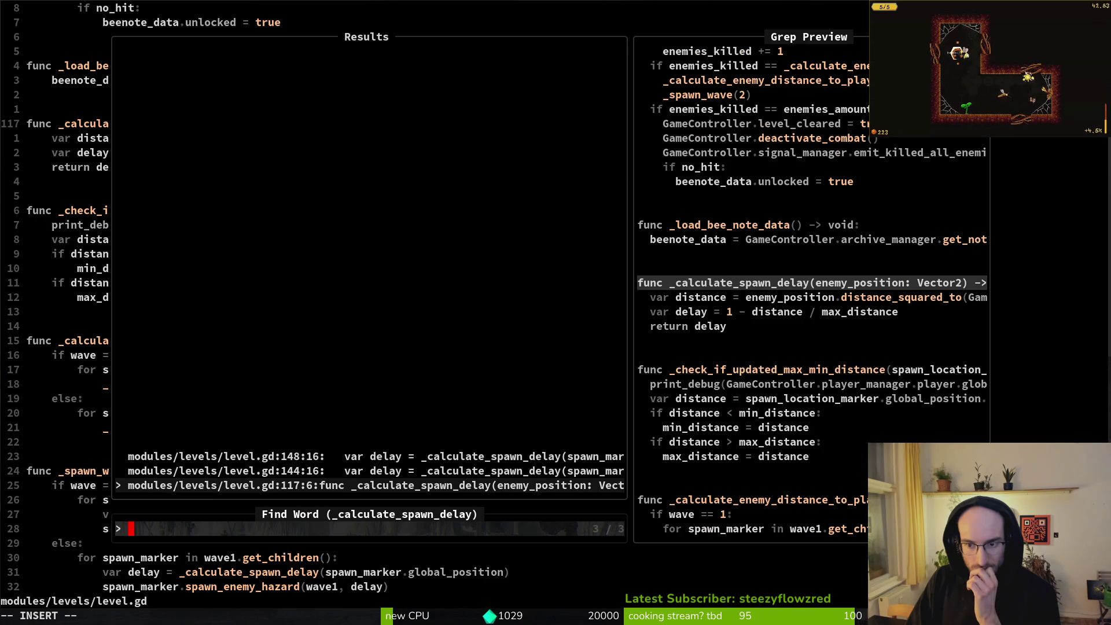
key("Return")
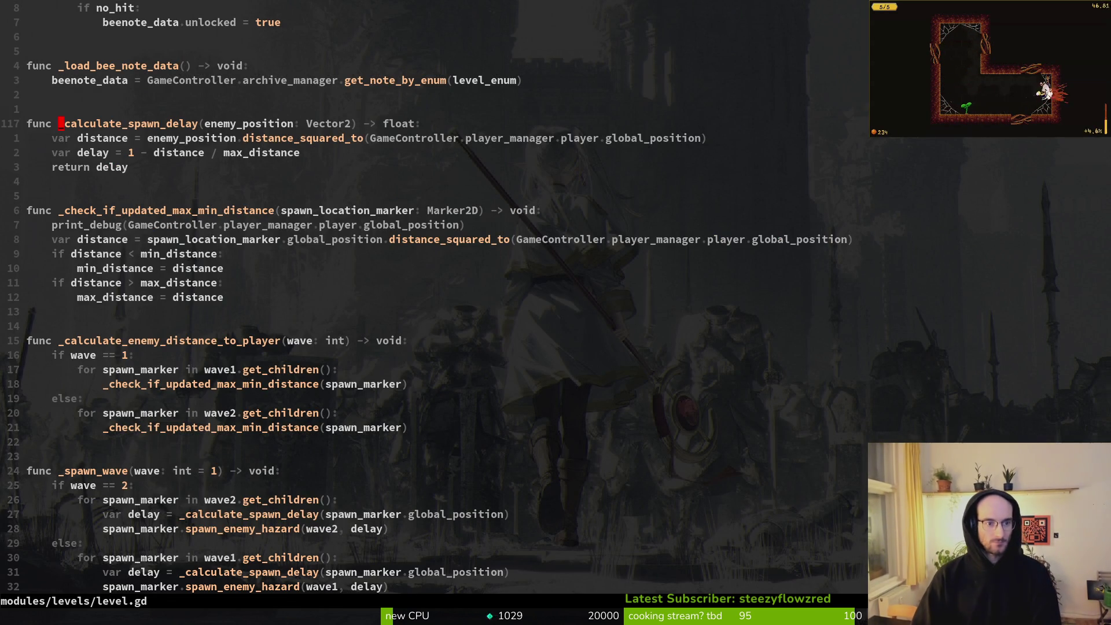
Search _calculate_spawn_delay again and open its call at line 144
key("ctrl+o")
key("ctrl+i")
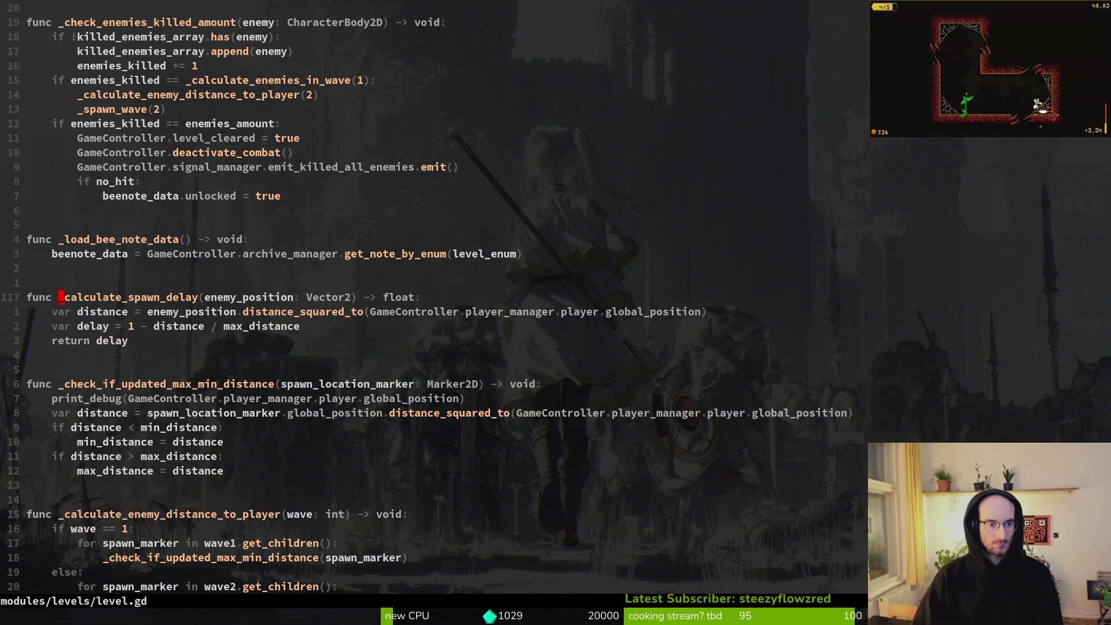
key("space")
type("ps_calculate_spawn_delay")
key("Return")
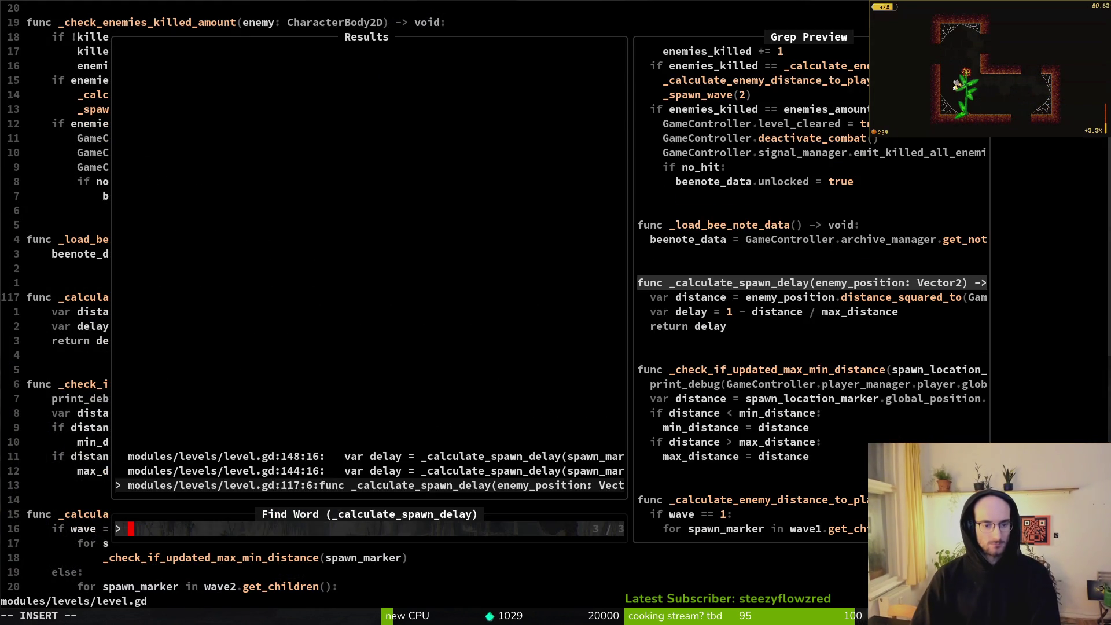
key("Up")
key("Return")
key("Escape")
Grep the project for _spawn_wave and open its call at level.gd:37
key("k")
key("k")
key("k")
key("v")
key("e")
key("space")
key("f")
key("w")
key("Return")
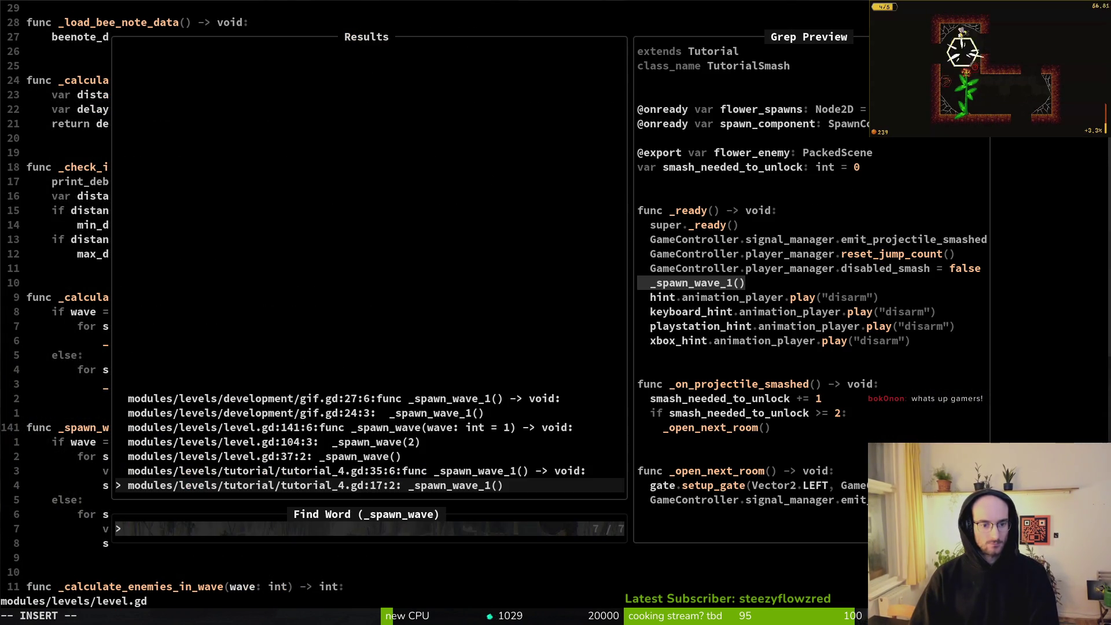
key("Up")
key("Up")
key("Up")
key("Down")
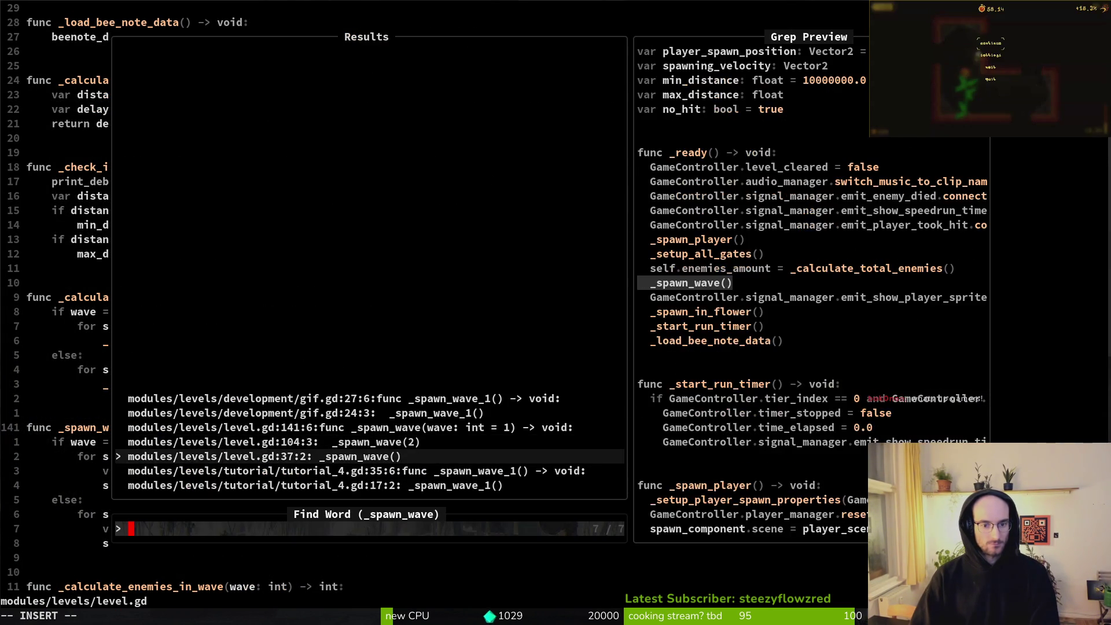
key("Return")
key("shift+v")
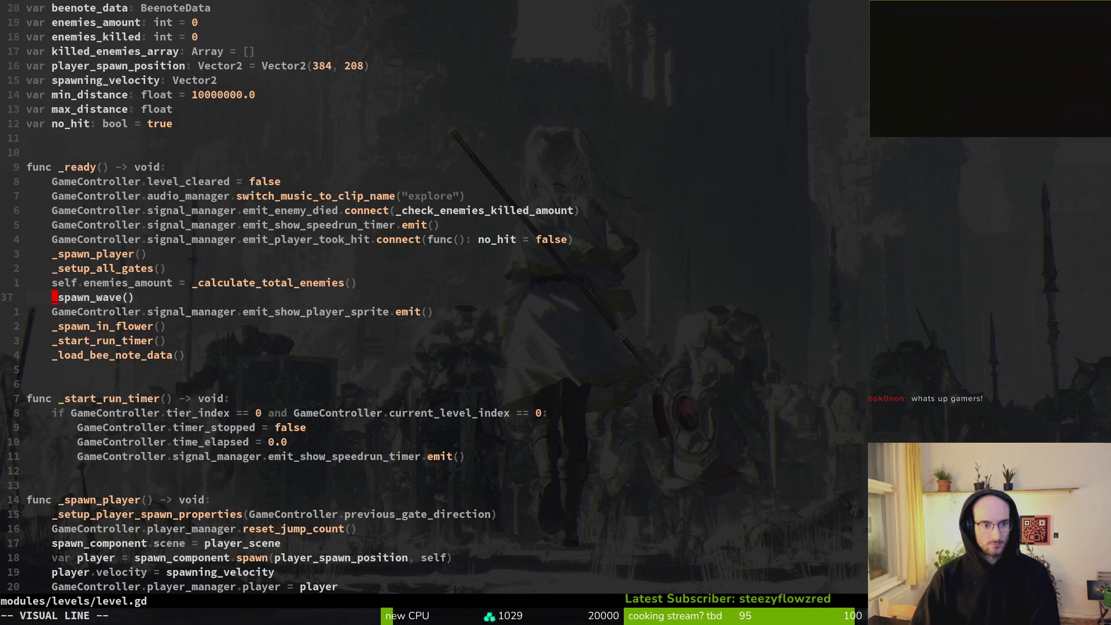
Select the _spawn_wave() line at 37, accidentally overwriting it
key("Escape")
key("shift+v")
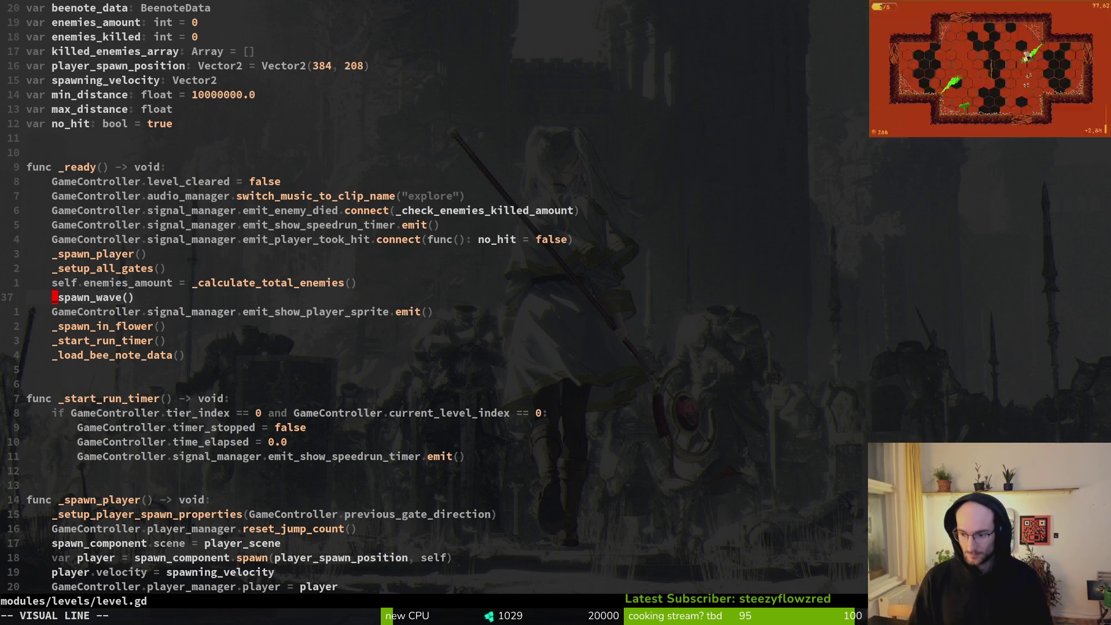
key("r")
key("e")
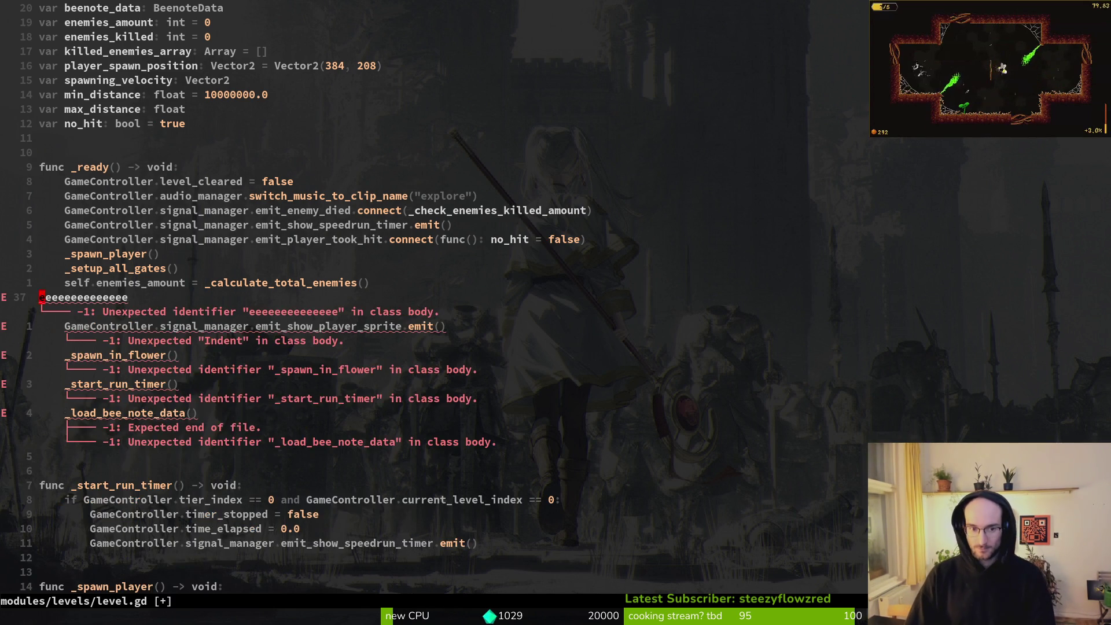
Undo the overwrite and save level.gd with :w
key("alt+Tab")
key("alt+Tab")
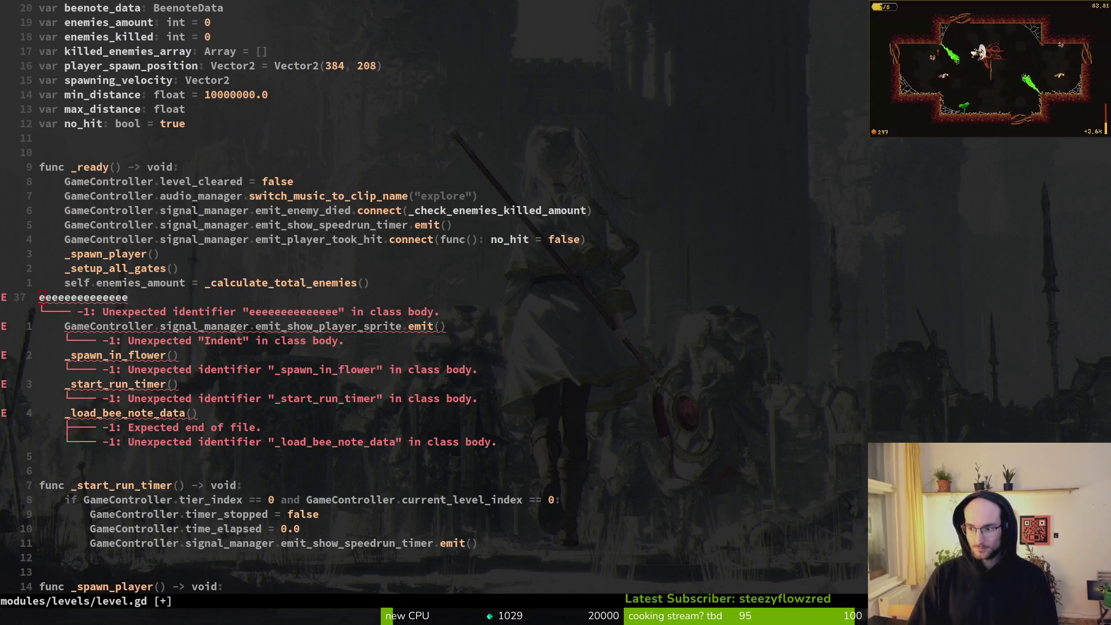
type("u")
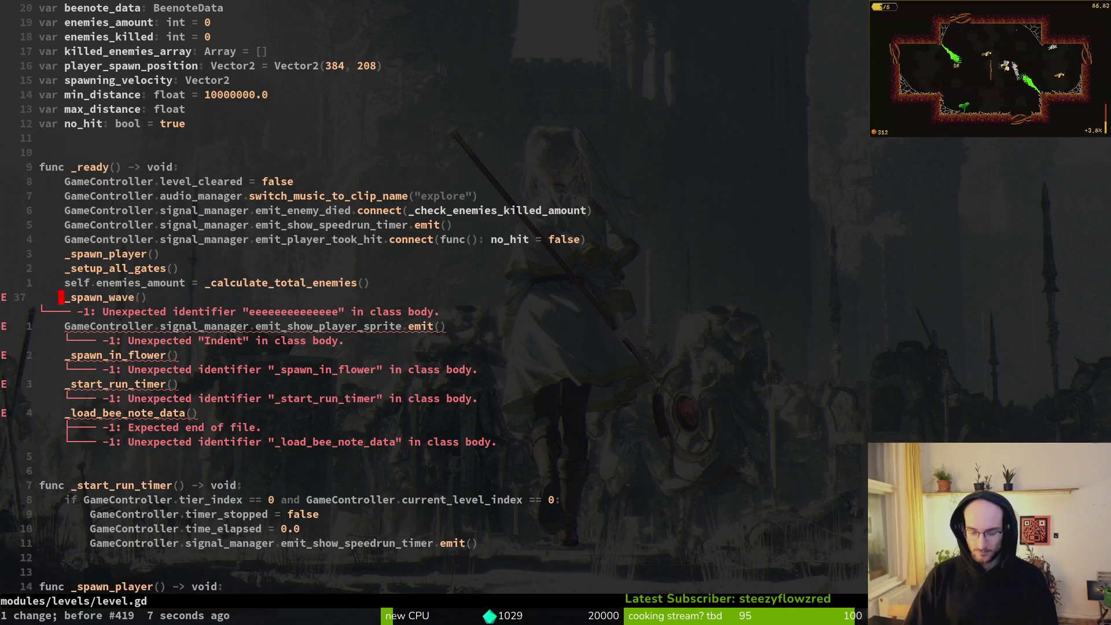
type(":w")
key("Return")
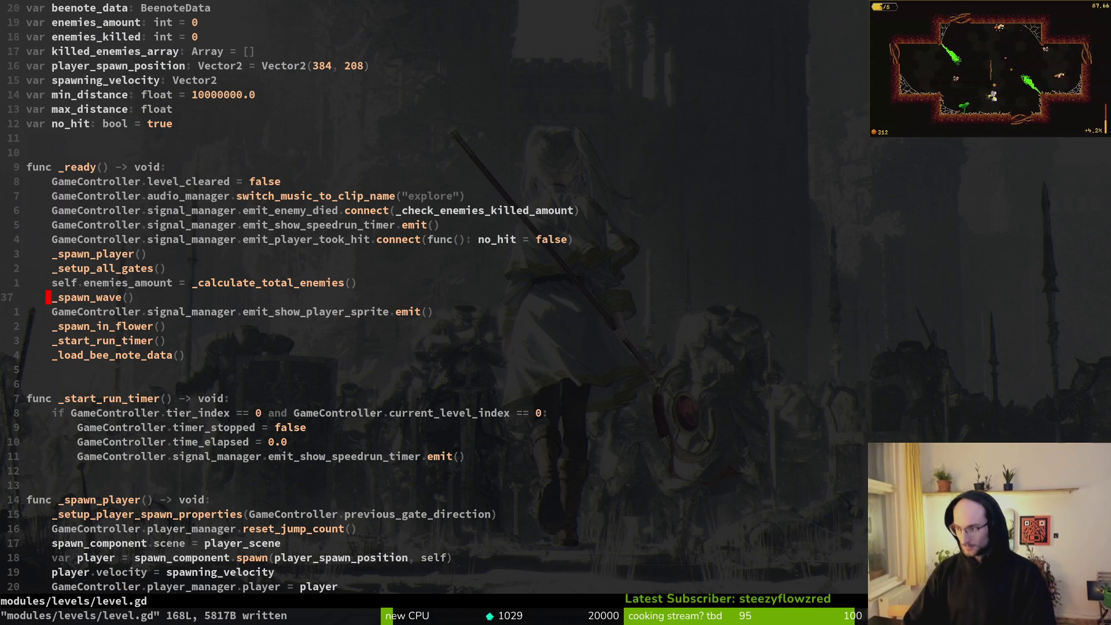